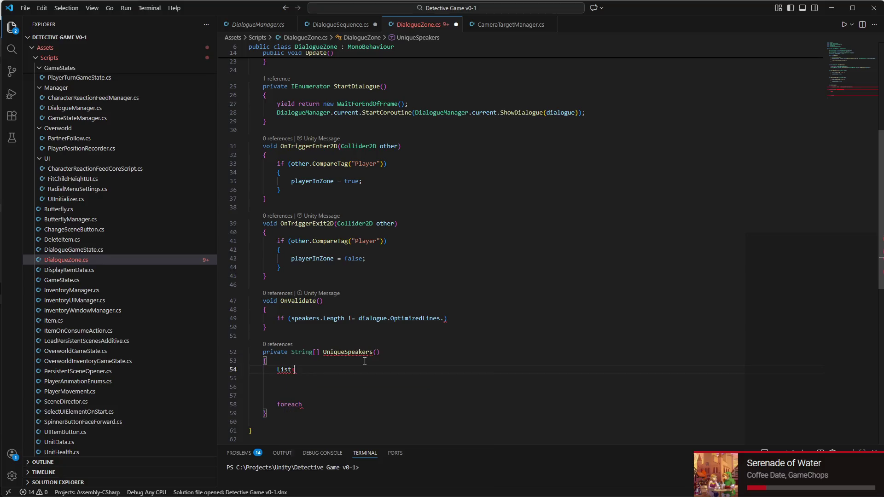
# Step: Declare uniqueSpeakers as a new empty List<string>
pyautogui.write('tring')
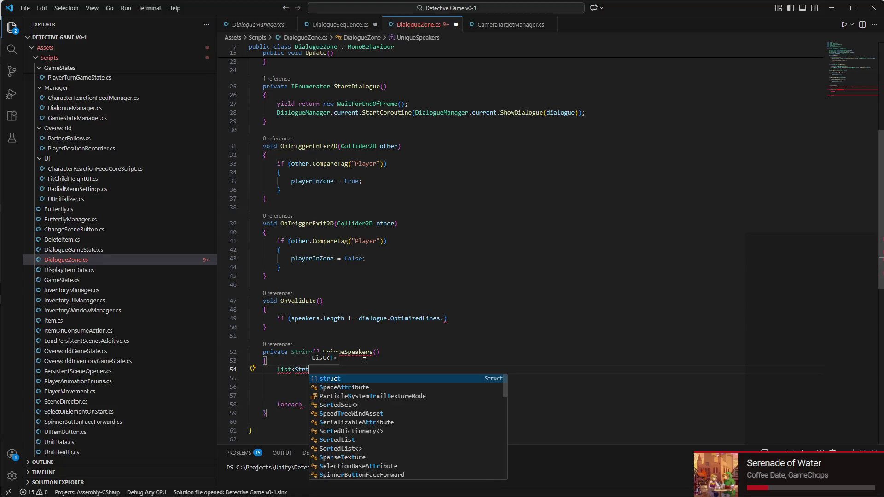
pyautogui.write('>')
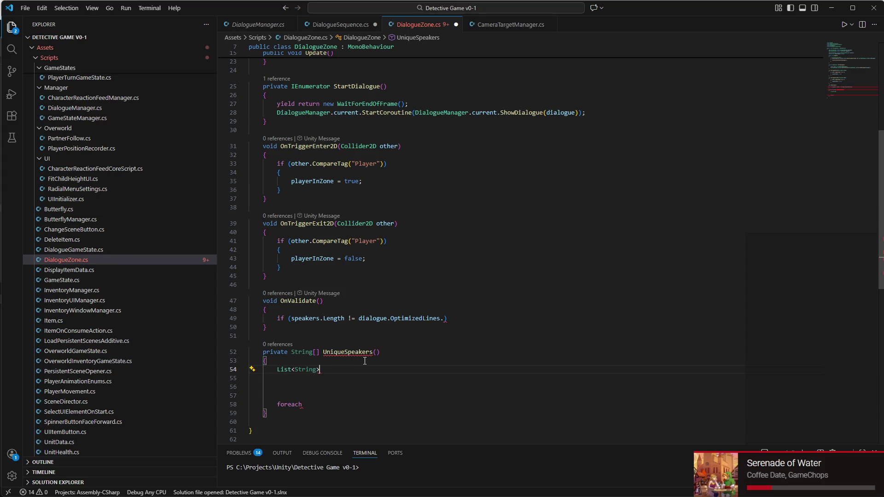
pyautogui.write(' uniqueSpeakers ')
pyautogui.write('= new')
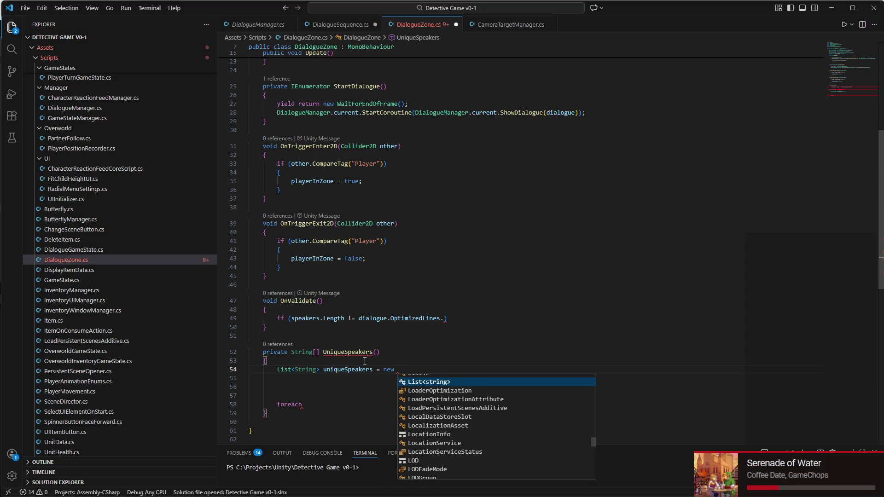
pyautogui.press('Tab')
pyautogui.write('()')
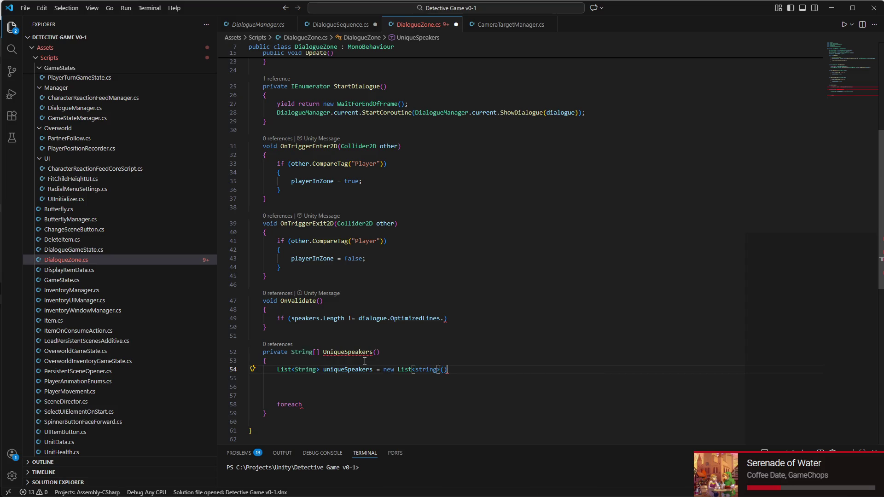
pyautogui.write(';')
# Step: Begin the foreach header with OptimizedLine as the loop item type
pyautogui.click(318, 406)
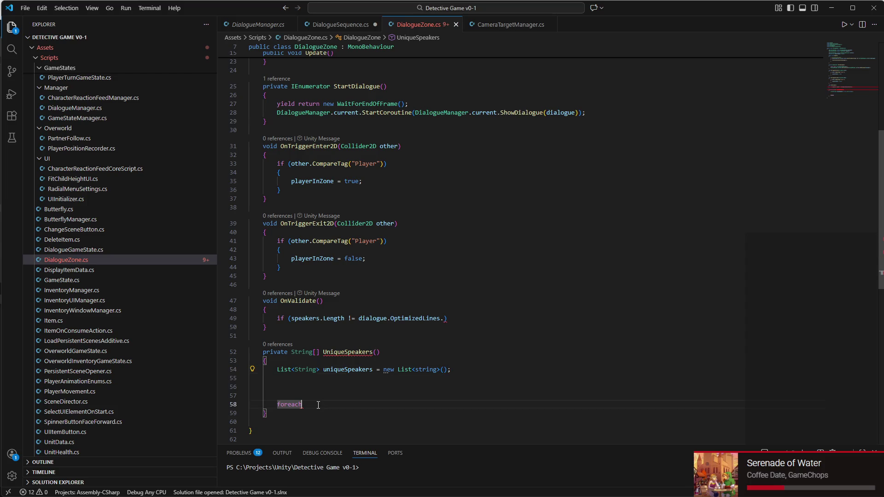
pyautogui.scroll(-1, 318, 405)
pyautogui.write('(dialogue')
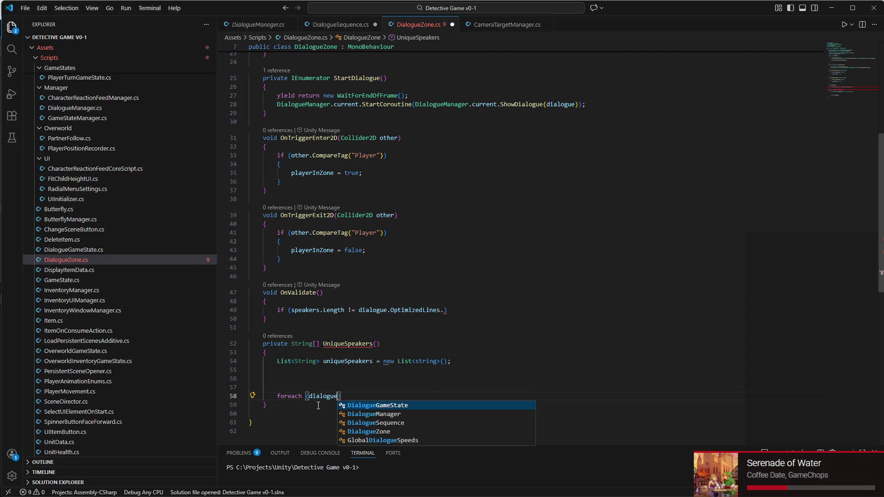
pyautogui.press('Down')
pyautogui.press('Down')
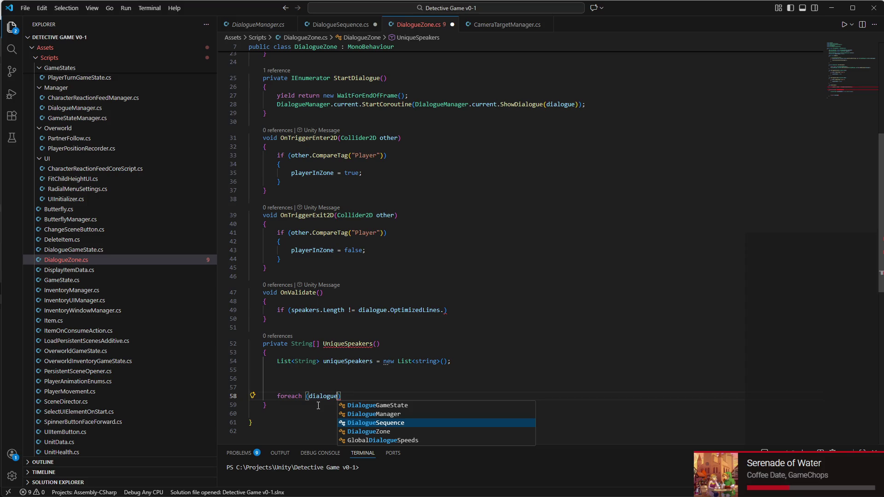
pyautogui.press('Tab')
pyautogui.write('.')
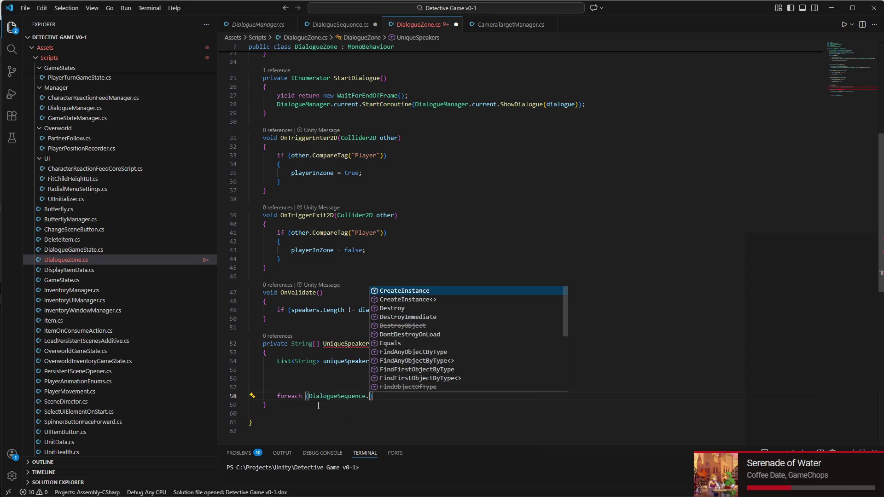
pyautogui.scroll(-4, 405, 327)
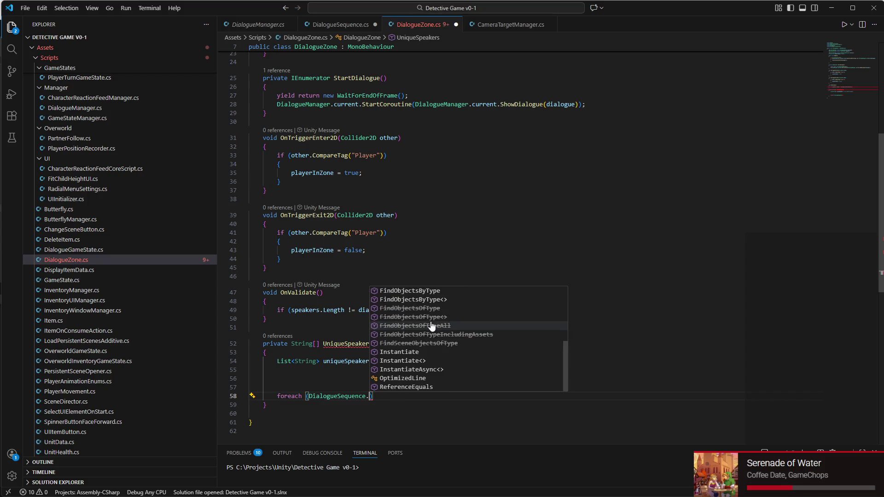
pyautogui.click(417, 378)
# Step: Complete the foreach to loop variable line over dialogue.OptimizedLines
pyautogui.write('in ')
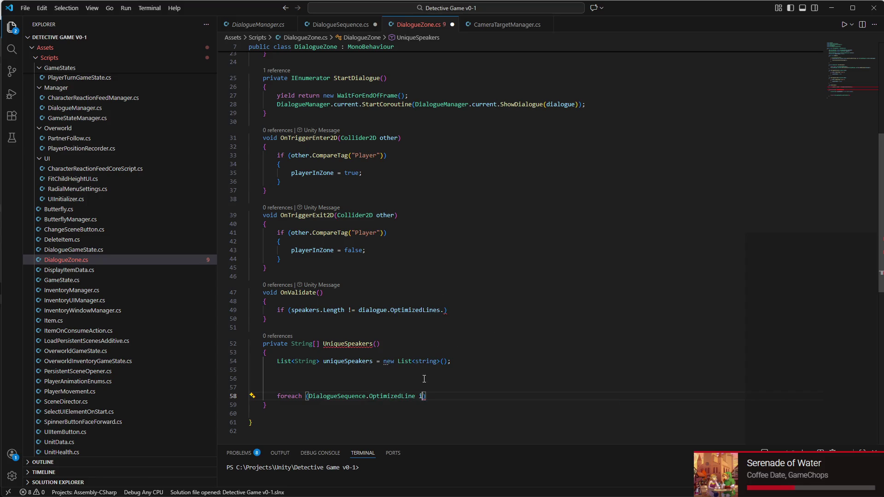
pyautogui.write('dialogue.')
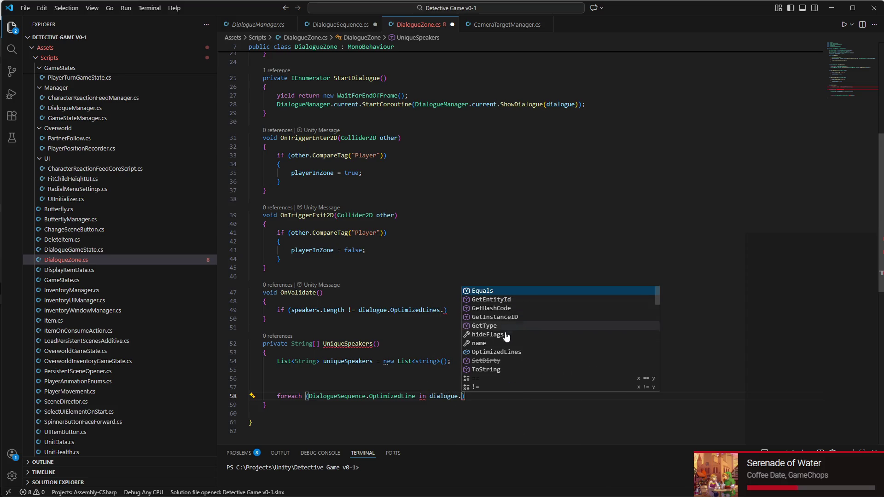
pyautogui.click(490, 348)
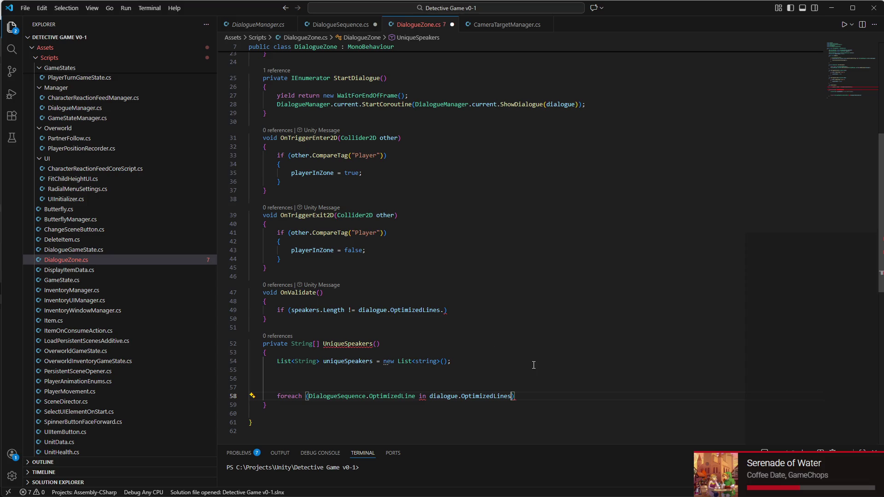
pyautogui.click(411, 394)
pyautogui.write('line')
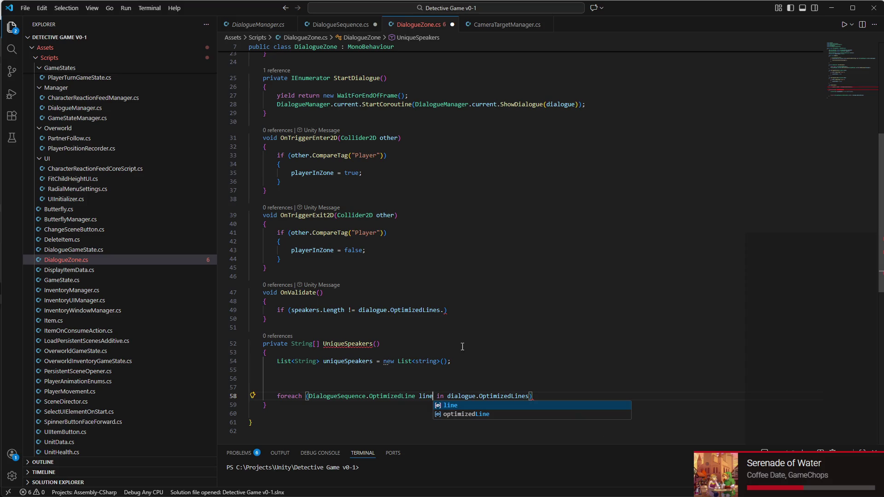
pyautogui.click(532, 394)
pyautogui.press('Return')
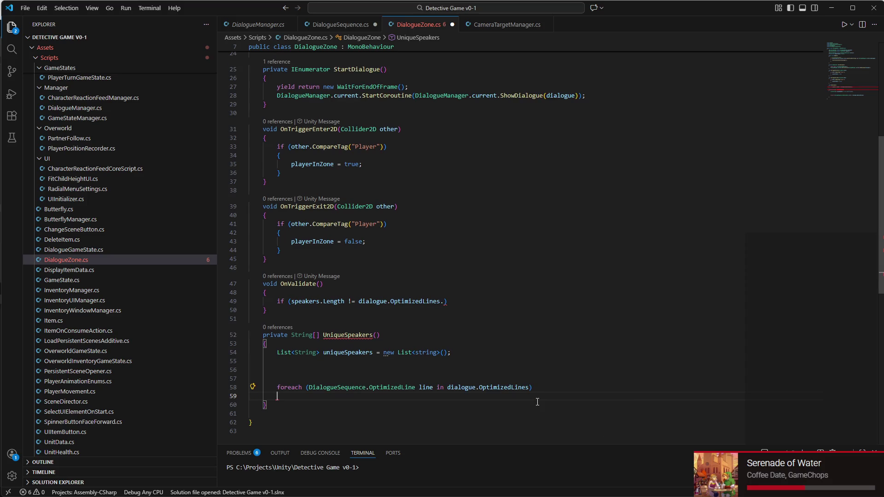
# Step: Open the loop body and write if (!uniqueSpeakers.Contains(line.speakerName))
pyautogui.write('{')
pyautogui.press('Return')
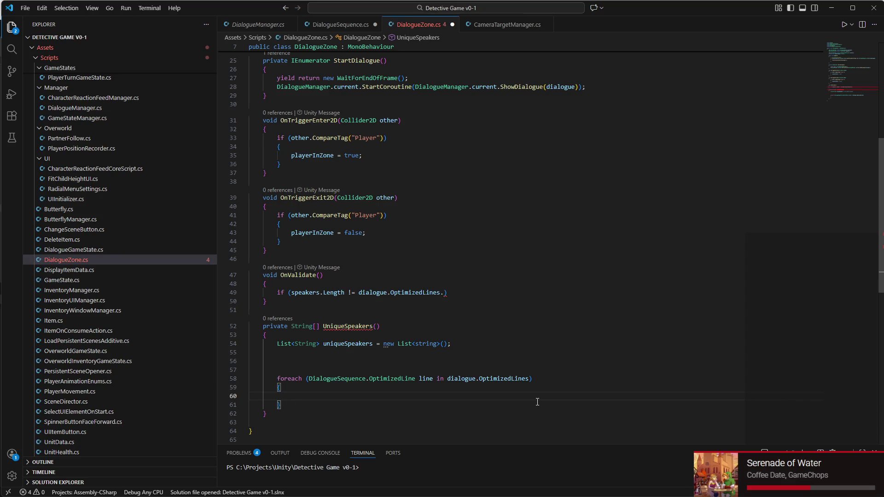
pyautogui.write('if (uni')
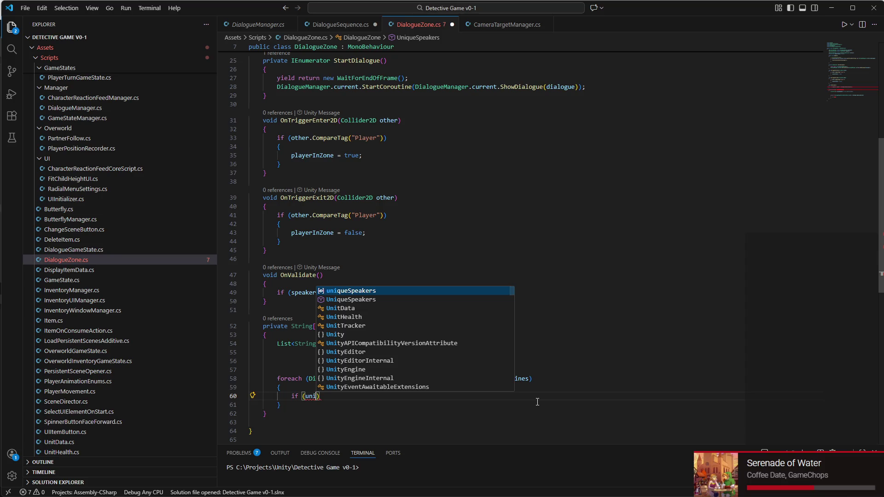
pyautogui.press('BackSpace')
pyautogui.press('BackSpace')
pyautogui.press('BackSpace')
pyautogui.write('!uni')
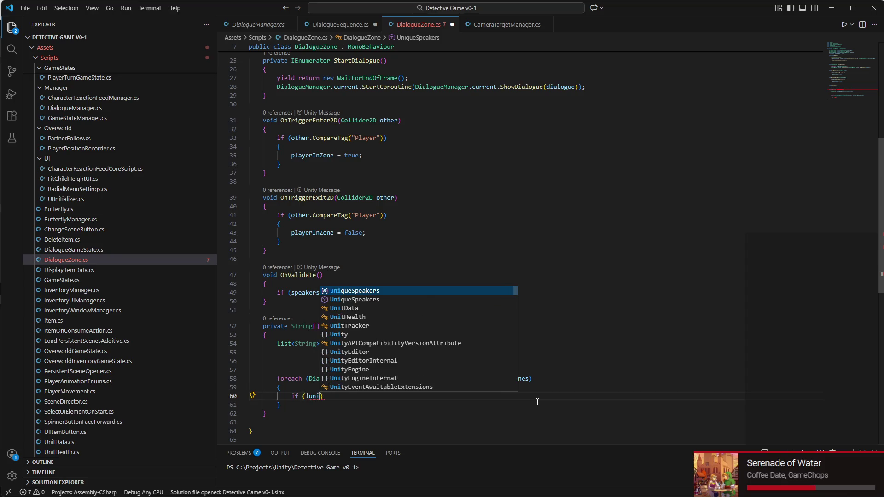
pyautogui.press('Tab')
pyautogui.write('.con')
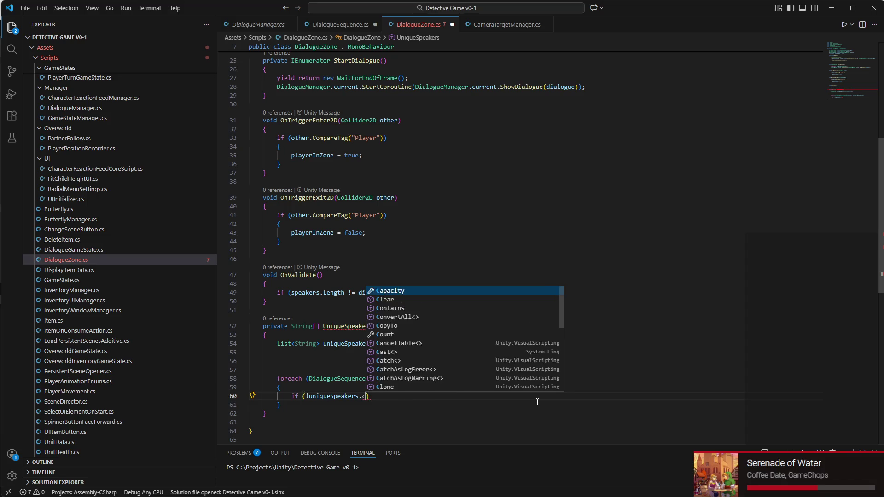
pyautogui.press('Tab')
pyautogui.write('(')
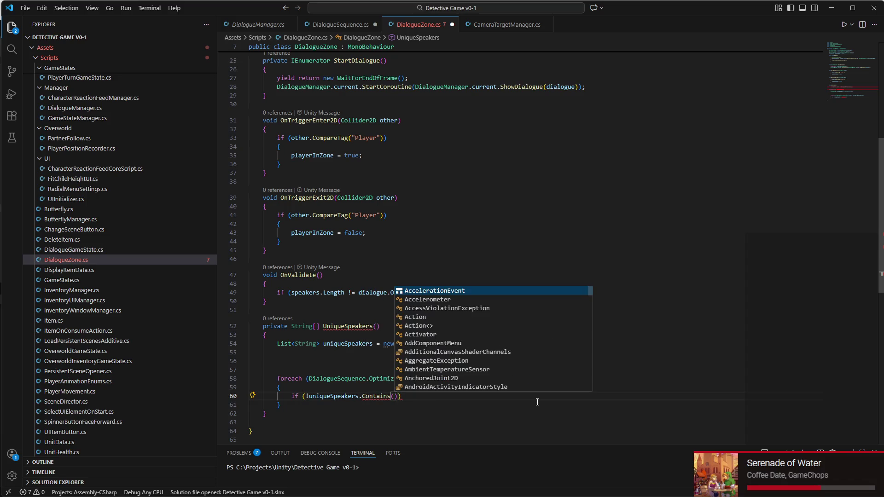
pyautogui.write('line.')
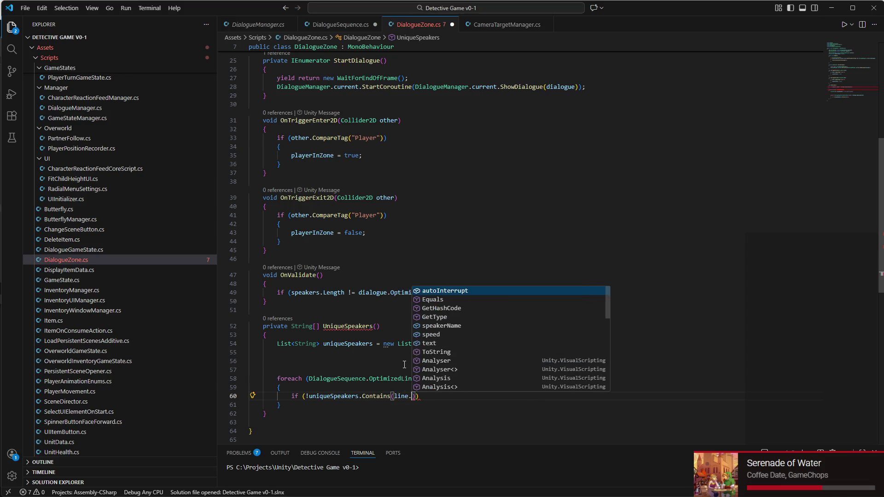
pyautogui.write('spea')
pyautogui.press('Tab')
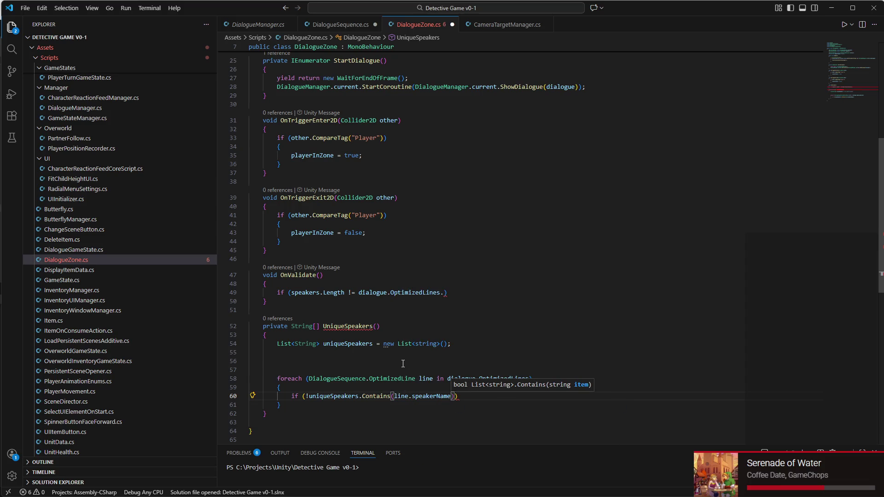
pyautogui.press('End')
pyautogui.write(';')
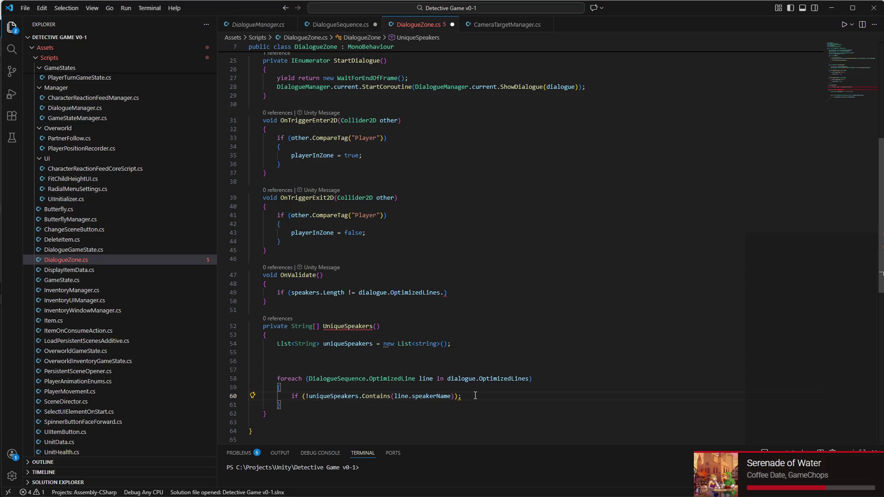
pyautogui.press('BackSpace')
# Step: Inside the if block, add uniqueSpeakers.Add(line.speakerName);
pyautogui.press('Return')
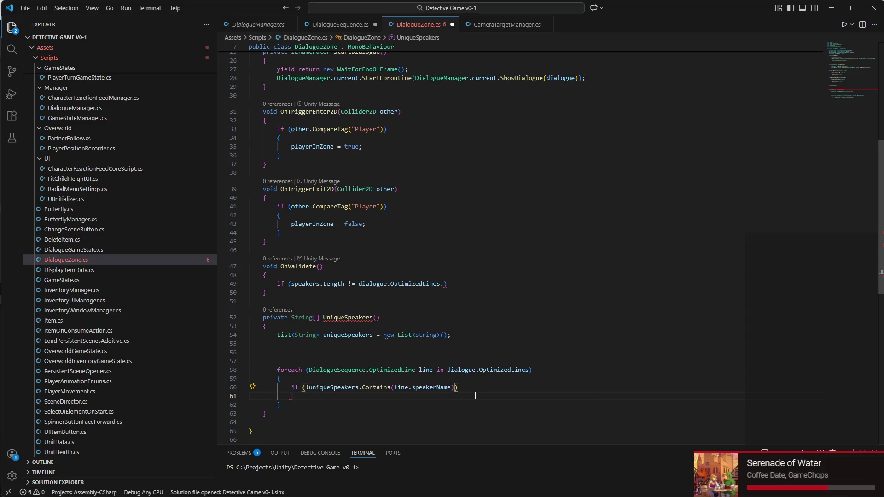
pyautogui.write('{')
pyautogui.press('Return')
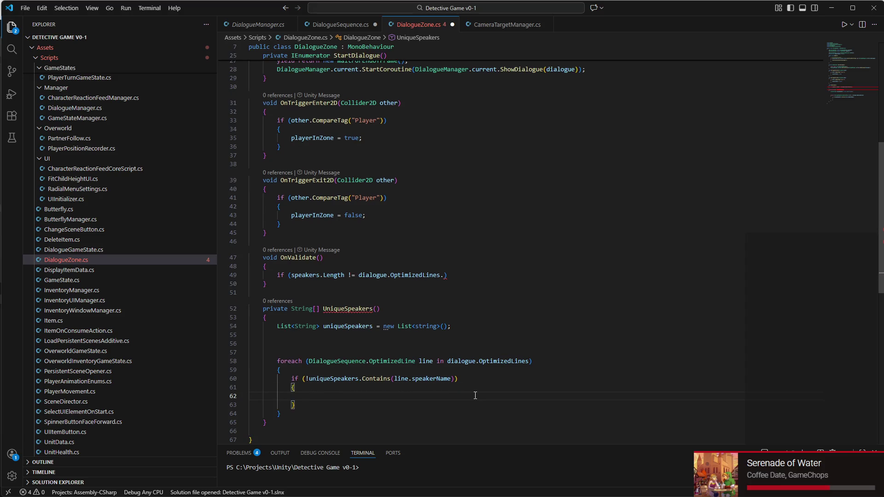
pyautogui.write('uniq')
pyautogui.press('Tab')
pyautogui.write('.Add(')
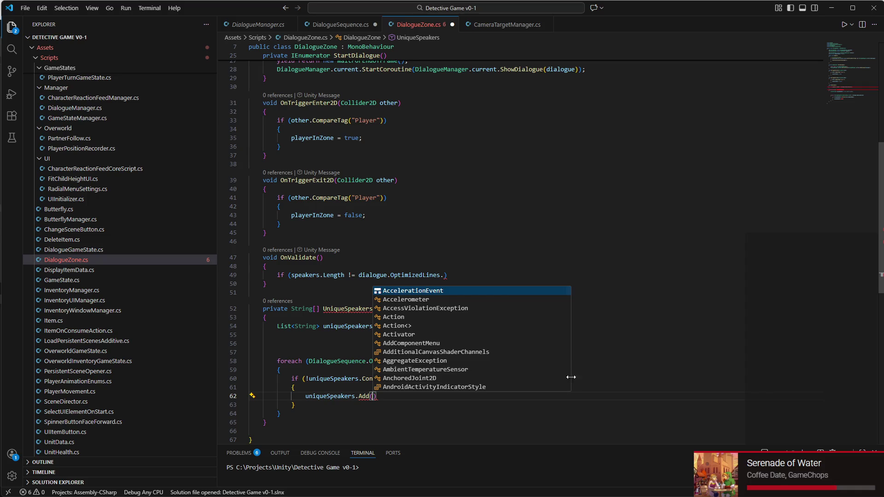
pyautogui.write('s')
pyautogui.press('BackSpace')
pyautogui.press('BackSpace')
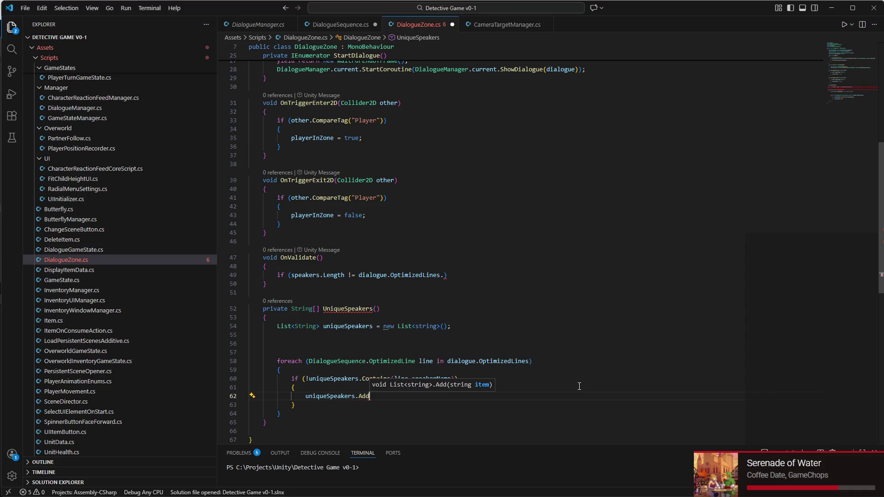
pyautogui.write('(line.S')
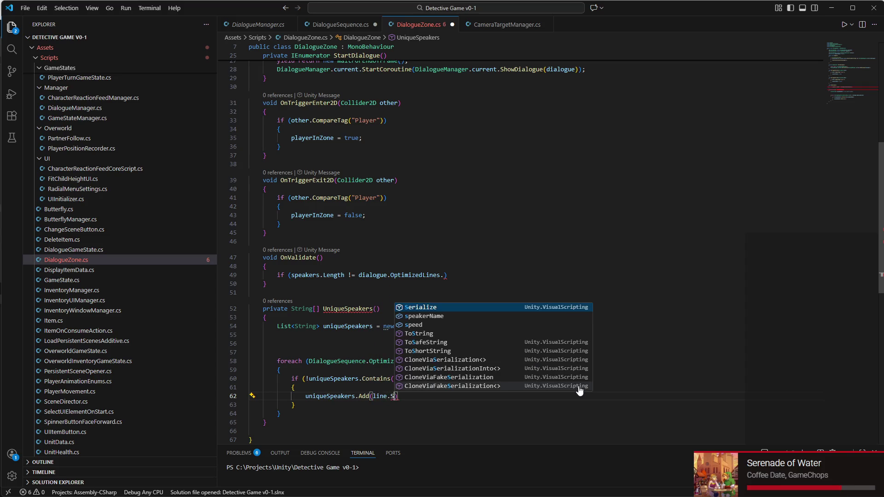
pyautogui.write('pea')
pyautogui.press('Tab')
pyautogui.write(');')
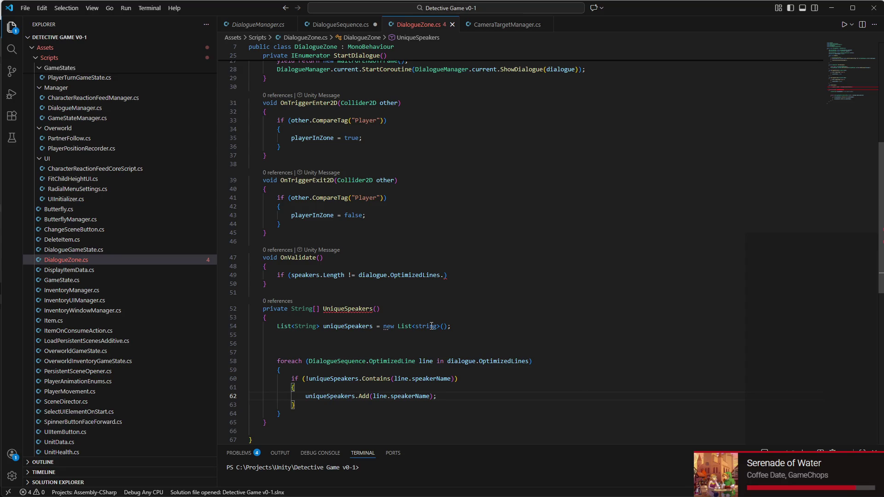
pyautogui.click(339, 286)
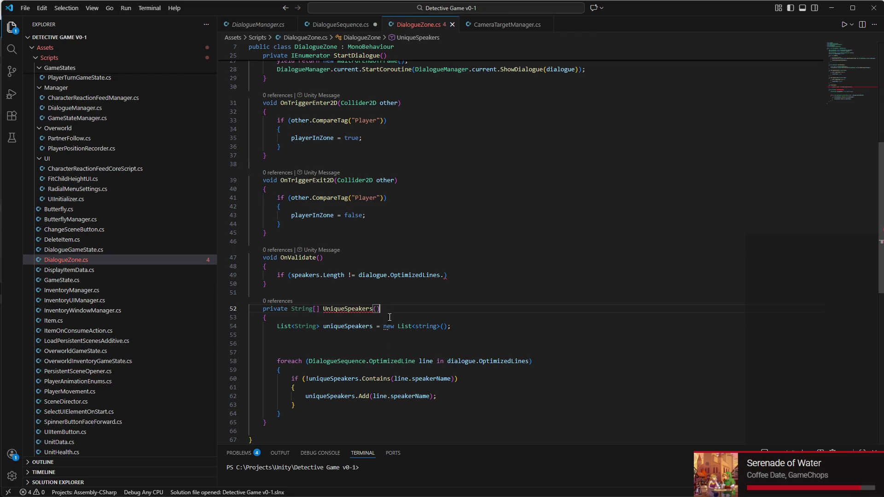
pyautogui.click(303, 415)
# Step: Add return uniqueSpeakers.ToArray(); after the loop and save DialogueZone.cs
pyautogui.press('Return')
pyautogui.press('Return')
pyautogui.scroll(-1, 303, 415)
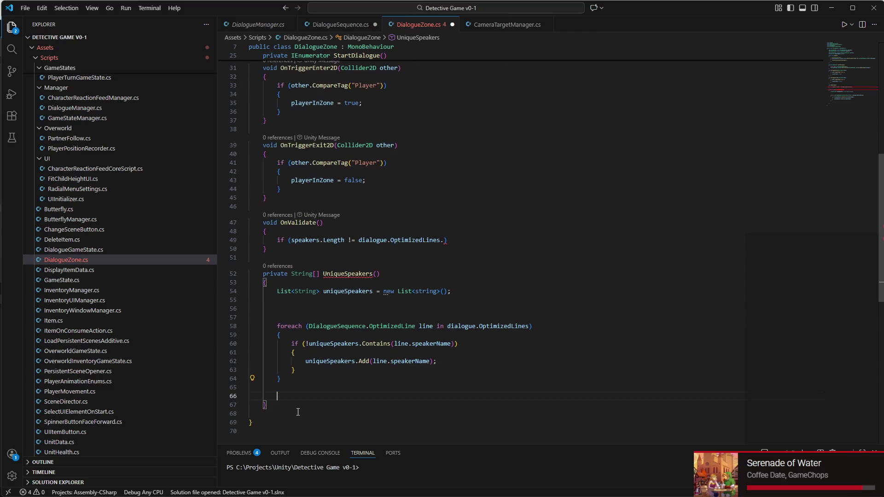
pyautogui.write('return uniq')
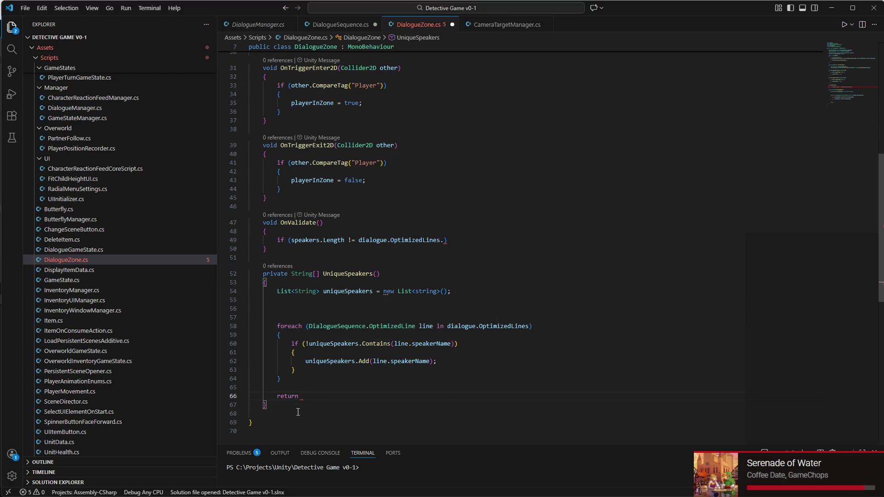
pyautogui.press('Tab')
pyautogui.write('.')
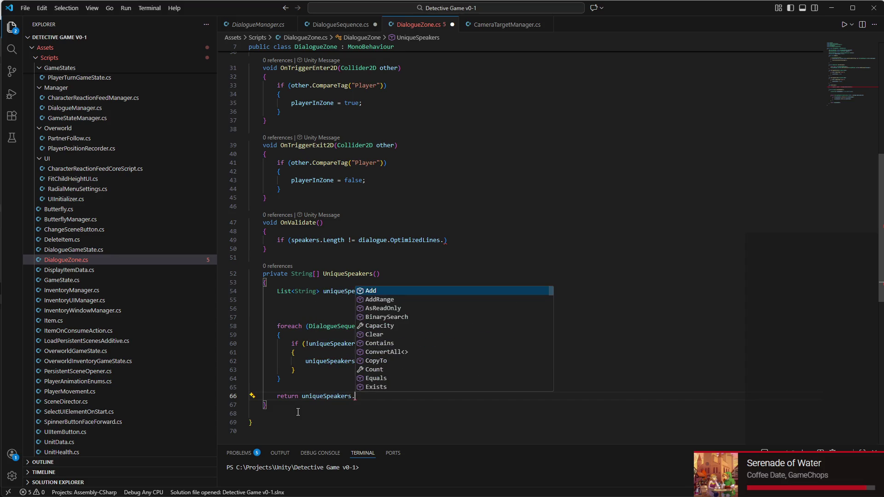
pyautogui.write('ToA')
pyautogui.press('Tab')
pyautogui.write(';')
pyautogui.press('BackSpace')
pyautogui.write('()')
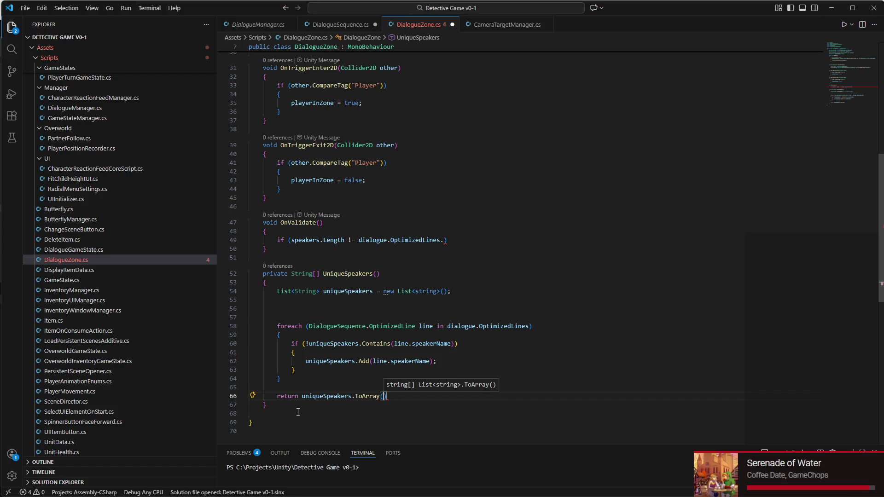
pyautogui.write(';')
pyautogui.hotkey('ctrl', 's')
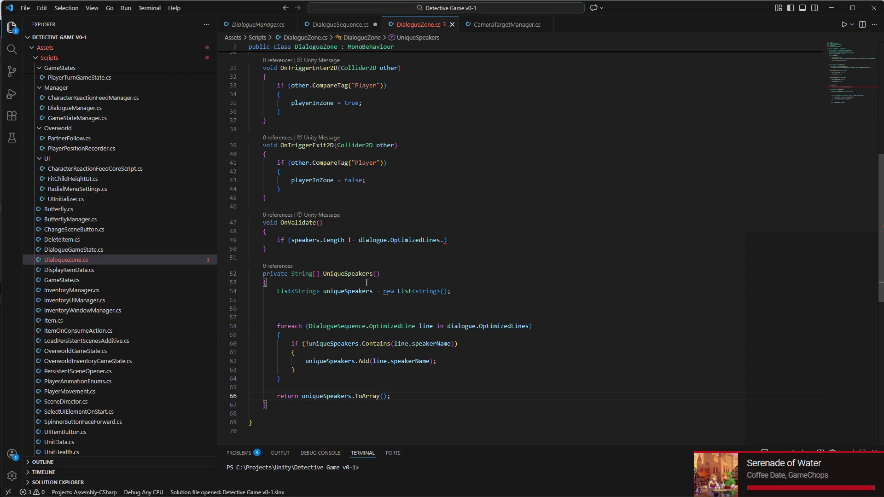
# Step: Delete the two blank lines above the foreach loop
pyautogui.click(389, 205)
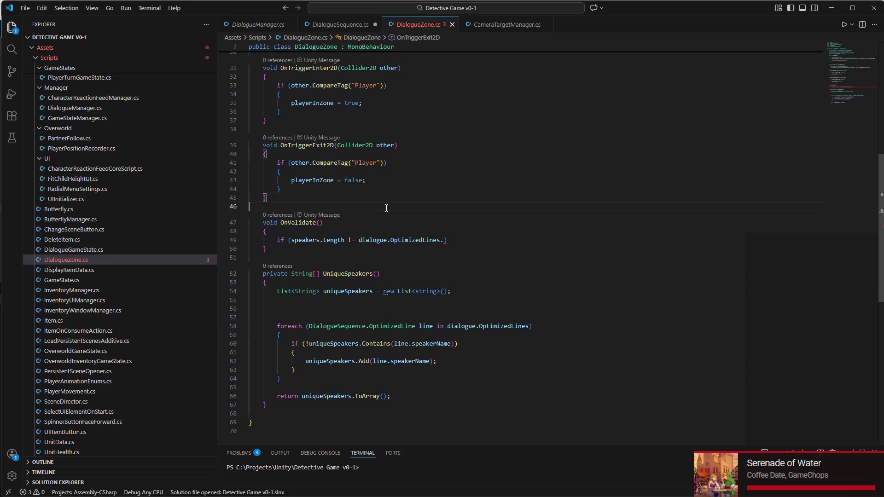
pyautogui.click(279, 312)
pyautogui.press('BackSpace')
pyautogui.press('BackSpace')
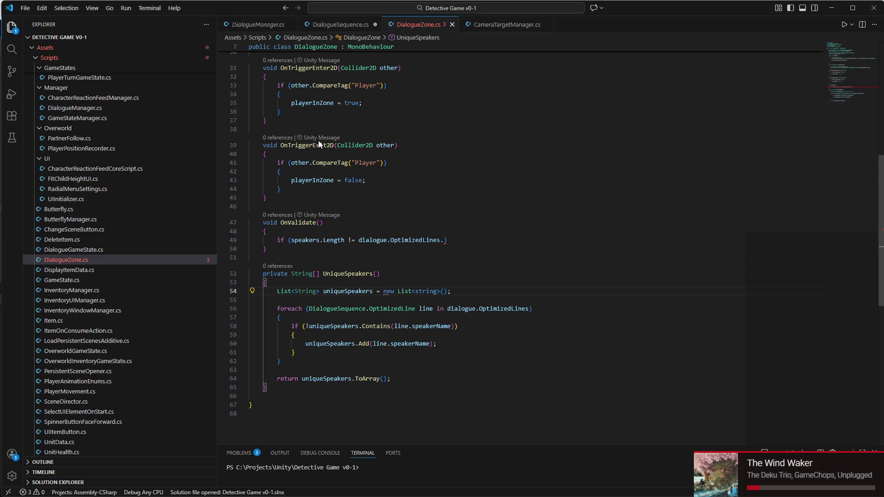
pyautogui.click(289, 247)
# Step: Add public class SpeakerPositionKey below OnValidate with a public Transform speakerObject field
pyautogui.press('Return')
pyautogui.press('Return')
pyautogui.press('Return')
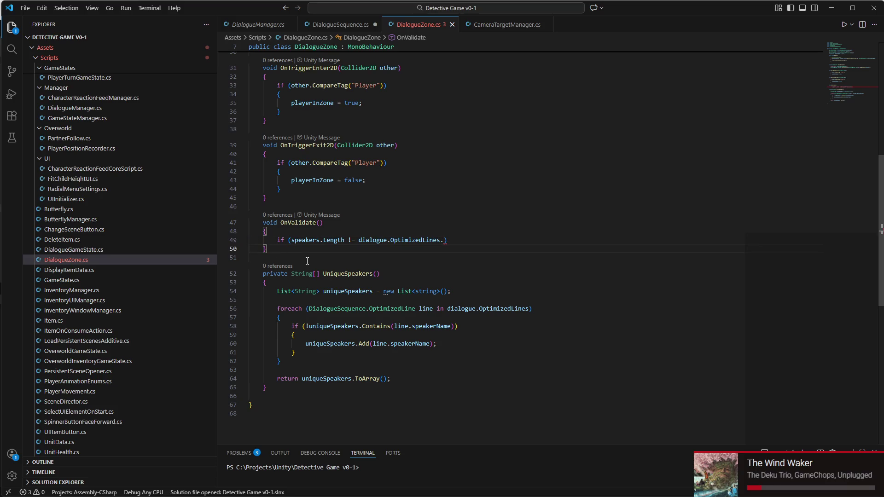
pyautogui.press('Up')
pyautogui.press('Up')
pyautogui.press('Up')
pyautogui.write('public class ')
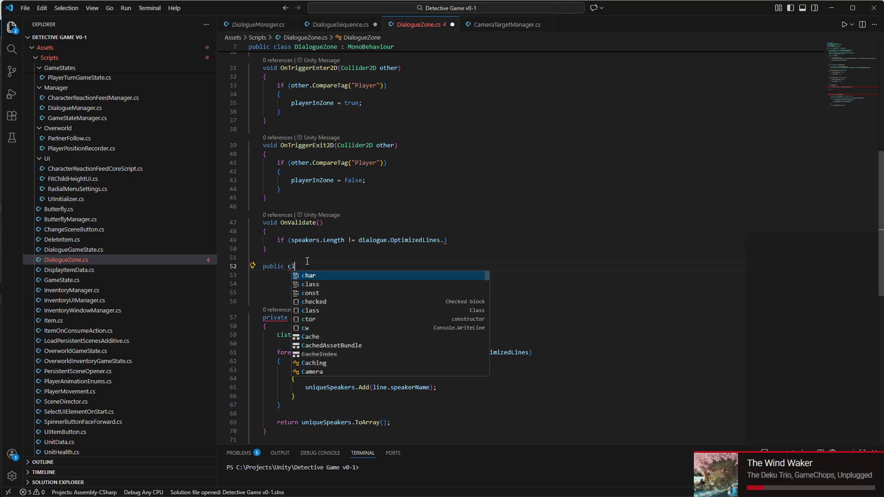
pyautogui.write('Spe')
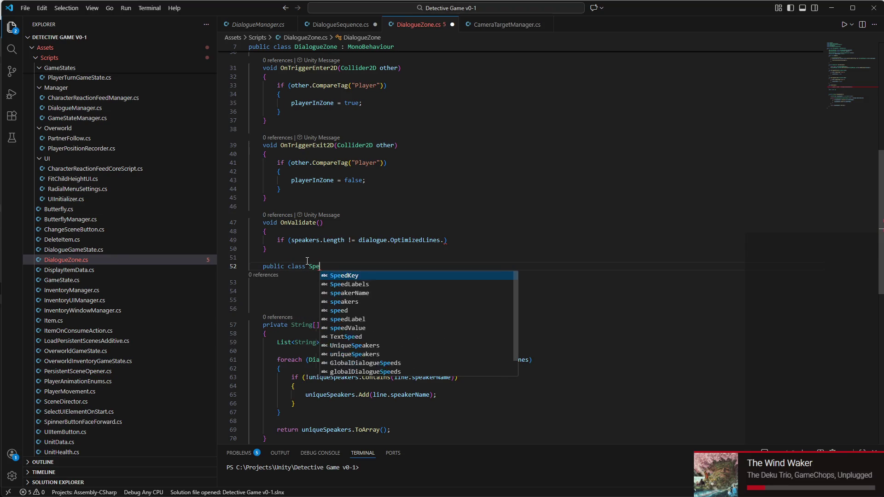
pyautogui.write('akerPositionKey')
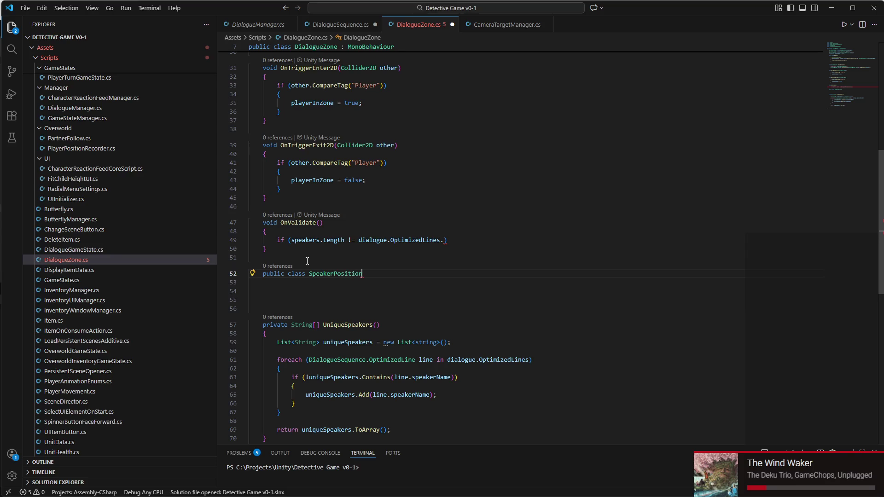
pyautogui.press('Return')
pyautogui.write('{')
pyautogui.press('Return')
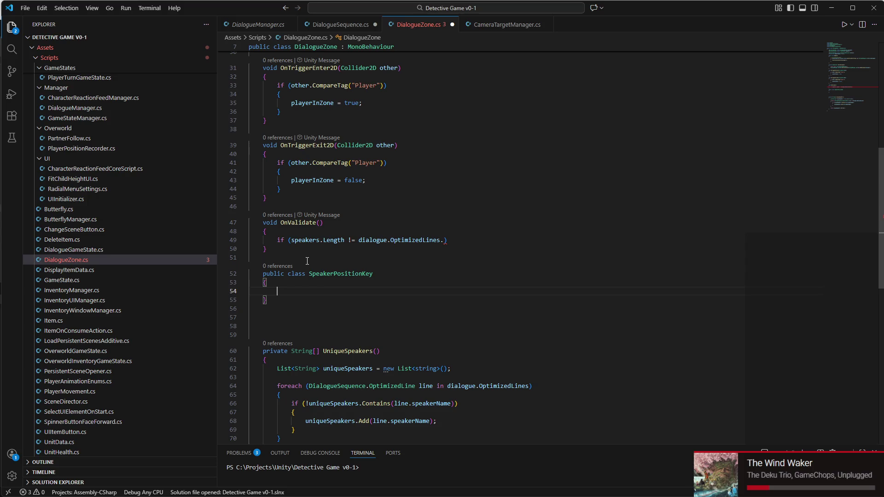
pyautogui.write('Tra')
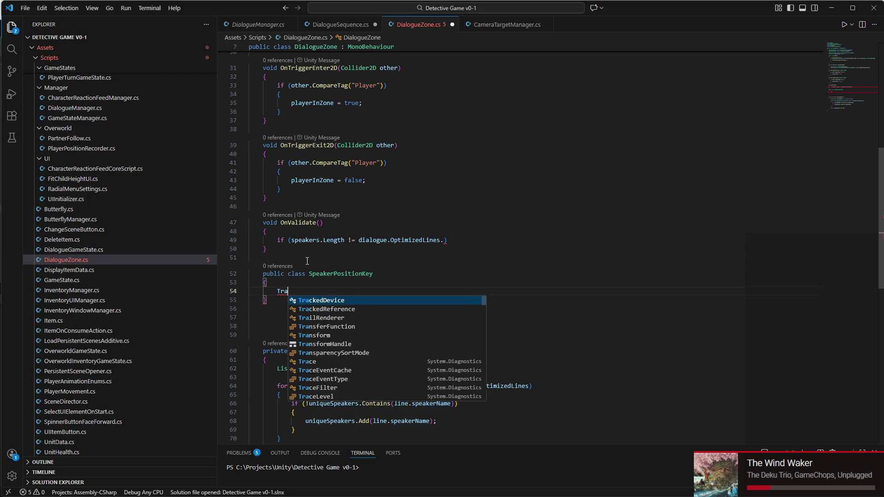
pyautogui.write('nsform speak')
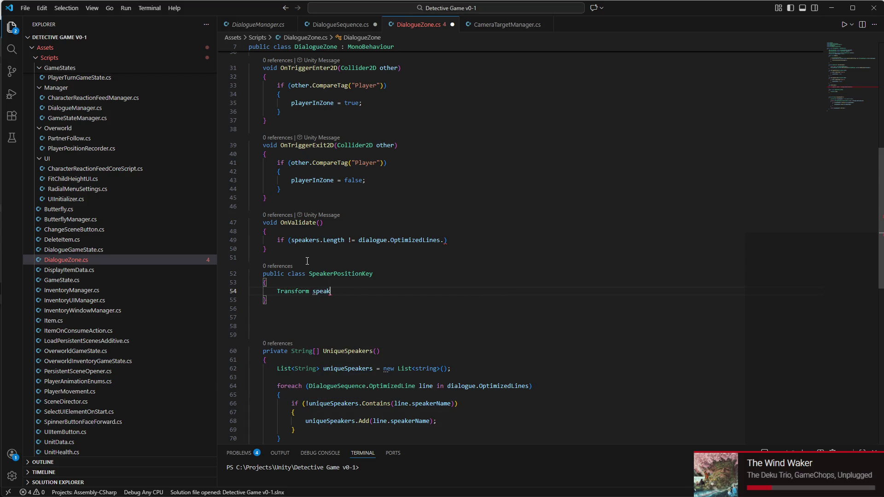
pyautogui.write('erObject')
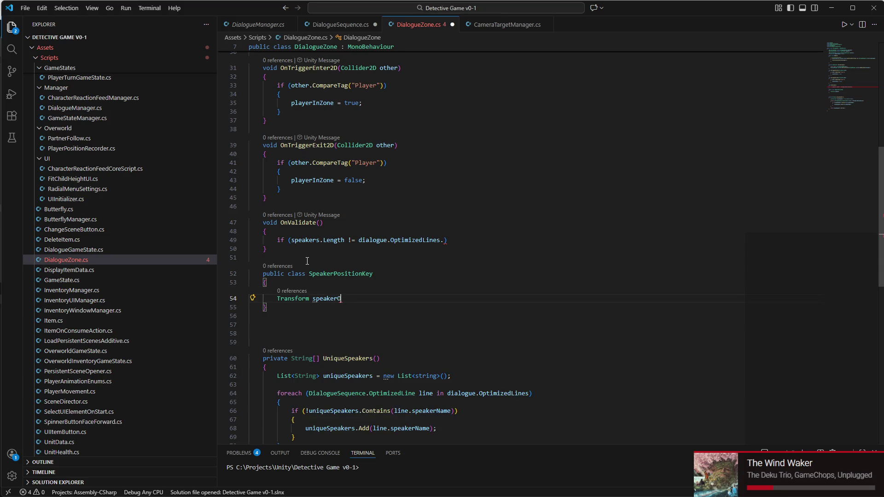
pyautogui.press('Home')
pyautogui.write('pui')
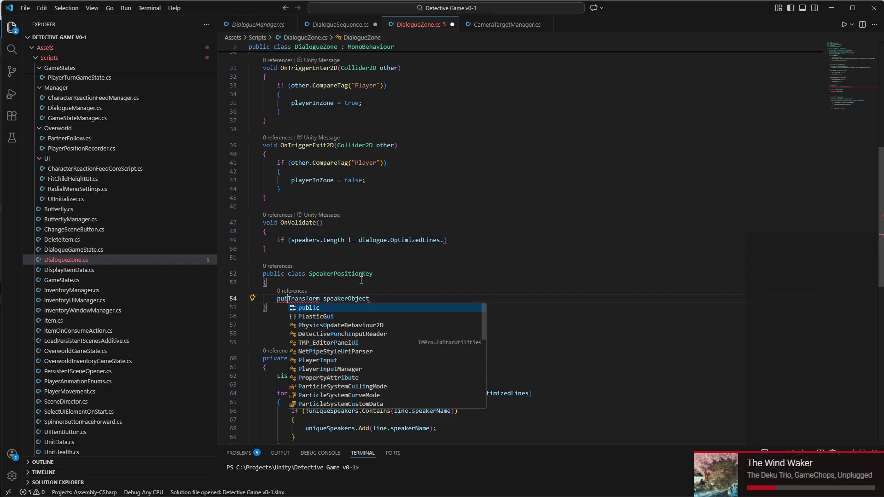
pyautogui.press('BackSpace')
pyautogui.write('blic')
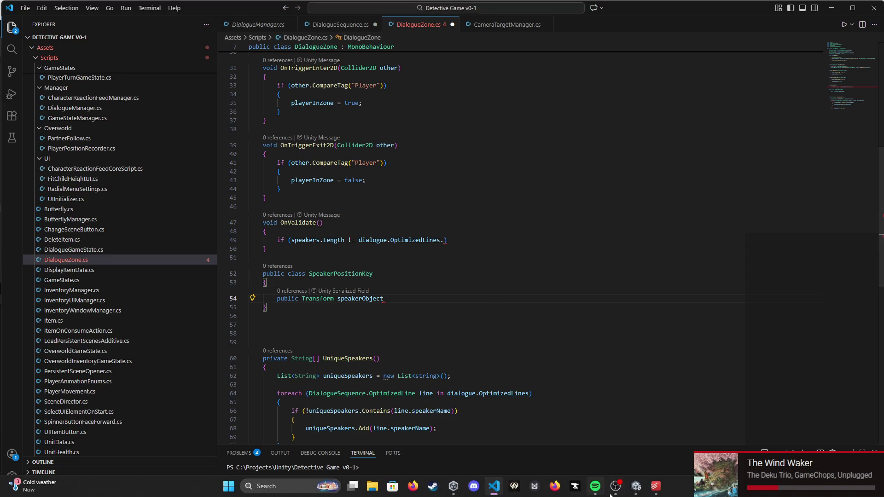
# Step: Finish speakerObject, add a public String speakerName field, and save
pyautogui.click(598, 491)
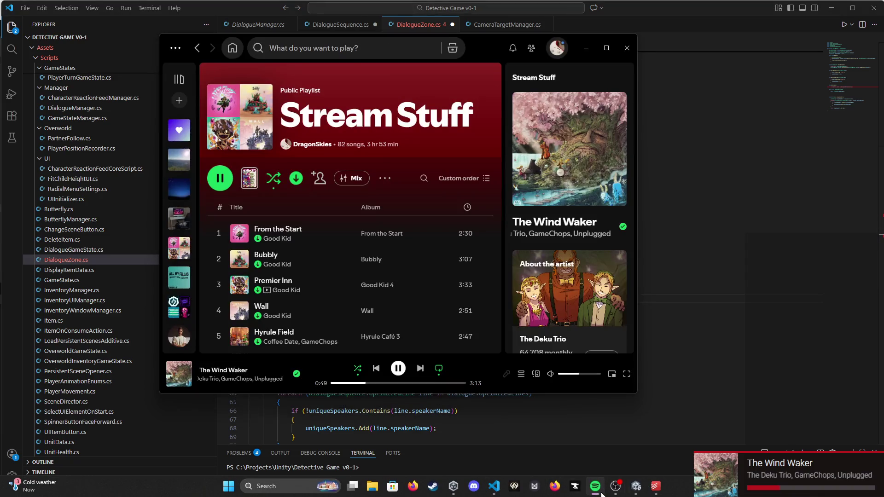
pyautogui.click(603, 494)
pyautogui.moveTo(617, 496)
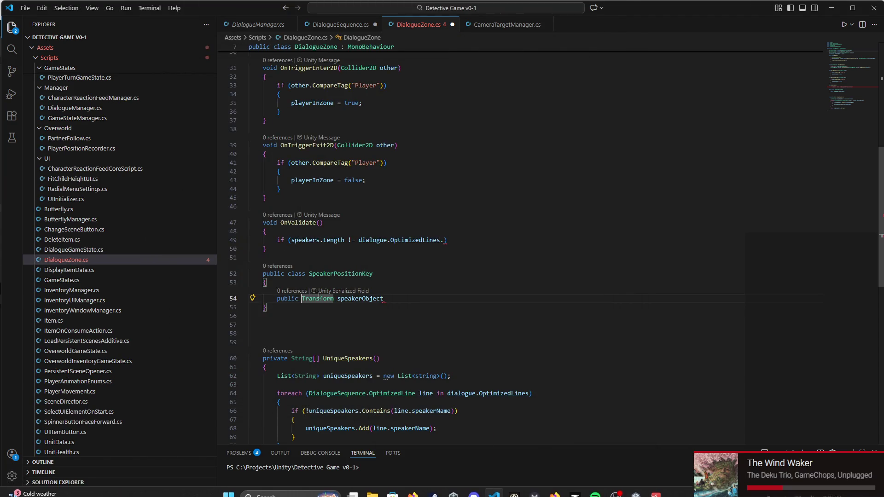
pyautogui.click(388, 298)
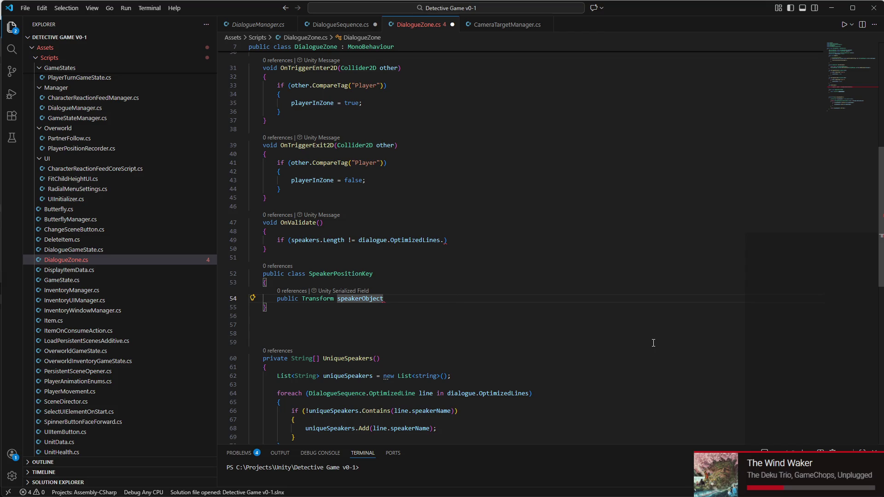
pyautogui.write(';')
pyautogui.press('Return')
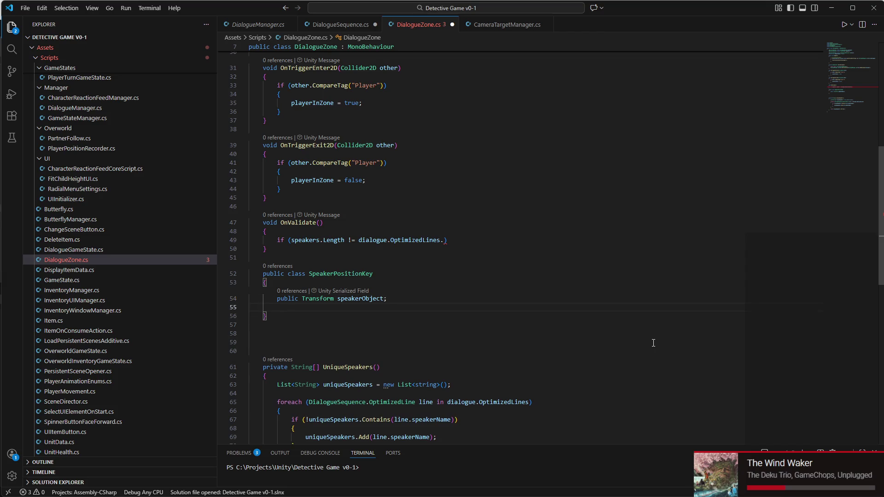
pyautogui.write('po')
pyautogui.press('BackSpace')
pyautogui.write('ublic S')
pyautogui.write('tring ')
pyautogui.write('speakerName')
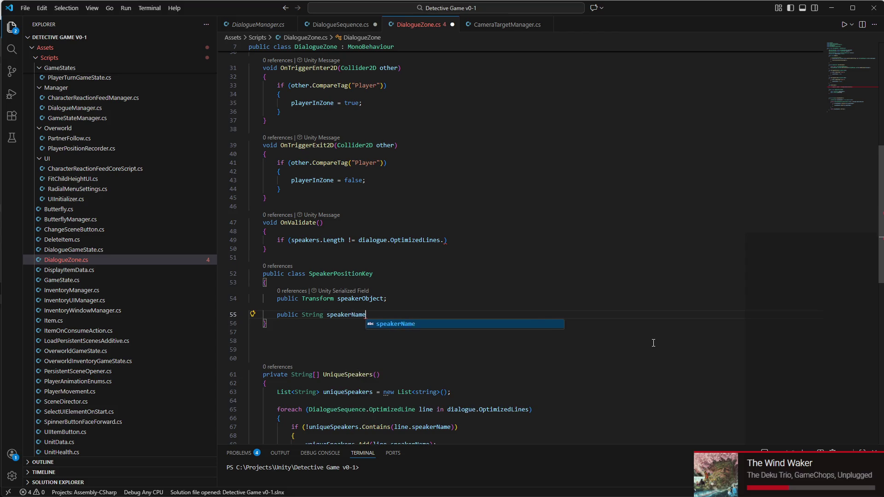
pyautogui.write(';')
pyautogui.hotkey('ctrl', 's')
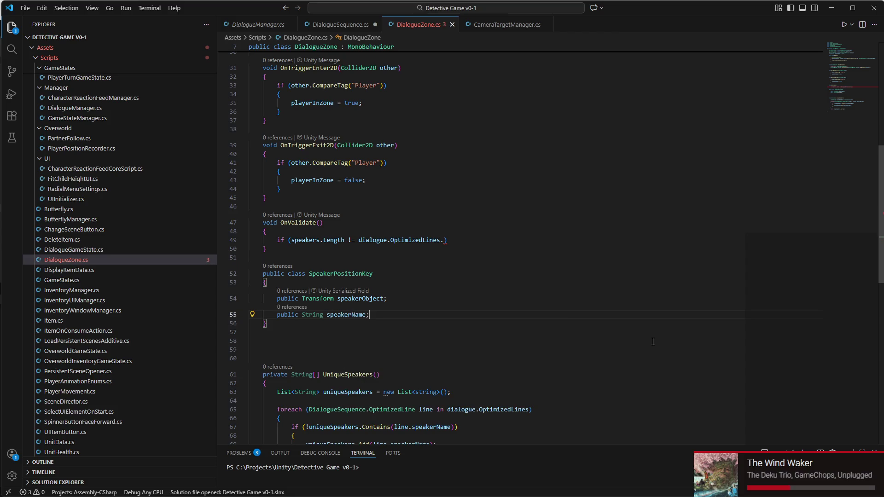
pyautogui.scroll(8, 294, 267)
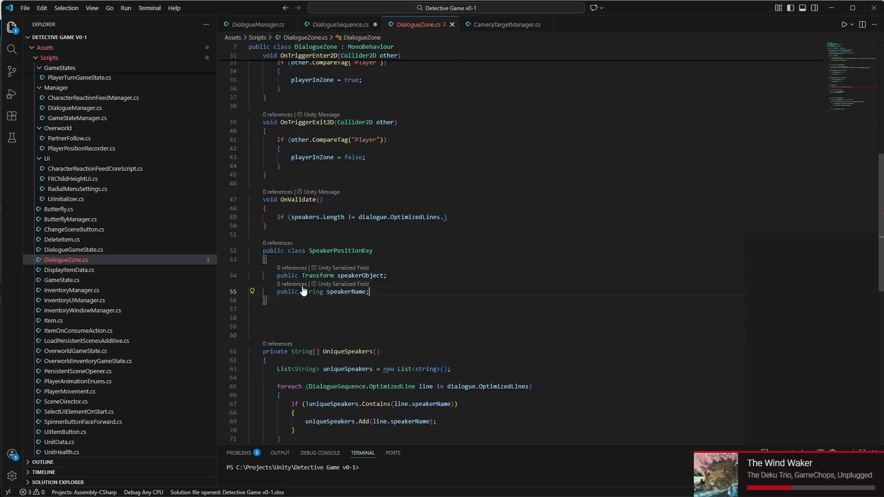
pyautogui.scroll(-8, 281, 241)
pyautogui.keyDown('ctrl'); pyautogui.click(282, 230); pyautogui.keyUp('ctrl')
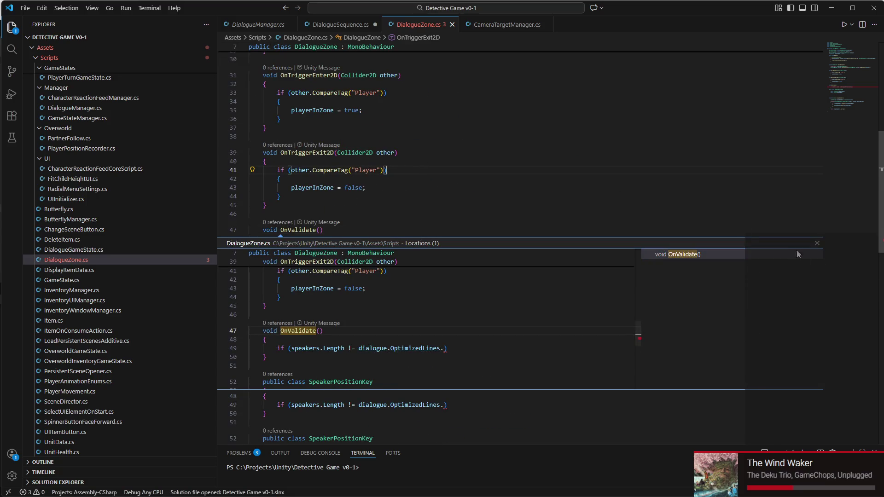
# Step: Insert a [SerializeField] attribute on a new line 14 below the interact field
pyautogui.click(816, 244)
pyautogui.scroll(9, 430, 184)
pyautogui.click(456, 173)
pyautogui.press('Return')
pyautogui.press('Return')
pyautogui.press('Return')
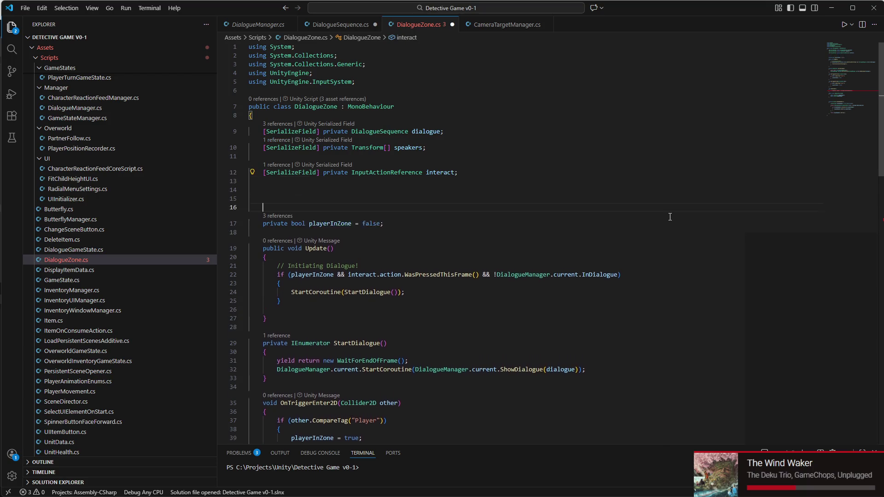
pyautogui.press('Return')
pyautogui.press('Return')
pyautogui.press('Return')
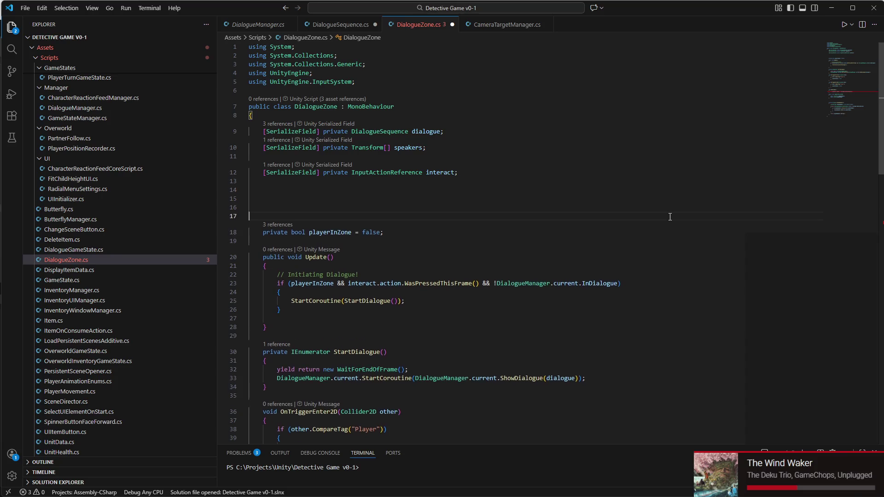
pyautogui.press('Up')
pyautogui.press('Up')
pyautogui.press('Up')
pyautogui.press('Down')
pyautogui.write('[')
pyautogui.press('BackSpace')
pyautogui.write('[Ser')
pyautogui.press('Tab')
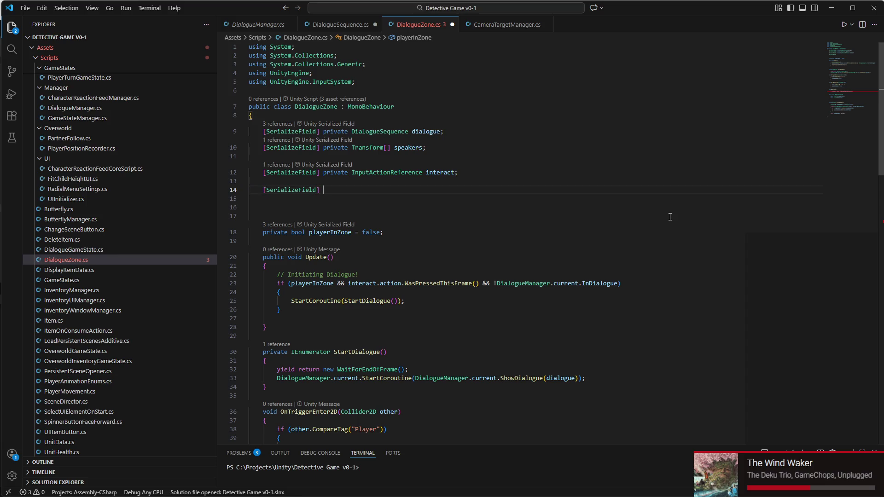
# Step: Start a private SpeakerPositionKey field after the attribute
pyautogui.scroll(-10, 670, 216)
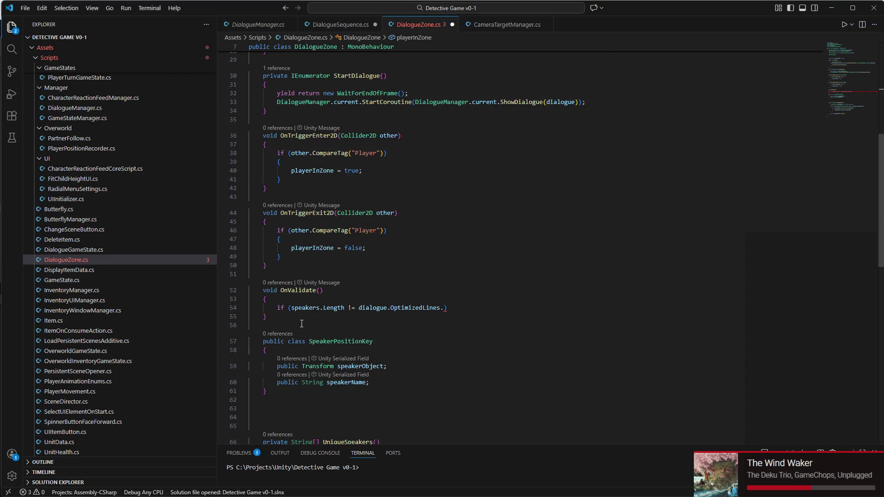
pyautogui.moveTo(262, 341)
pyautogui.mouseDown()
pyautogui.moveTo(339, 368)
pyautogui.moveTo(341, 395)
pyautogui.mouseUp()
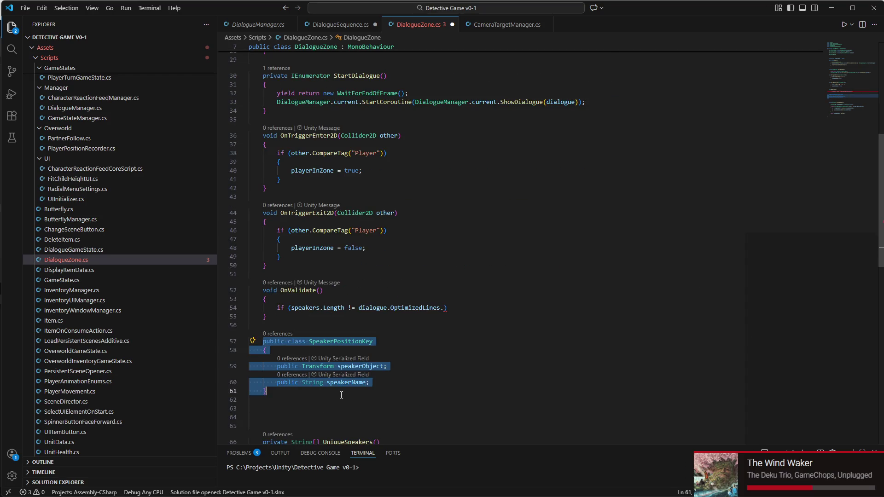
pyautogui.click(277, 342)
pyautogui.scroll(7, 277, 341)
pyautogui.click(353, 122)
pyautogui.write('privat3')
pyautogui.press('BackSpace')
pyautogui.press('BackSpace')
pyautogui.write('e Speaker')
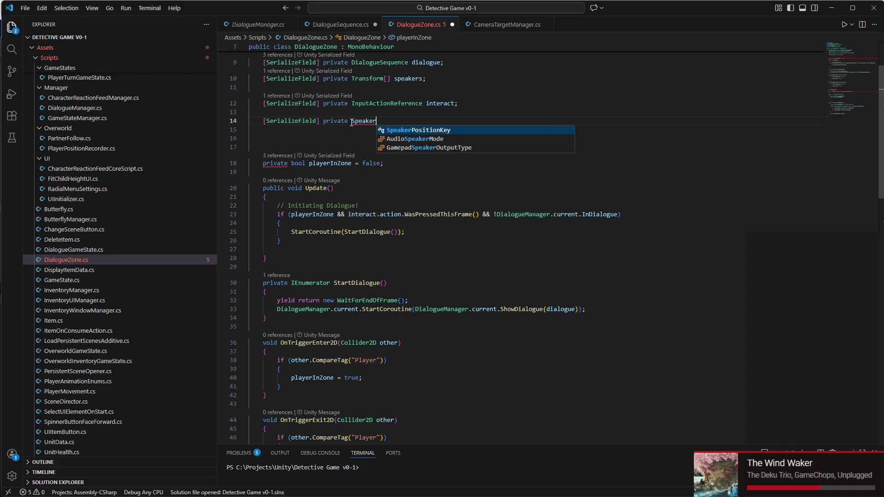
pyautogui.press('Tab')
# Step: Change the field's modifier to public and remove the SerializeField attribute
pyautogui.doubleClick(340, 120)
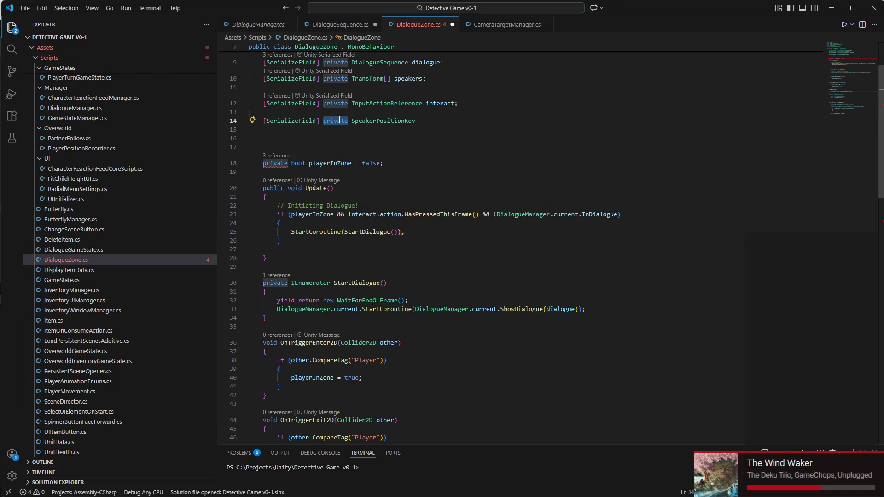
pyautogui.write('publc')
pyautogui.press('BackSpace')
pyautogui.write('ic')
pyautogui.moveTo(324, 122); pyautogui.dragTo(265, 123)
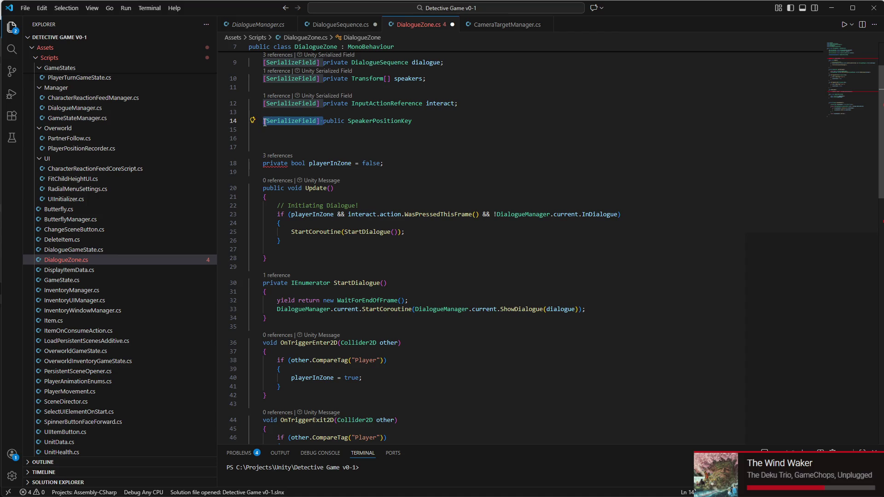
pyautogui.press('BackSpace')
# Step: Make the field SpeakerPositionKey[] speakerPositionKeys and save DialogueZone.cs
pyautogui.click(383, 123)
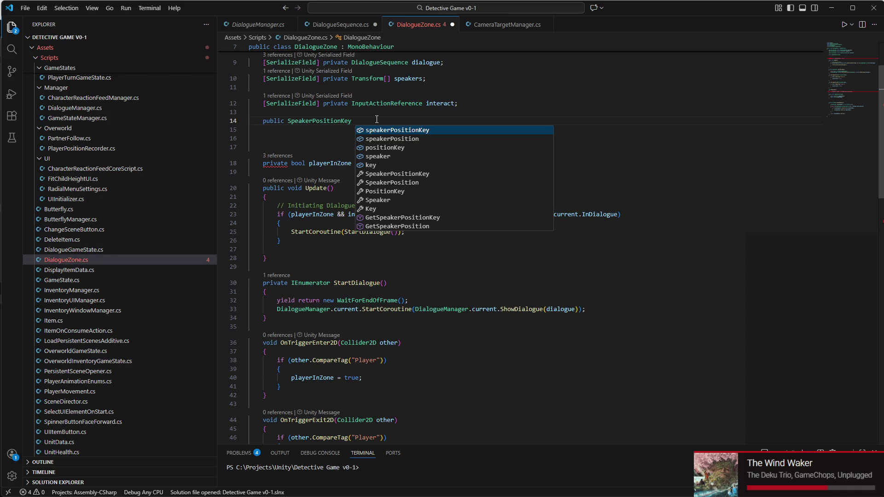
pyautogui.press('BackSpace')
pyautogui.write('[')
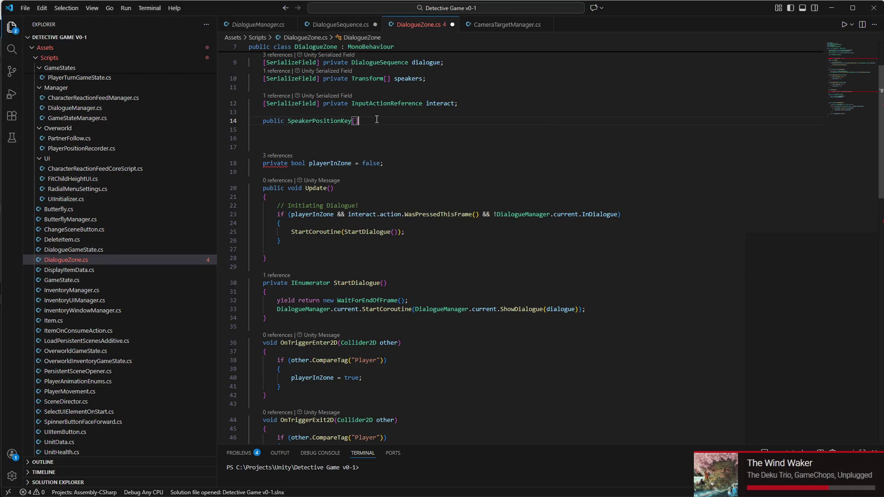
pyautogui.write(']')
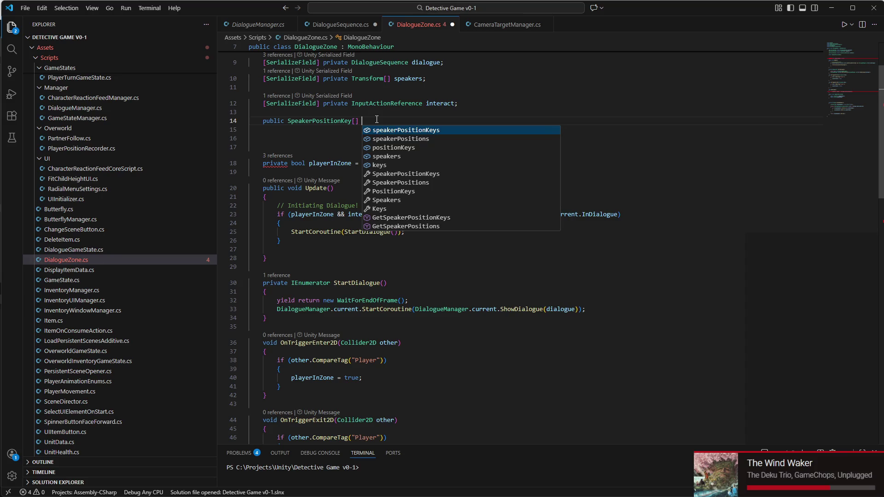
pyautogui.press('Return')
pyautogui.write(';')
pyautogui.hotkey('ctrl', 's')
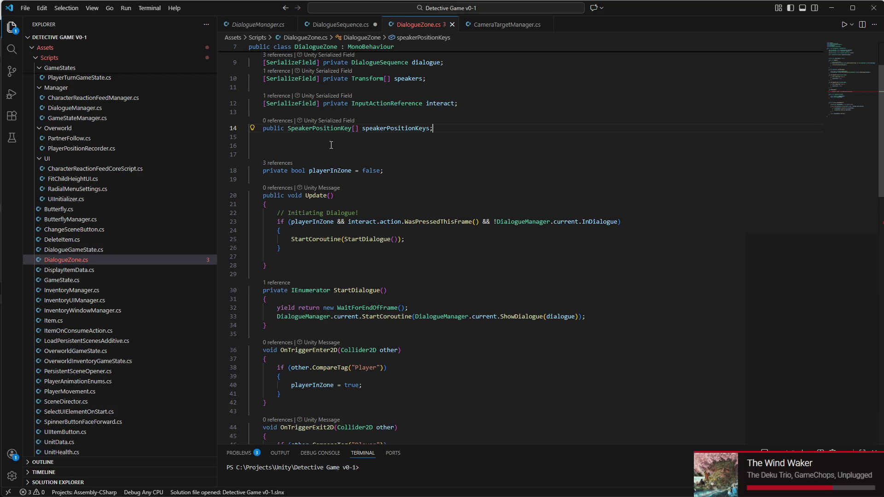
pyautogui.scroll(-6, 331, 145)
pyautogui.scroll(-7, 368, 214)
pyautogui.click(475, 177)
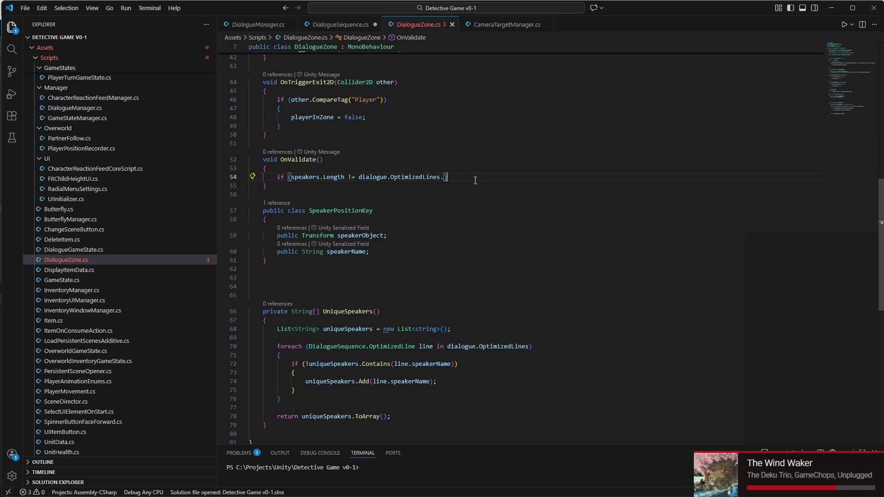
# Step: Complete the if condition with .Length and open a braced body assigning speakerPositionKeys = new
pyautogui.write('Len')
pyautogui.press('Tab')
pyautogui.press('Return')
pyautogui.write('{')
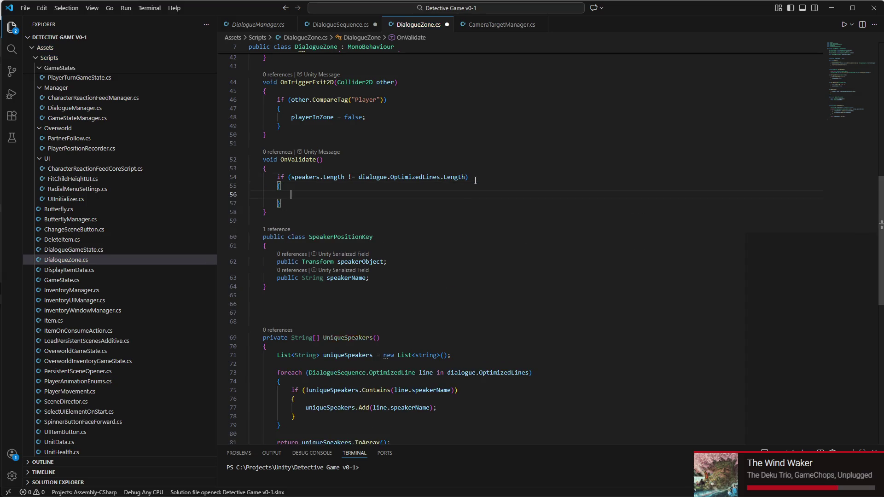
pyautogui.press('Return')
pyautogui.write('speak')
pyautogui.press('Tab')
pyautogui.write('= new')
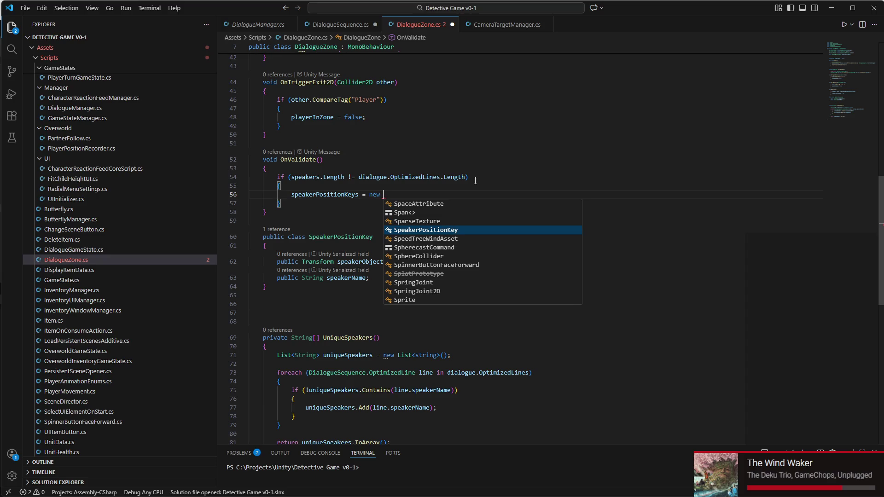
pyautogui.scroll(5, 466, 176)
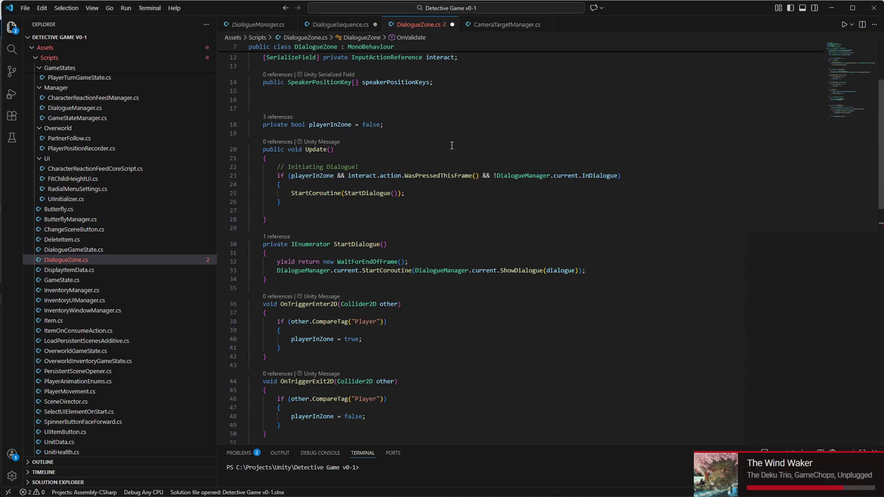
pyautogui.scroll(-1, 467, 144)
# Step: Finish the allocation as new SpeakerPositionKey[speakers.Length]
pyautogui.write('Speak')
pyautogui.press('Tab')
pyautogui.write('[')
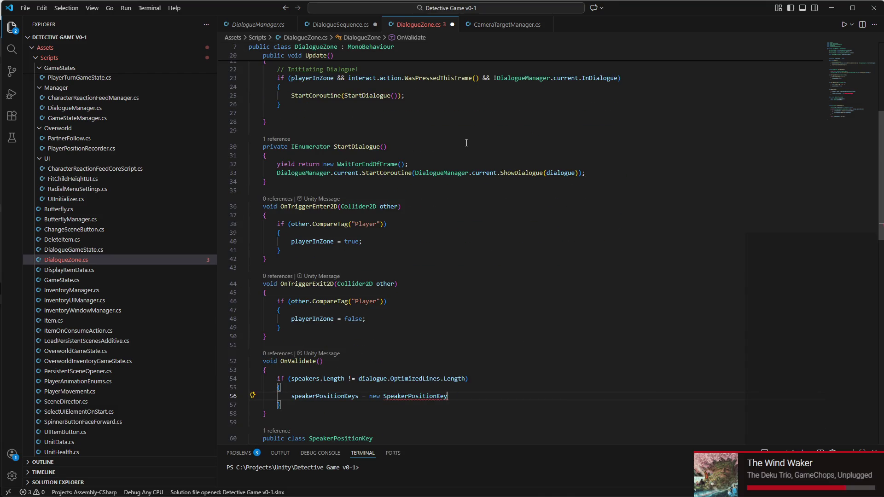
pyautogui.press('Escape')
pyautogui.press('BackSpace')
pyautogui.write('speakers.')
pyautogui.write('Length')
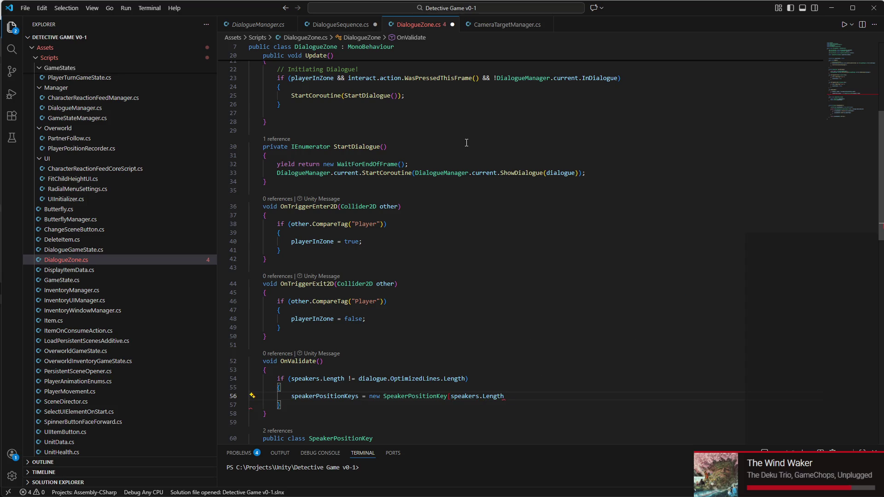
pyautogui.write(']')
pyautogui.scroll(-5, 403, 208)
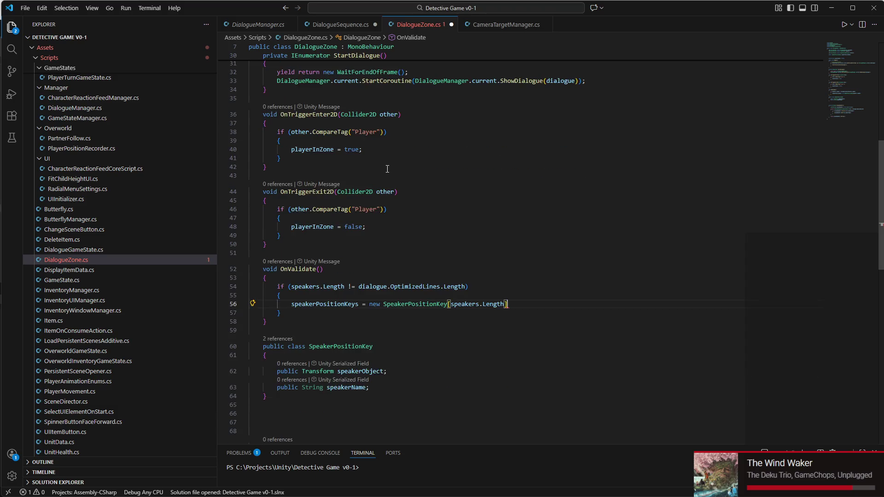
pyautogui.scroll(-3, 408, 242)
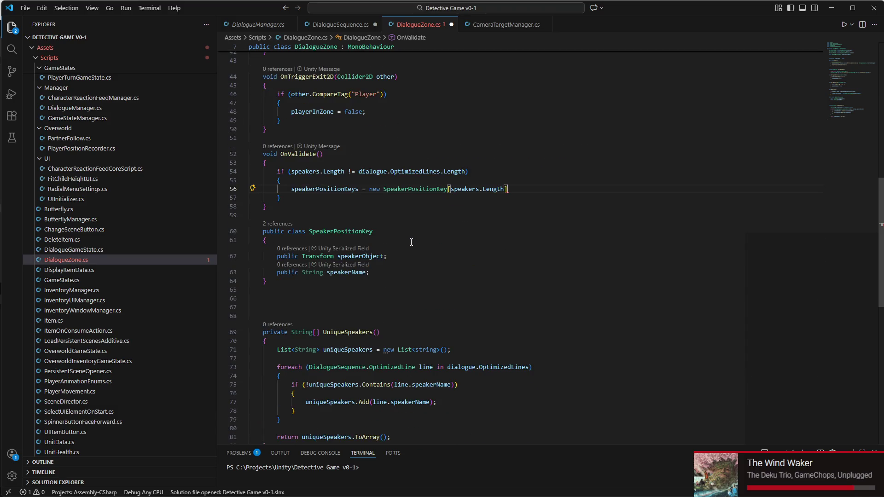
# Step: Delete the Transform[] speakers array field declaration
pyautogui.click(306, 171)
pyautogui.scroll(14, 419, 199)
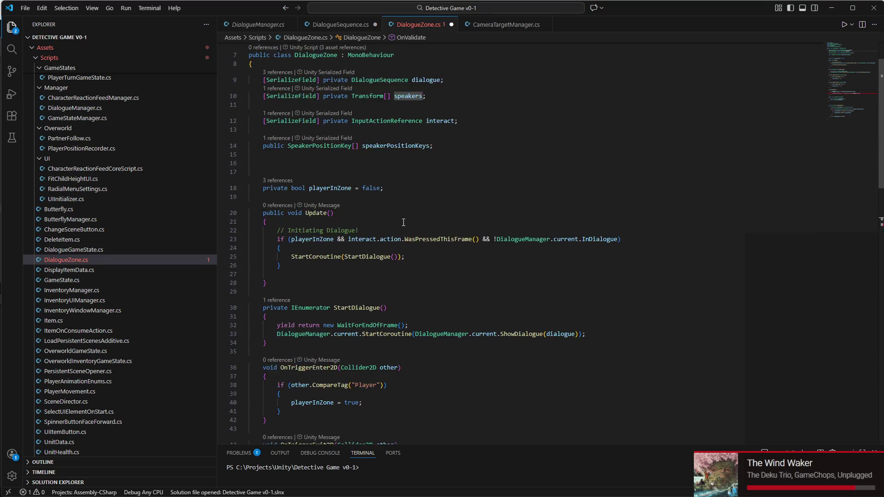
pyautogui.tripleClick(441, 148)
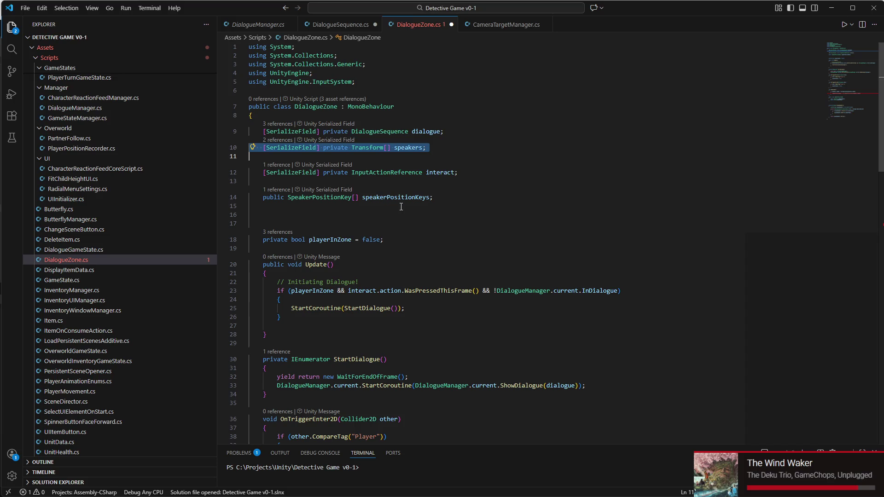
pyautogui.press('BackSpace')
pyautogui.press('BackSpace')
pyautogui.scroll(-6, 405, 202)
pyautogui.scroll(5, 419, 191)
pyautogui.scroll(-12, 420, 188)
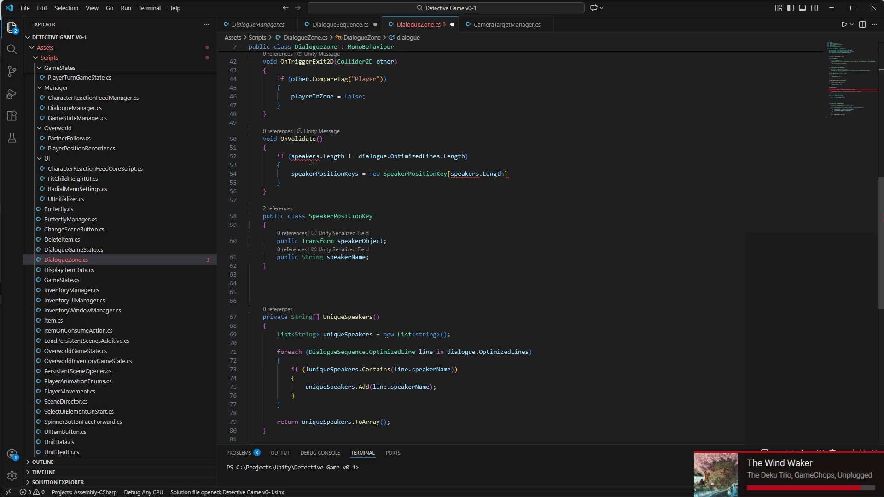
# Step: Cut the speakers.Length vs dialogue.OptimizedLines.Length comparison out of the if condition
pyautogui.doubleClick(312, 159)
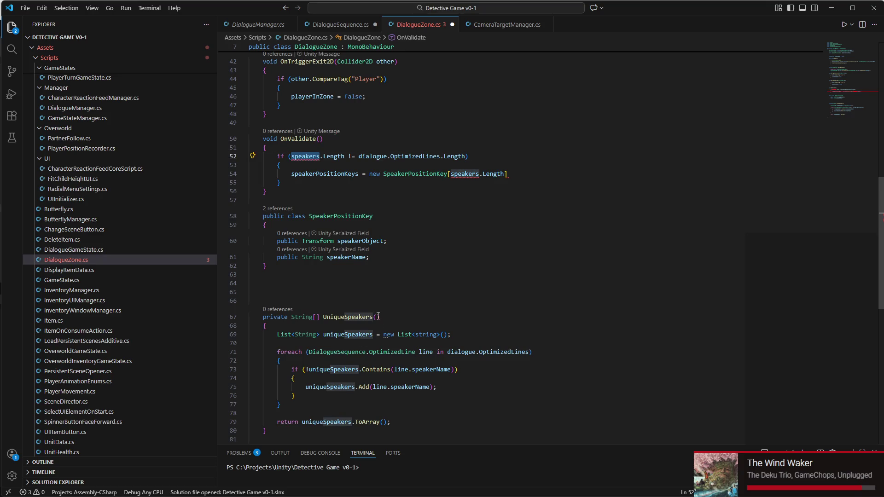
pyautogui.moveTo(292, 157); pyautogui.dragTo(465, 157)
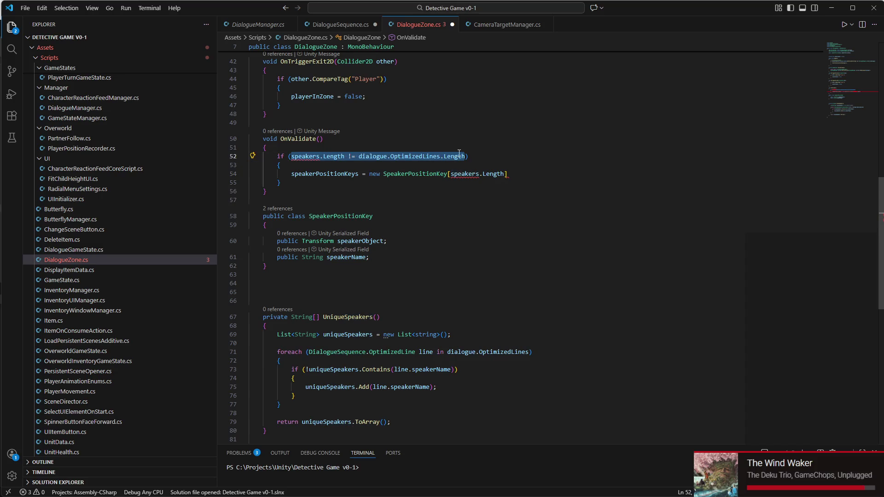
pyautogui.moveTo(359, 157); pyautogui.dragTo(465, 157)
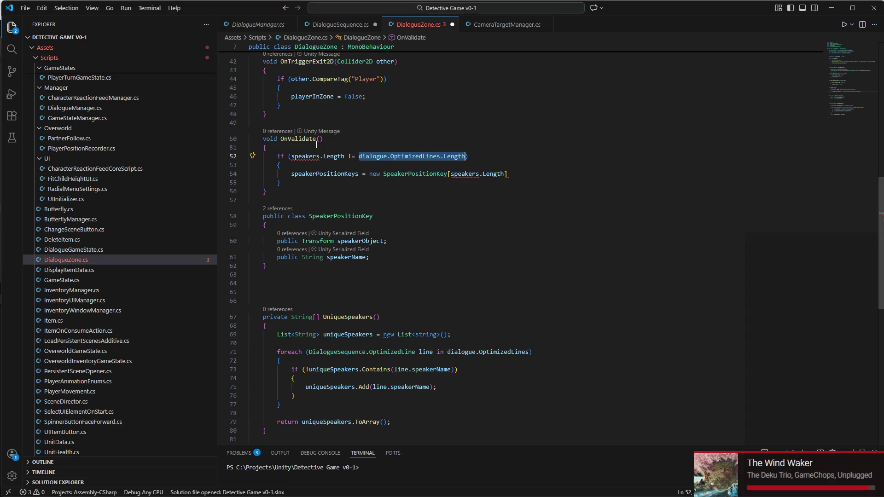
pyautogui.moveTo(291, 157); pyautogui.dragTo(470, 158)
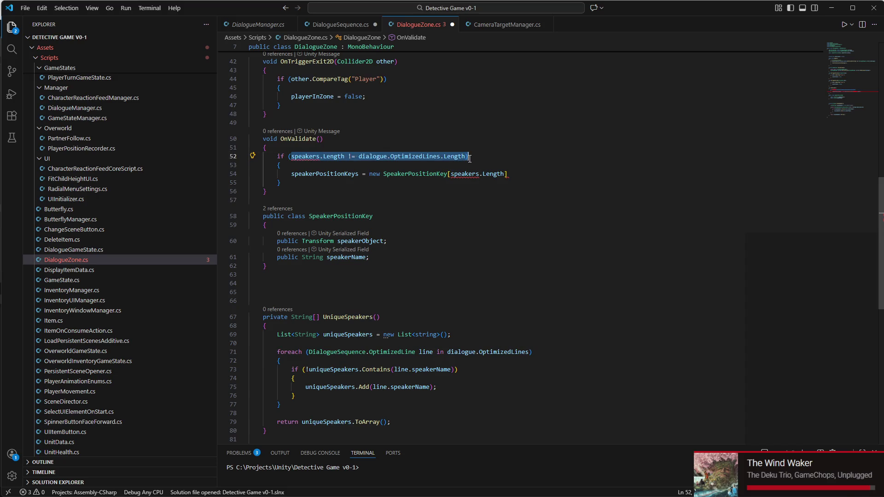
pyautogui.hotkey('ctrl', 'x')
# Step: Remove the stray backslash in OnValidate and add a comment about the unique speakers count changing
pyautogui.scroll(-5, 478, 184)
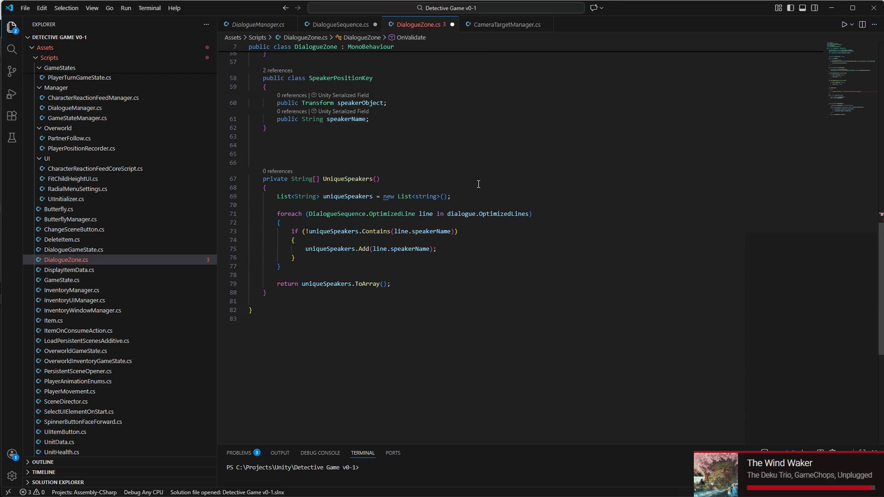
pyautogui.scroll(6, 441, 223)
pyautogui.click(325, 193)
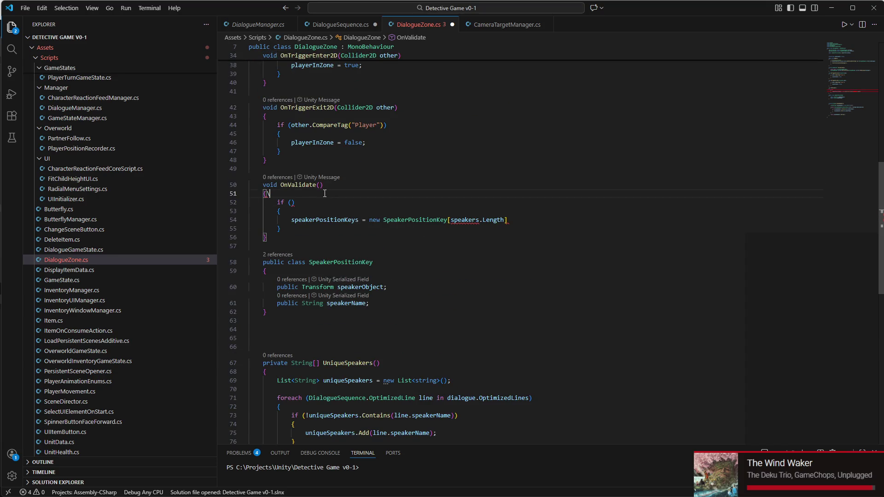
pyautogui.press('BackSpace')
pyautogui.press('Return')
pyautogui.write('//')
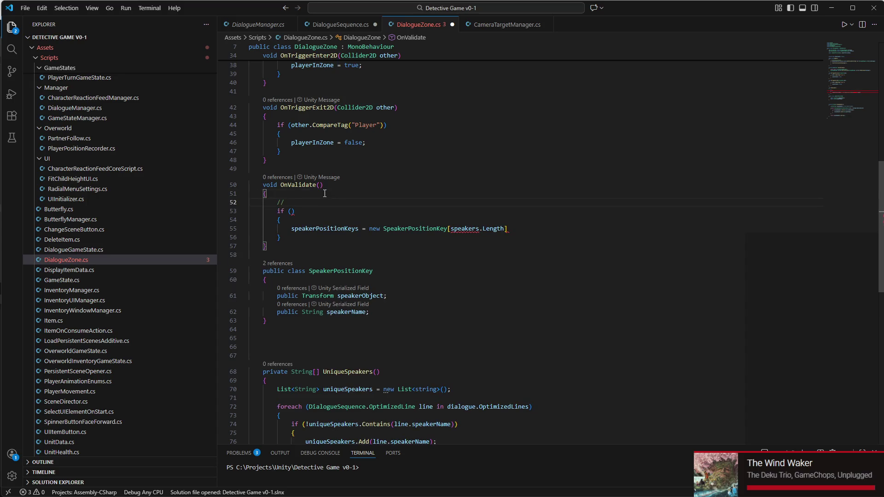
pyautogui.write(' If our ')
pyautogui.write('unique speake')
pyautogui.write('rs ')
pyautogui.write('amount cha')
pyautogui.press('BackSpace')
pyautogui.press('BackSpace')
pyautogui.press('BackSpace')
pyautogui.write('is the same')
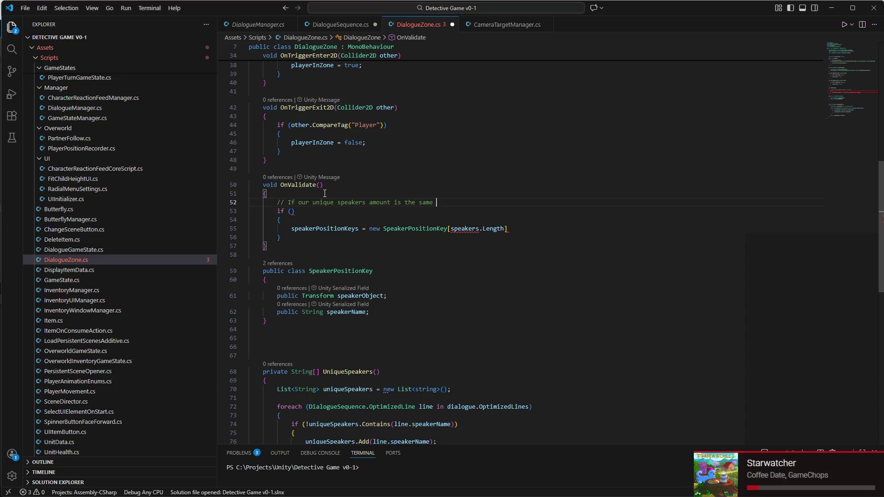
pyautogui.press('BackSpace')
pyautogui.press('BackSpace')
pyautogui.press('BackSpace')
pyautogui.hotkey('ctrl', 'BackSpace')
pyautogui.write('not the same as before')
pyautogui.moveTo(534, 227); pyautogui.dragTo(257, 228)
pyautogui.click(391, 203)
pyautogui.tripleClick(391, 204)
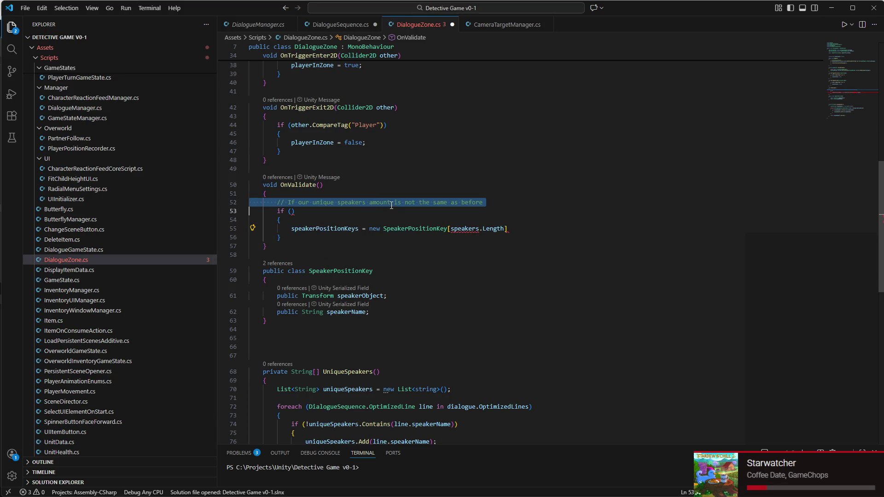
pyautogui.tripleClick(376, 227)
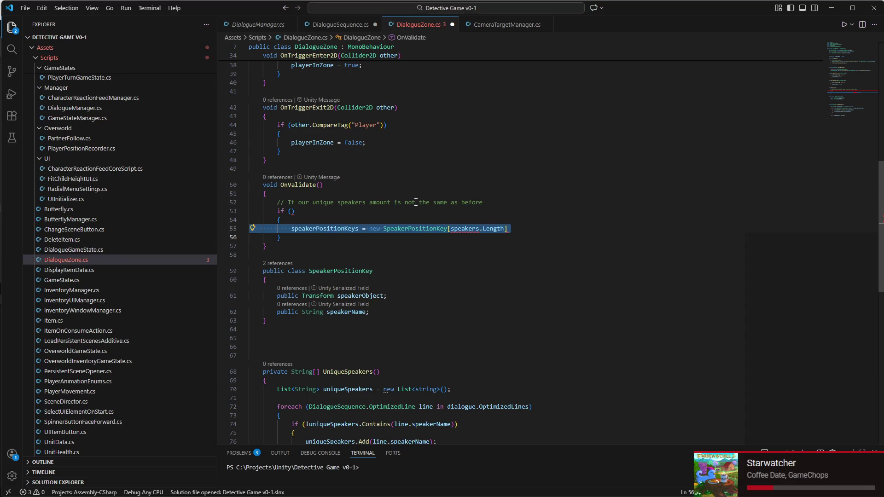
# Step: Write the if condition UniqueSpeakers().Length != speakerPositionKeys.Length
pyautogui.click(321, 211)
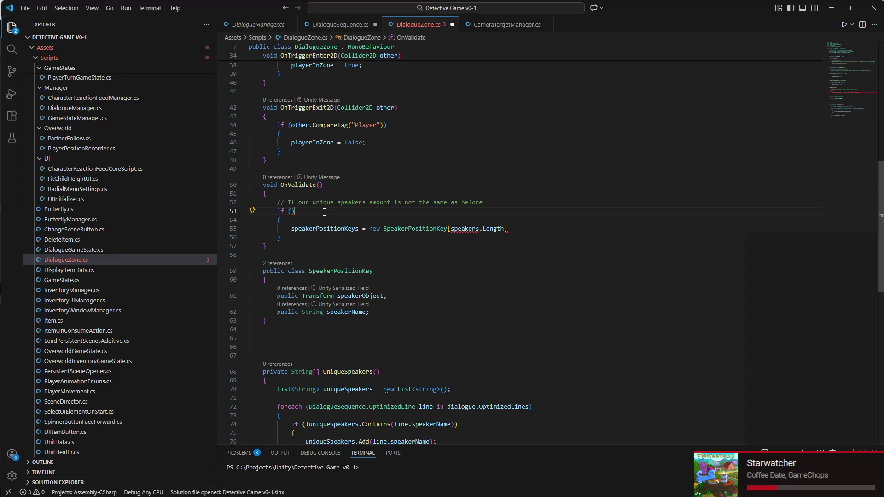
pyautogui.write('Uniq')
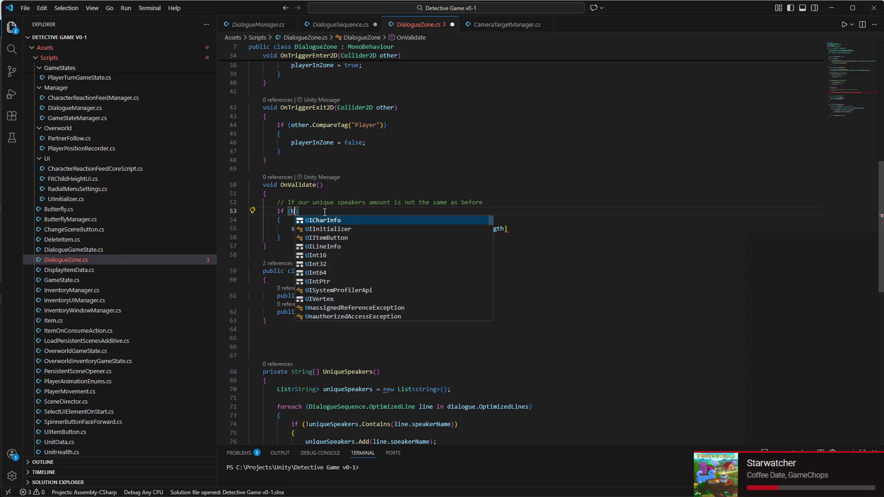
pyautogui.press('Tab')
pyautogui.write('()')
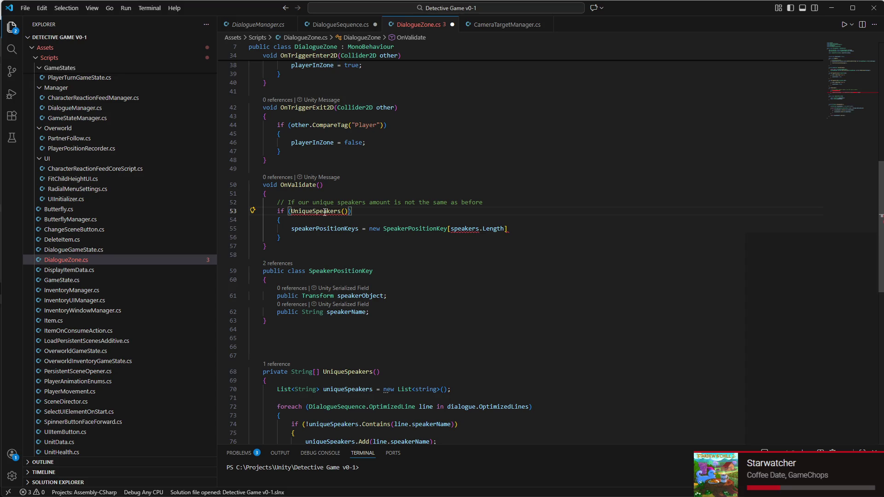
pyautogui.write('.L')
pyautogui.press('Tab')
pyautogui.write('!=')
pyautogui.scroll(10, 766, 79)
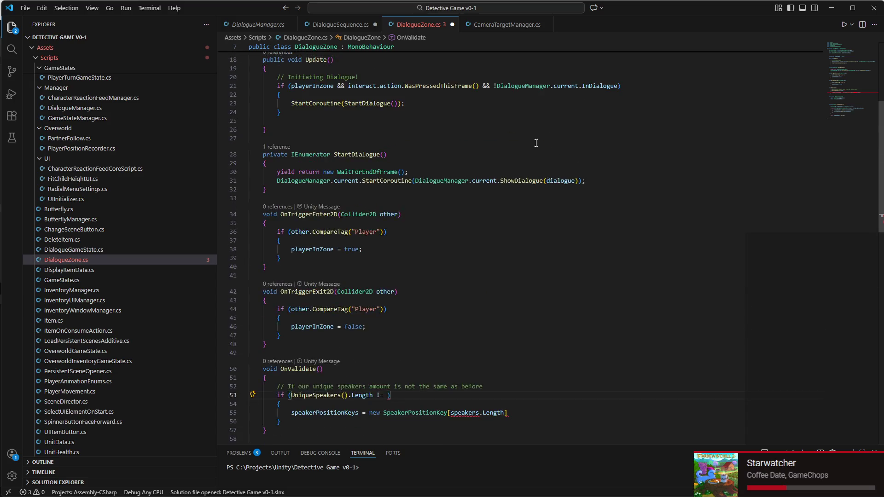
pyautogui.scroll(3, 458, 146)
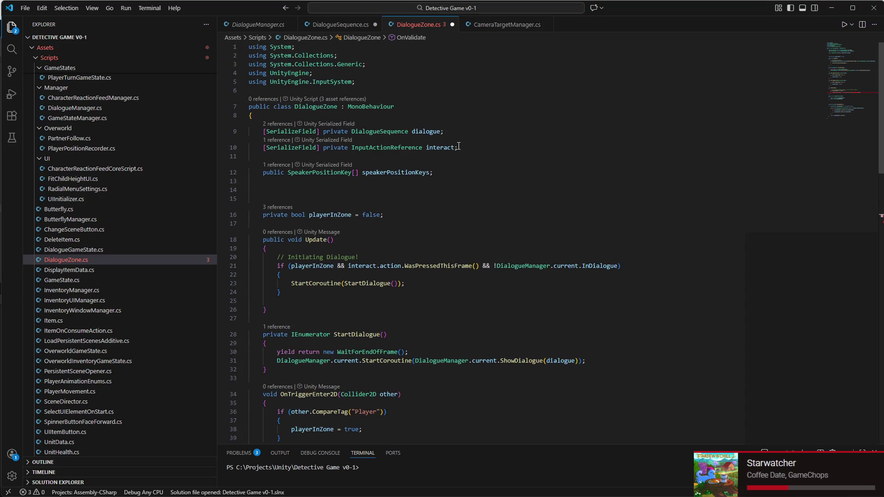
pyautogui.scroll(-1, 459, 147)
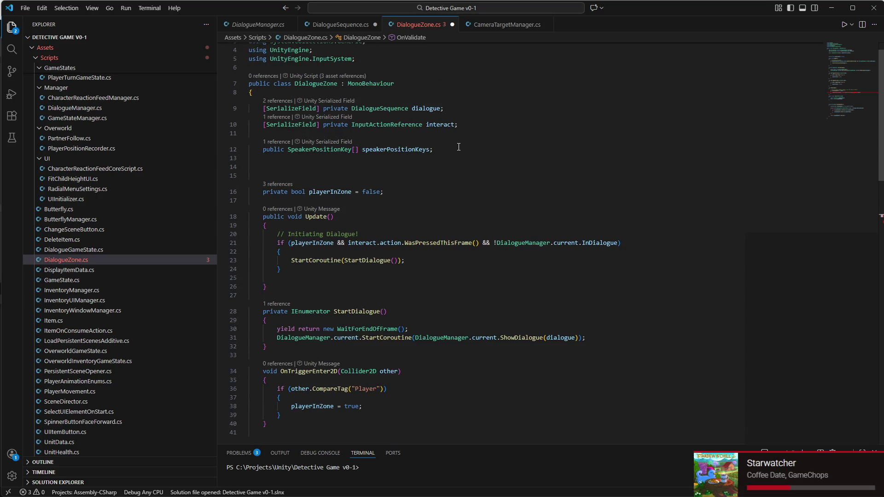
pyautogui.scroll(-5, 459, 147)
pyautogui.write('if (UniqueSpeakers().Length != speaker')
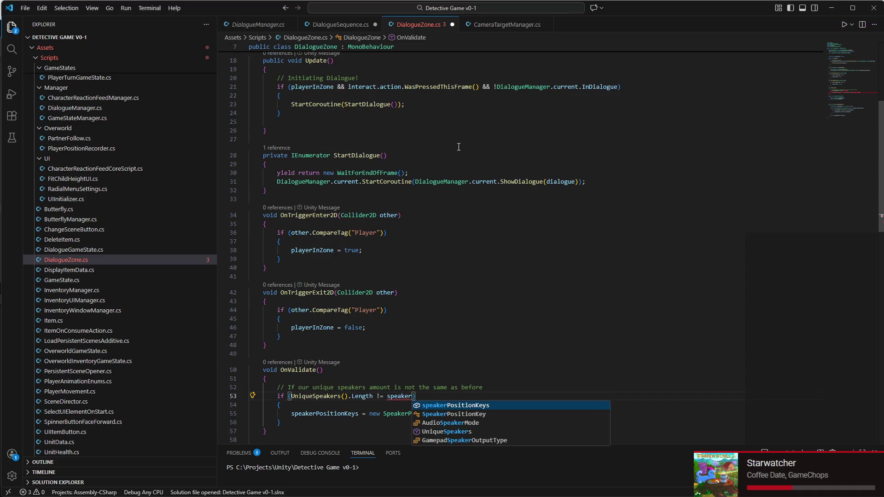
pyautogui.press('Tab')
pyautogui.write('.')
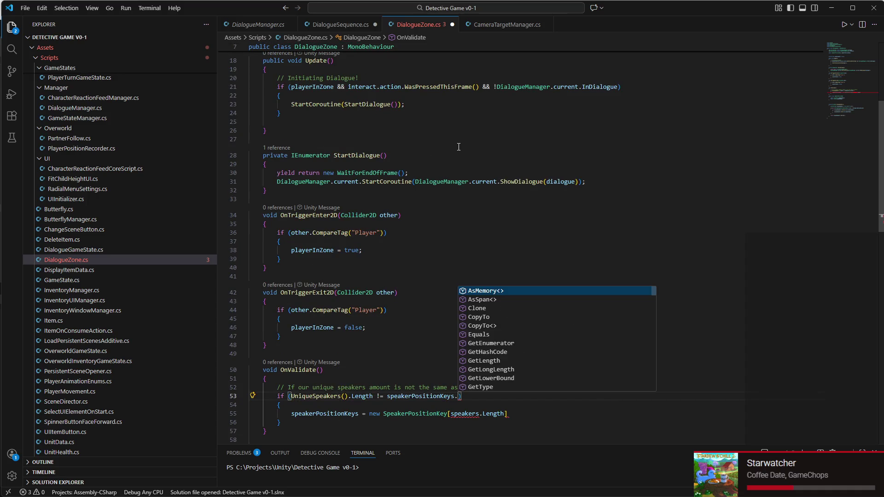
pyautogui.write('Le')
pyautogui.press('Tab')
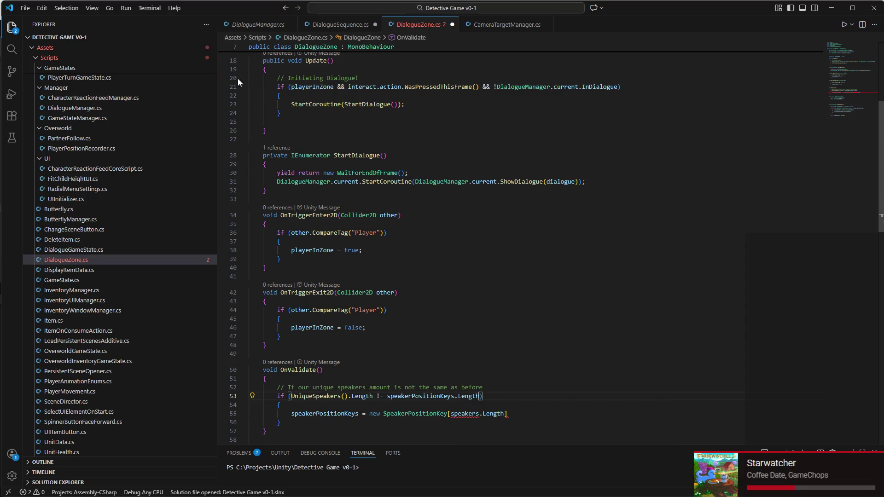
# Step: Size the new SpeakerPositionKey array with UniqueSpeakers() instead of speakers and end the statement
pyautogui.scroll(-5, 492, 275)
pyautogui.click(491, 275)
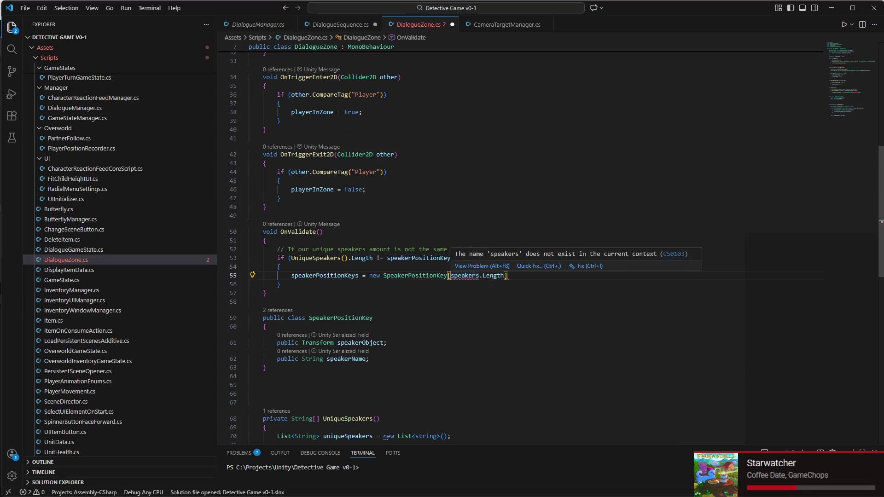
pyautogui.write(';')
pyautogui.press('Left')
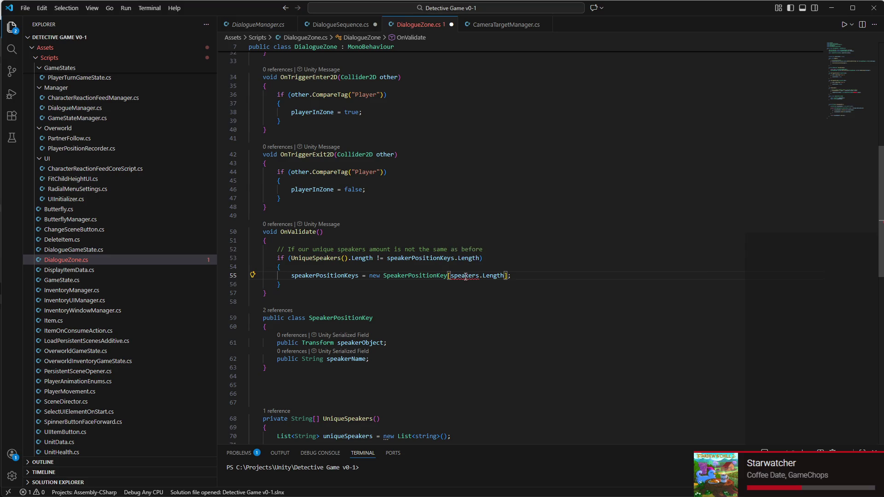
pyautogui.doubleClick(465, 276)
pyautogui.write('Uni(')
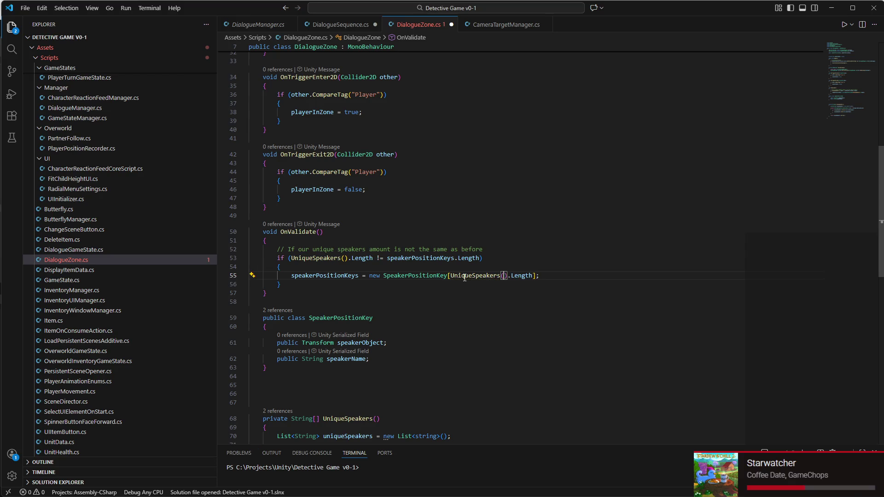
pyautogui.click(558, 278)
pyautogui.press('Return')
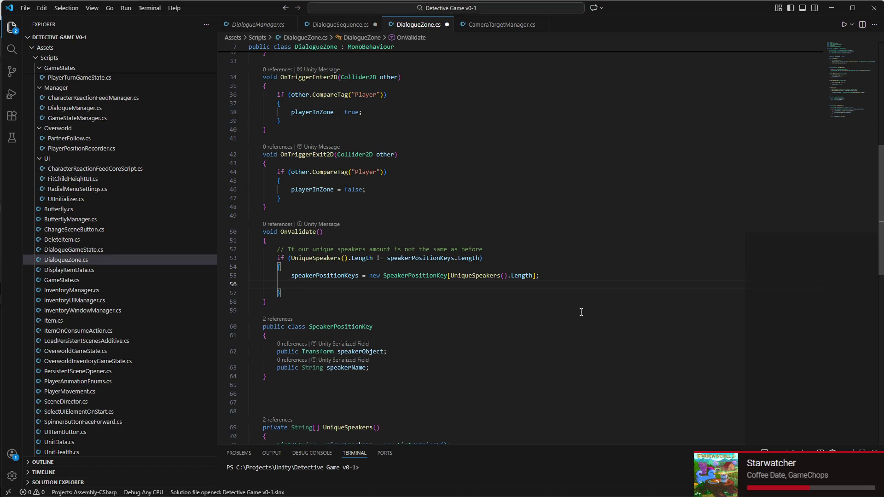
# Step: Add the loop header for (int i = 0; i < UniqueSpeakers().Length; i++) below the array assignment
pyautogui.write('speaker')
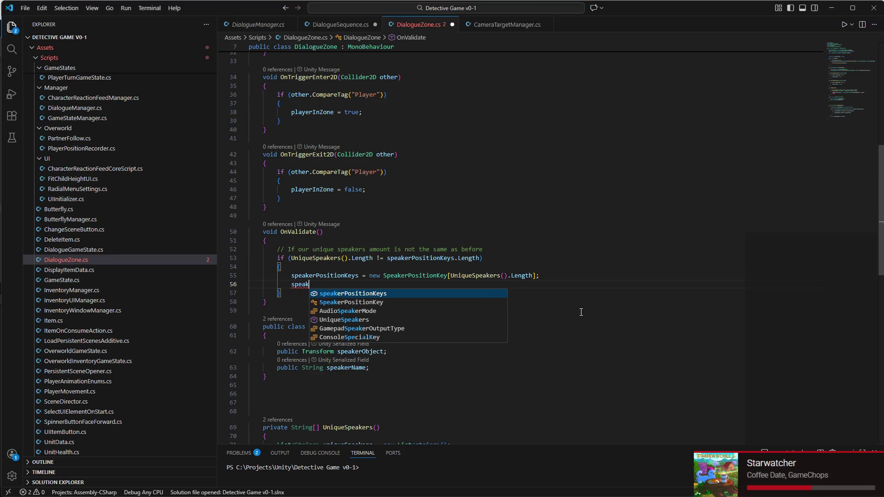
pyautogui.press('BackSpace')
pyautogui.press('BackSpace')
pyautogui.press('BackSpace')
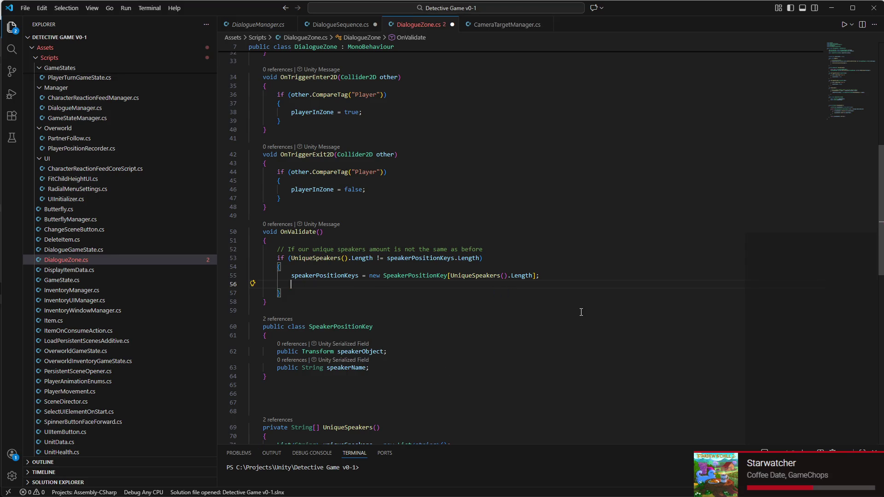
pyautogui.write('for (int ')
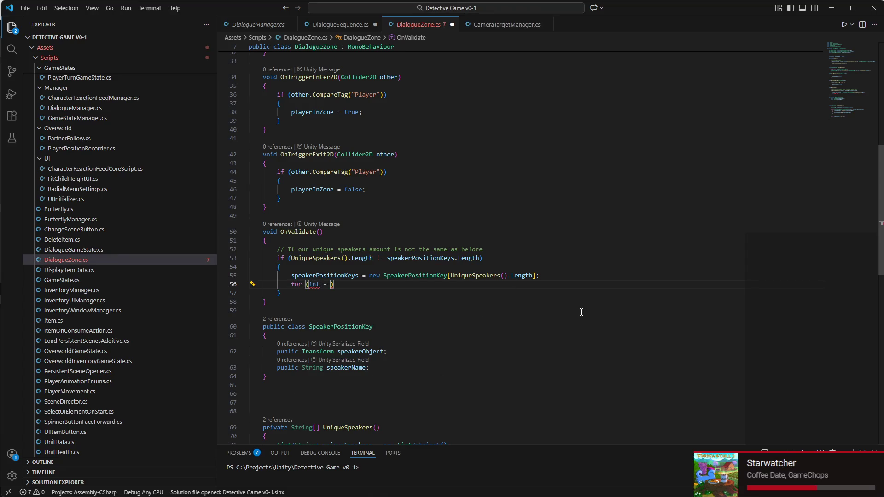
pyautogui.write('i = 0; ')
pyautogui.write('i <')
pyautogui.write(' UniqueSpeakers.Le')
pyautogui.press('Tab')
pyautogui.write(', int++')
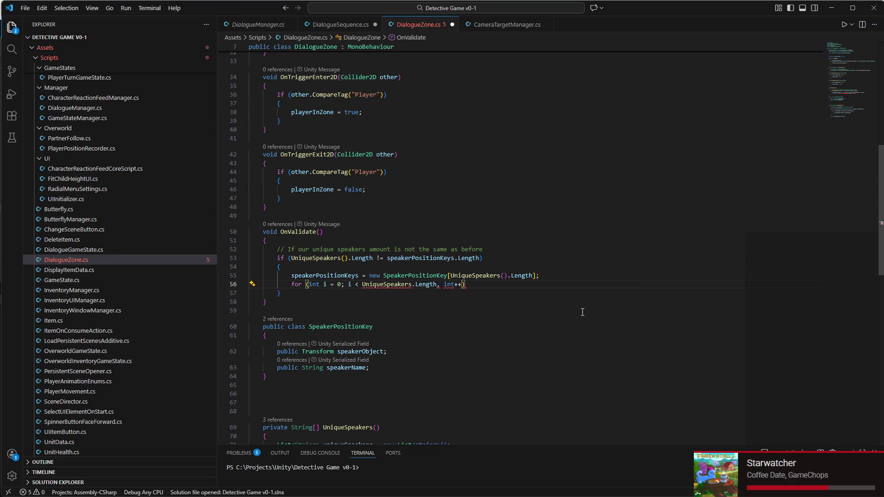
pyautogui.click(451, 285)
pyautogui.press('BackSpace')
pyautogui.press('BackSpace')
pyautogui.press('BackSpace')
pyautogui.write('; i++)')
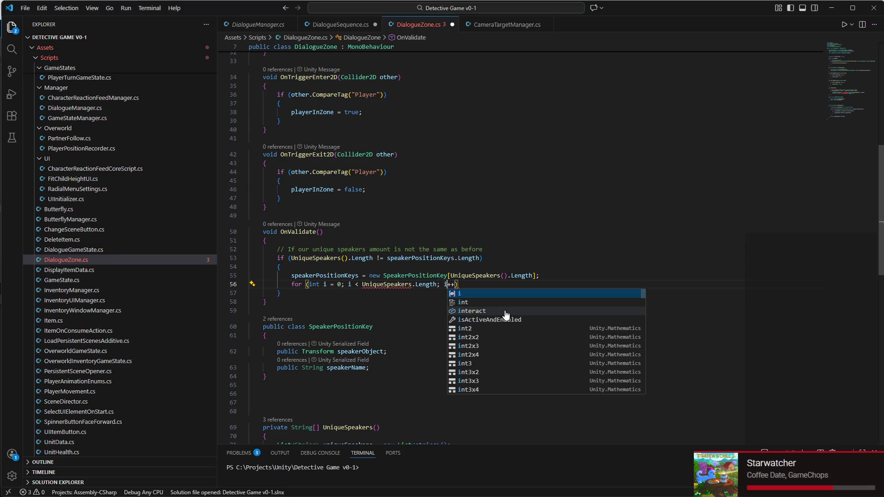
pyautogui.write(';')
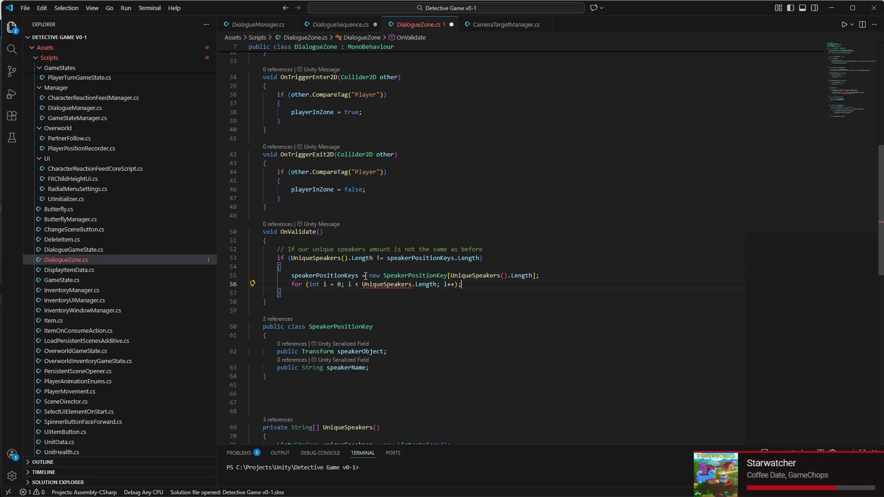
pyautogui.click(412, 285)
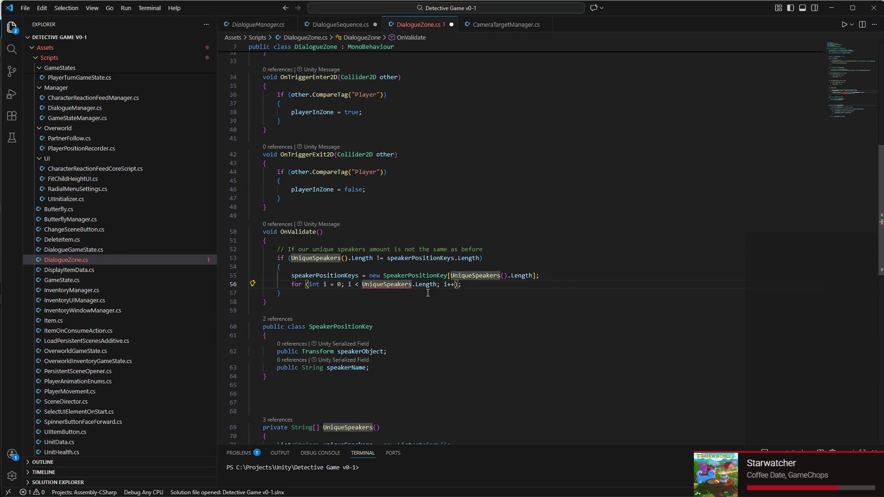
pyautogui.write('(')
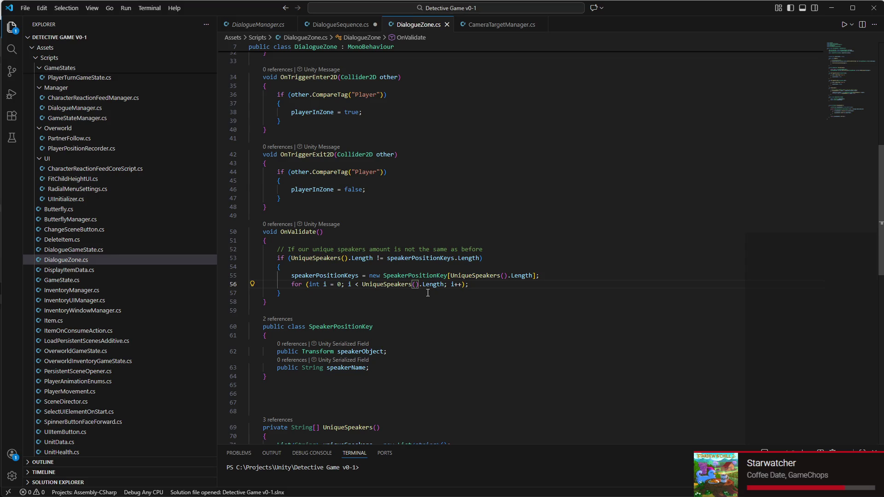
pyautogui.click(470, 285)
# Step: Give the for loop a body setting speakerPositionKeys[i] = new SpeakerPositionKey();
pyautogui.press('Return')
pyautogui.write('{')
pyautogui.press('Return')
pyautogui.write('speak')
pyautogui.press('Tab')
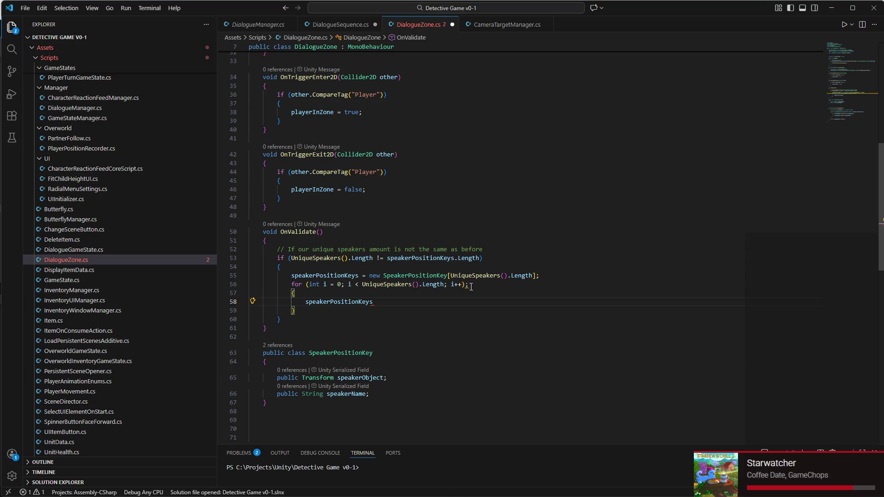
pyautogui.write('[i')
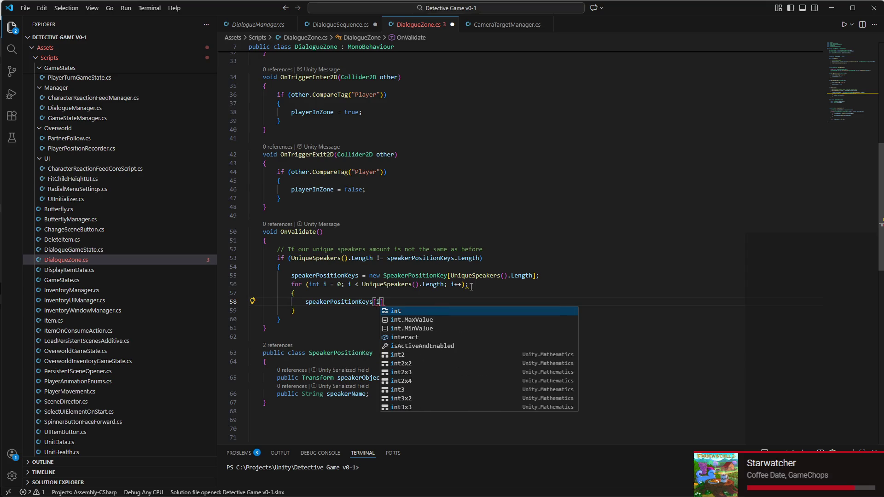
pyautogui.press('Escape')
pyautogui.write('] = ')
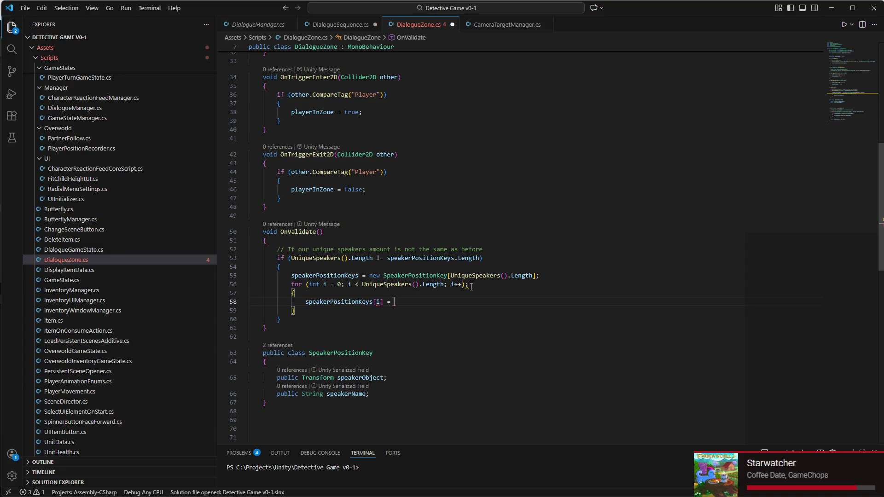
pyautogui.write('new ')
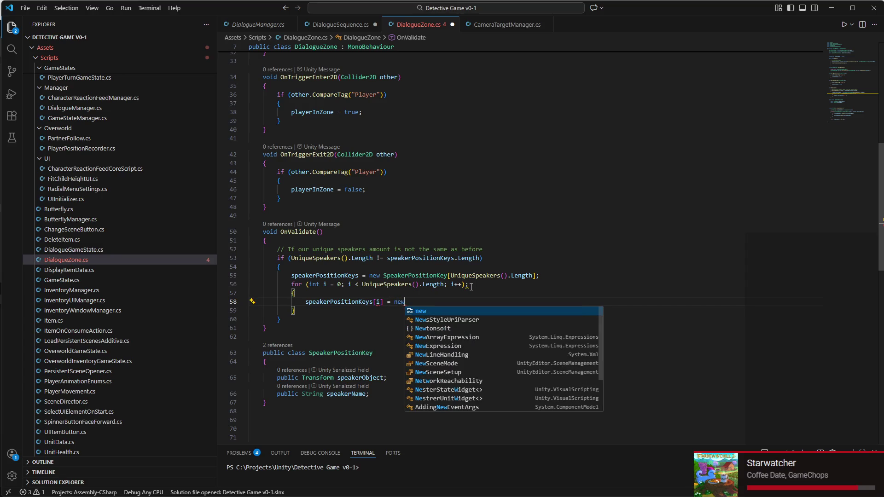
pyautogui.write('Sp')
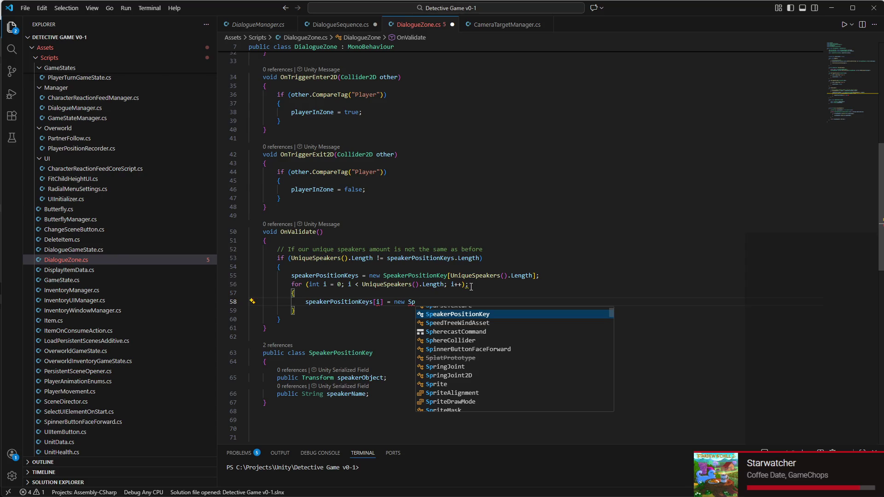
pyautogui.press('Tab')
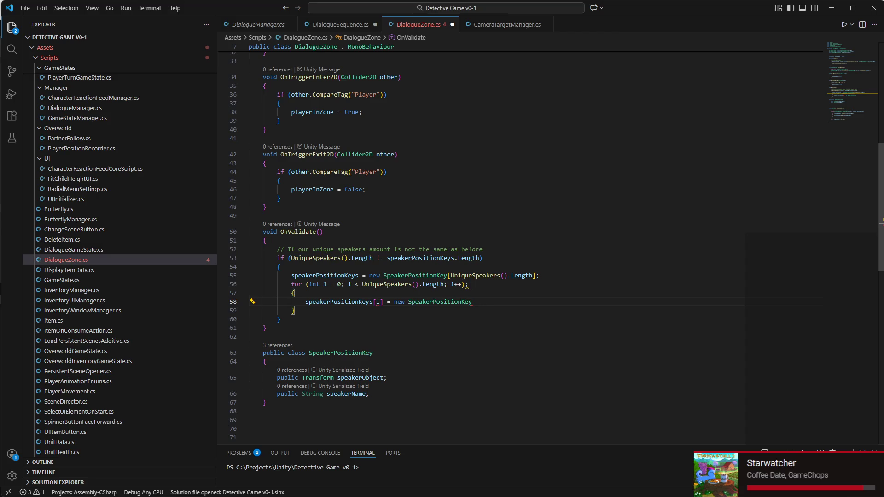
pyautogui.write('();')
# Step: Remove the stray semicolon ending the for loop header so the body runs per index
pyautogui.moveTo(377, 303)
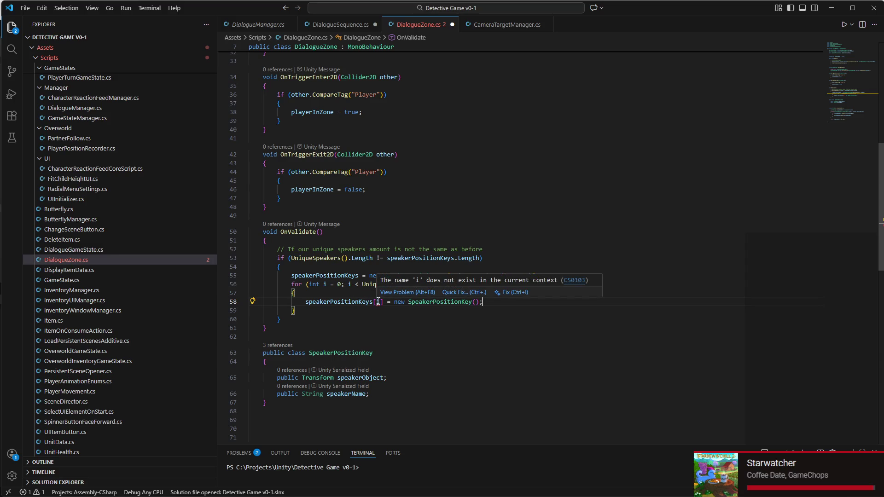
pyautogui.click(381, 303)
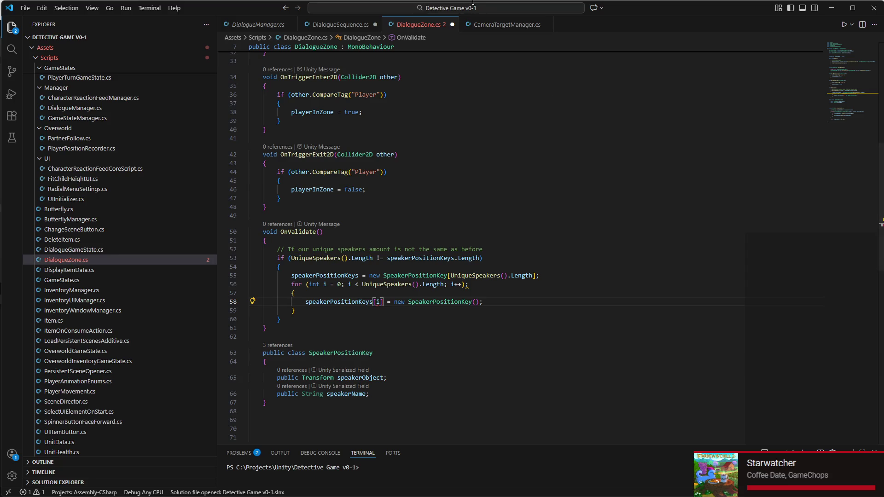
pyautogui.click(325, 284)
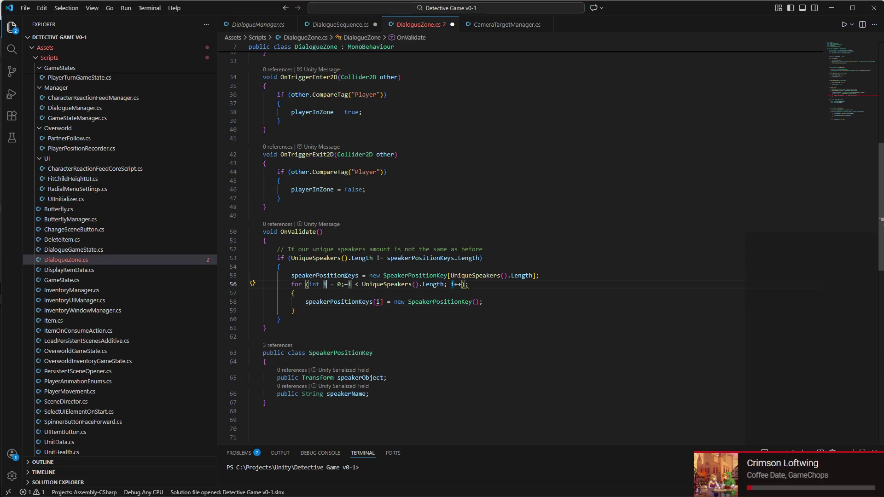
pyautogui.click(339, 284)
pyautogui.moveTo(308, 284); pyautogui.dragTo(465, 286)
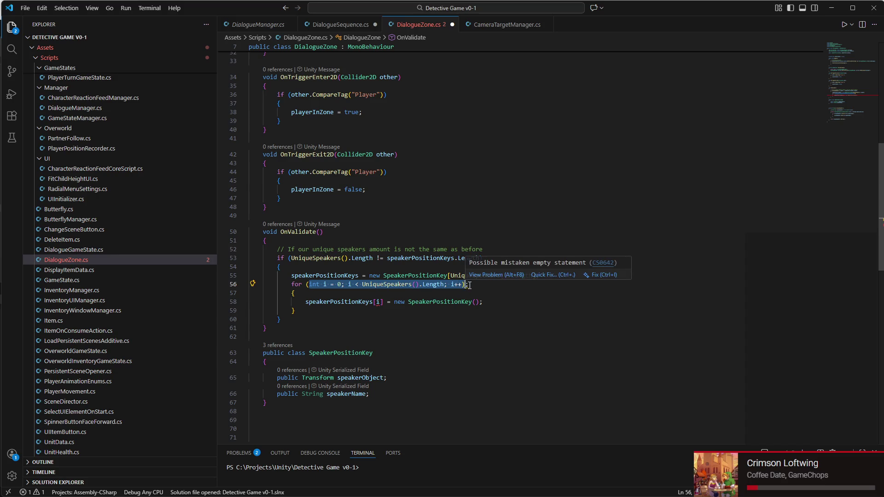
pyautogui.click(468, 285)
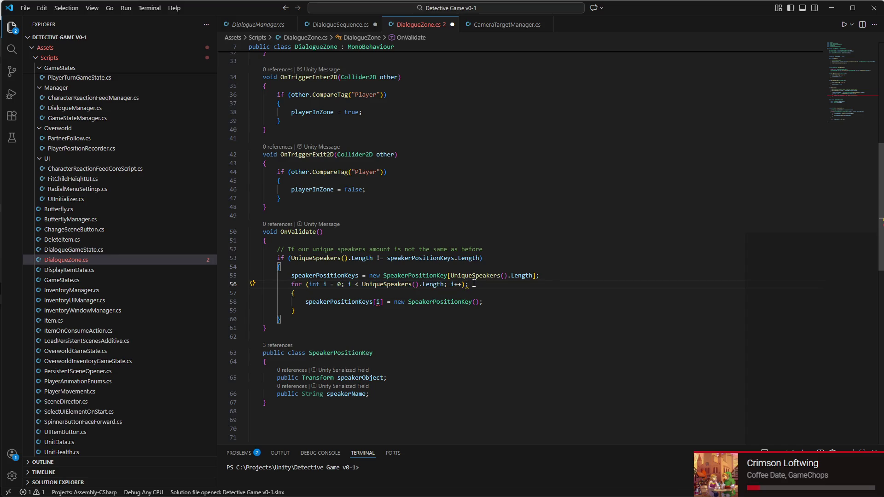
pyautogui.press('BackSpace')
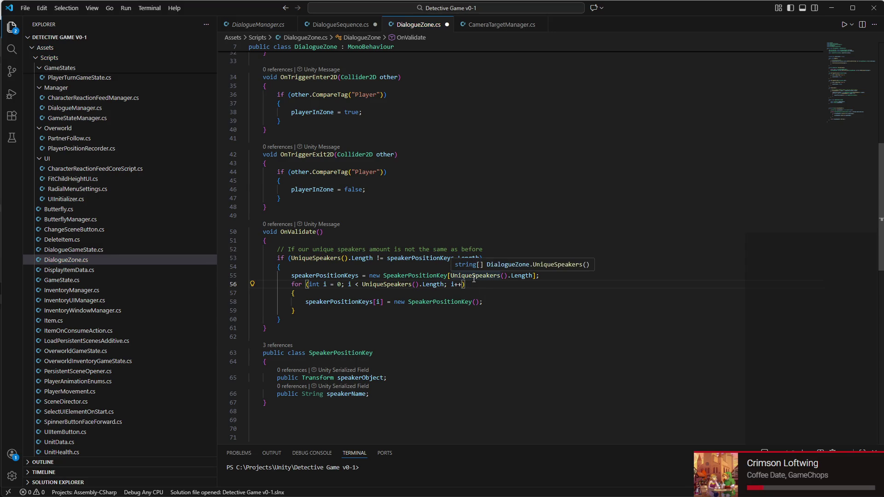
pyautogui.click(498, 304)
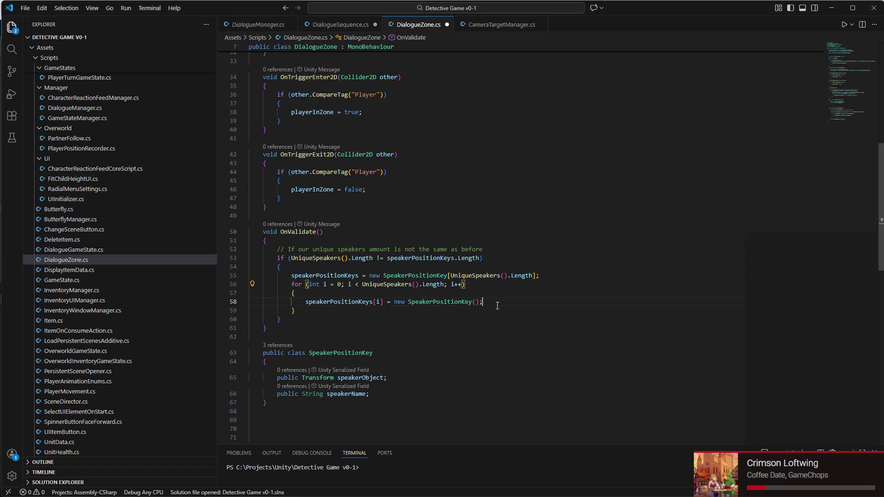
# Step: Add speakerPositionKeys[i].speakerName = UniqueSpeakers()[i]; to the loop, save DialogueZone.cs, and switch to Unity
pyautogui.press('Return')
pyautogui.write('s')
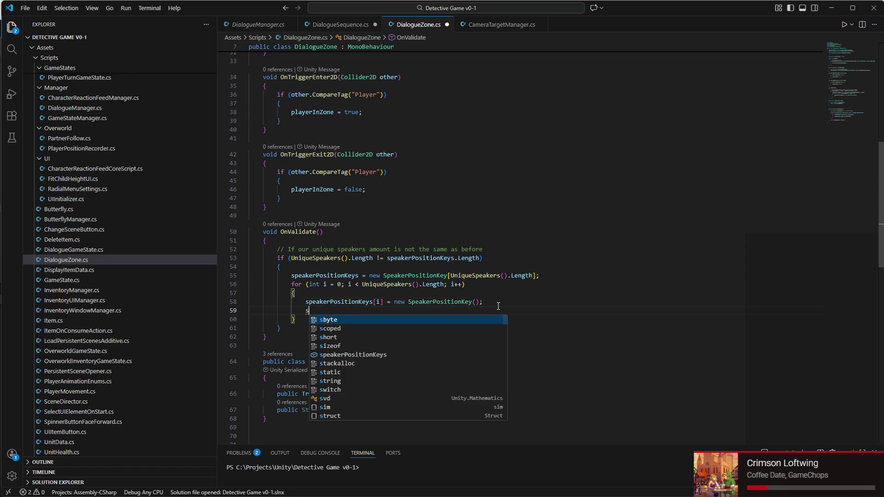
pyautogui.write('peak')
pyautogui.press('Tab')
pyautogui.write('[')
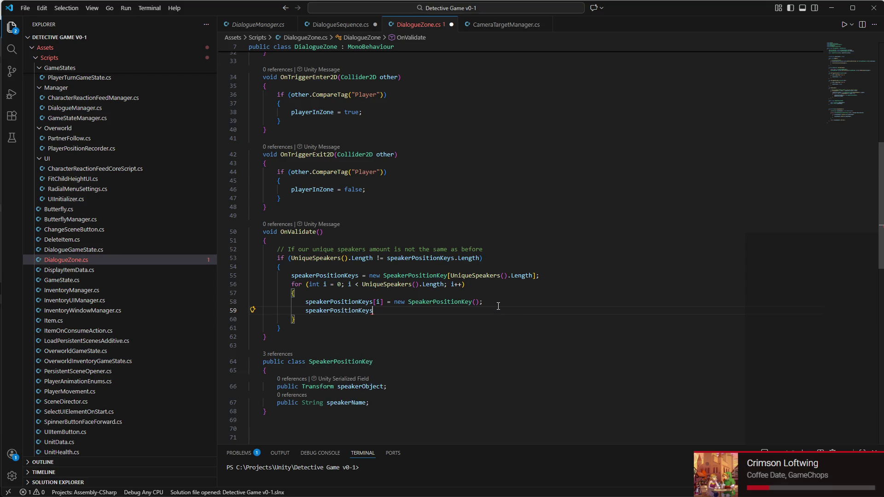
pyautogui.write('i] ')
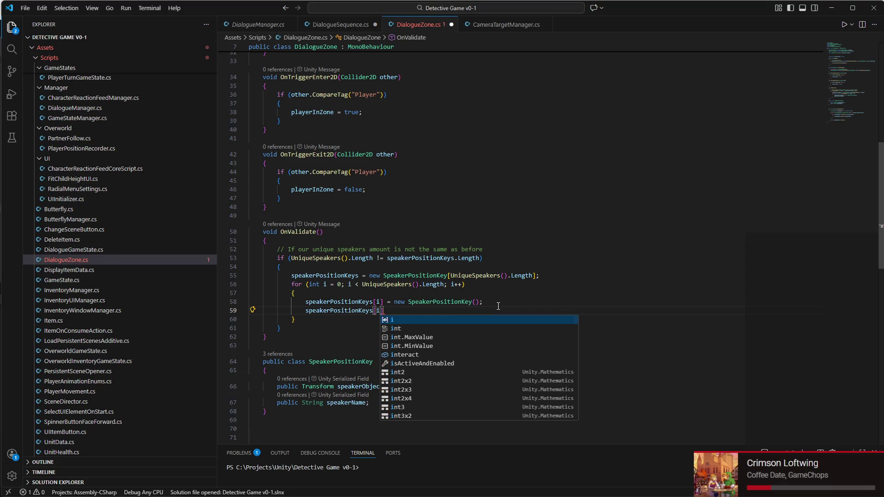
pyautogui.write('=')
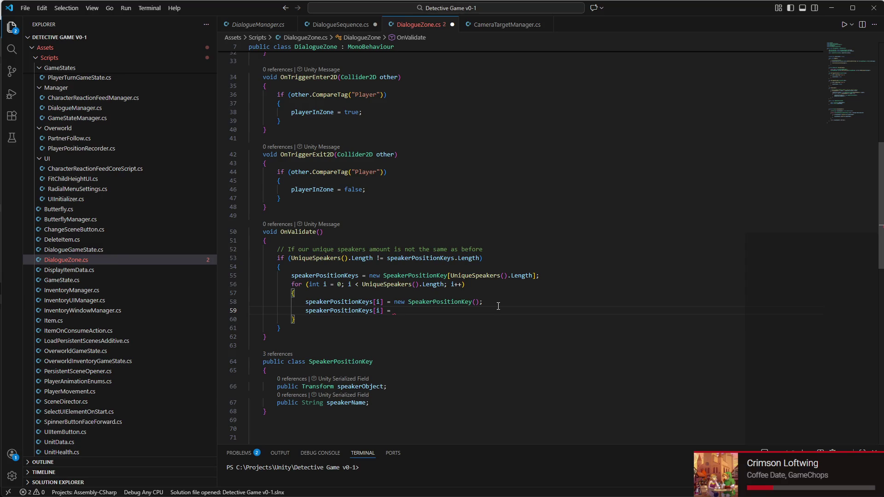
pyautogui.press('BackSpace')
pyautogui.press('BackSpace')
pyautogui.press('BackSpace')
pyautogui.write('.na')
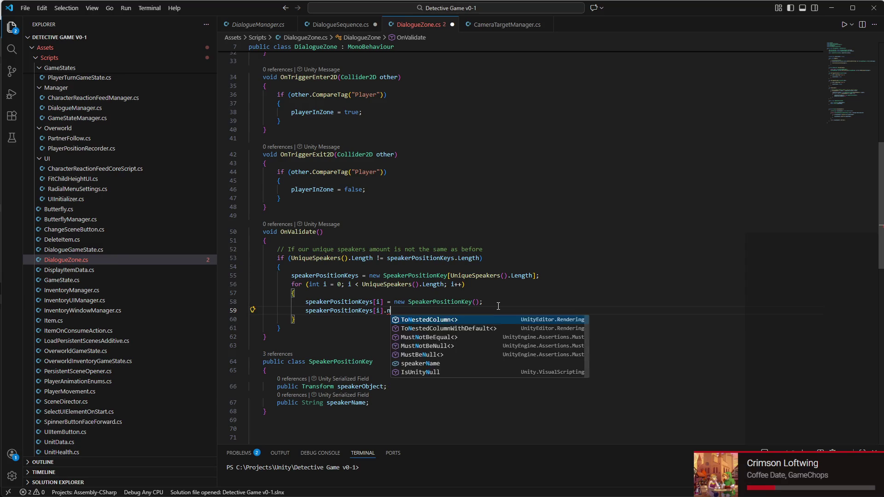
pyautogui.press('Tab')
pyautogui.write('= ')
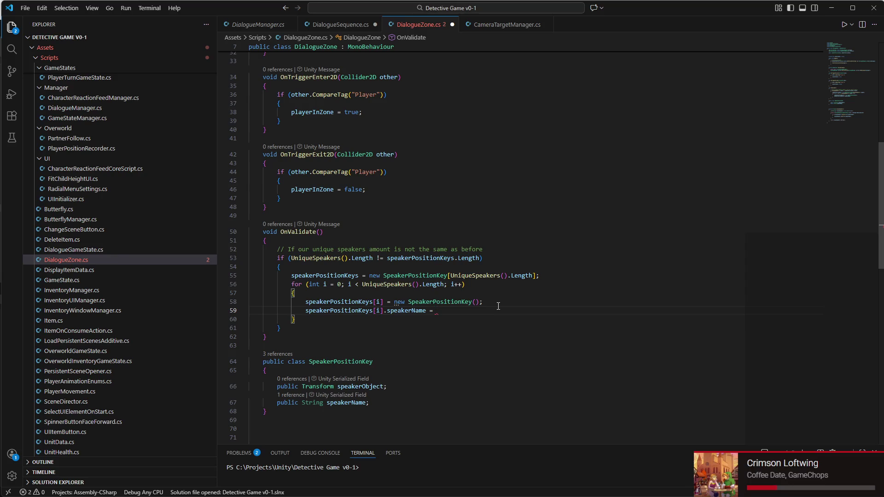
pyautogui.write('Uniq')
pyautogui.press('Tab')
pyautogui.write('()')
pyautogui.write('[i];')
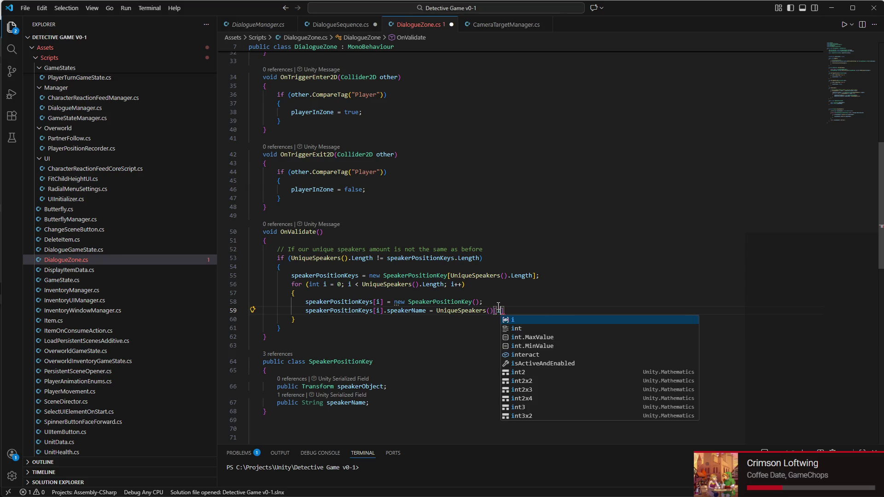
pyautogui.hotkey('ctrl', 's')
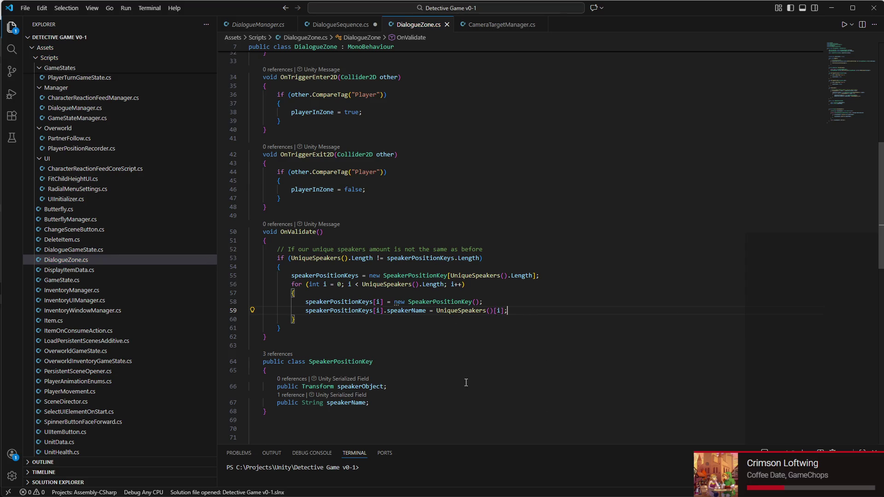
pyautogui.click(639, 489)
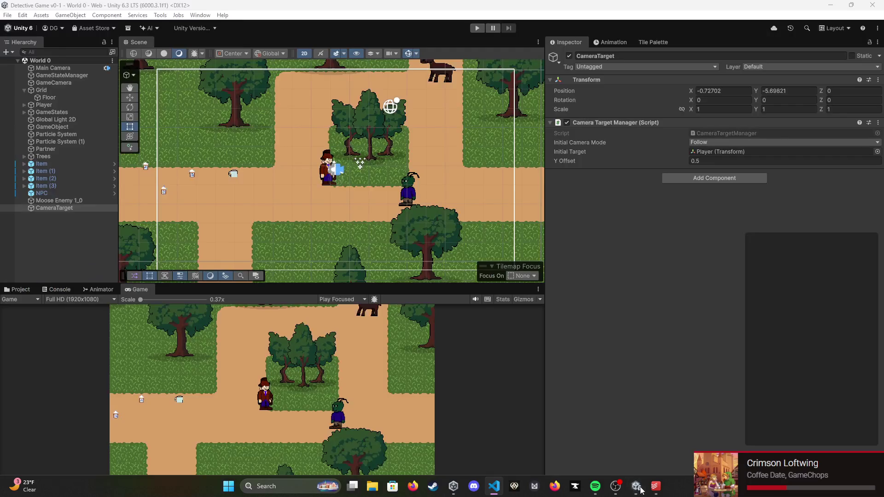
# Step: Show errors in the Console, select the NPC, and jump to the OnValidate NullReferenceException at line 53
pyautogui.moveTo(640, 490)
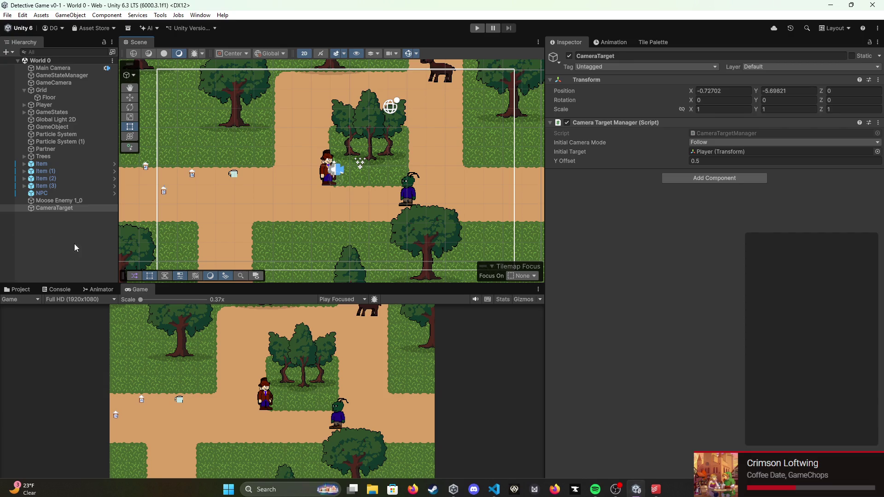
pyautogui.click(50, 290)
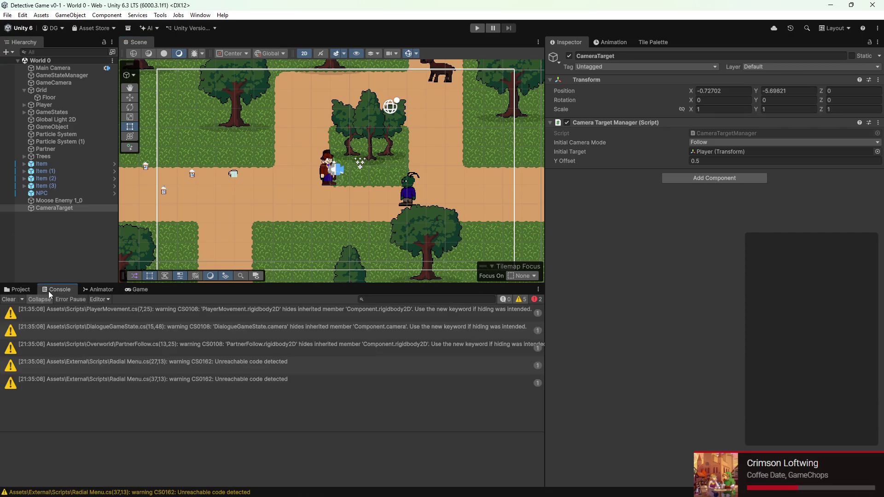
pyautogui.click(540, 301)
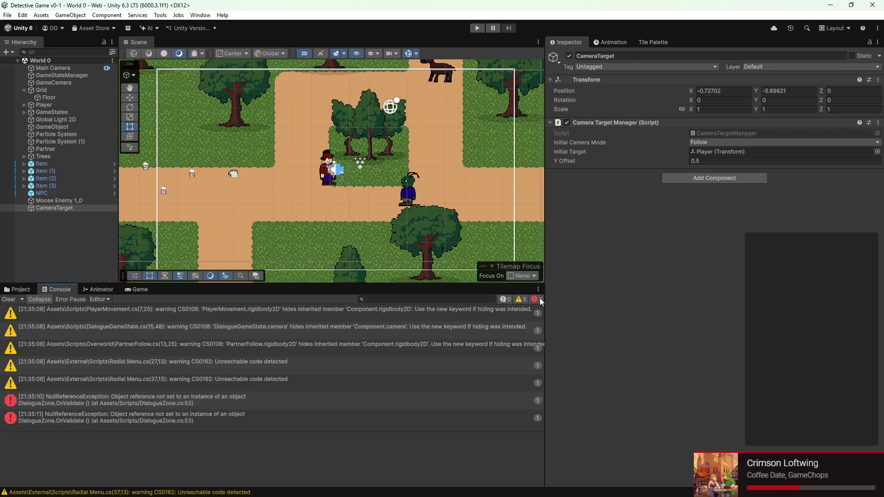
pyautogui.click(117, 404)
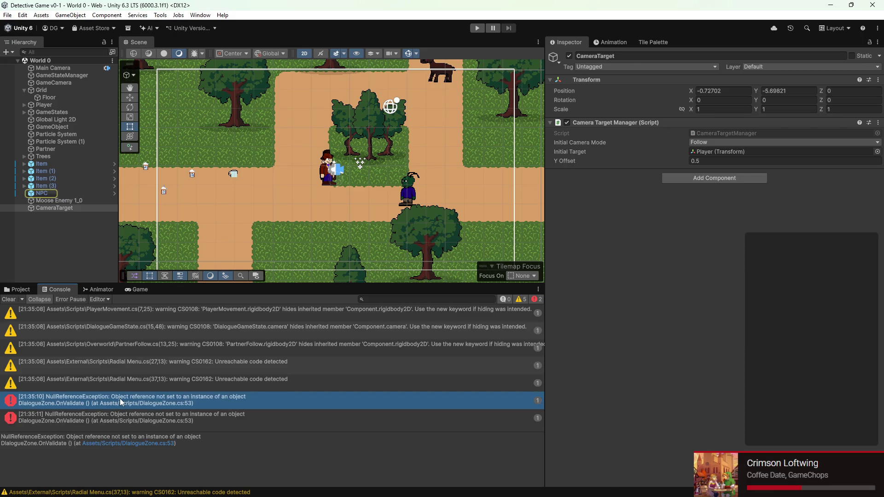
pyautogui.doubleClick(35, 194)
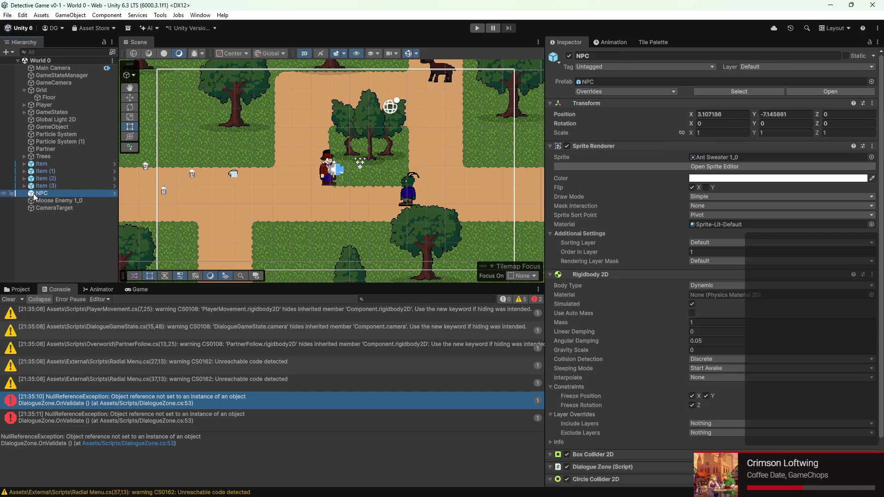
pyautogui.scroll(-5, 286, 190)
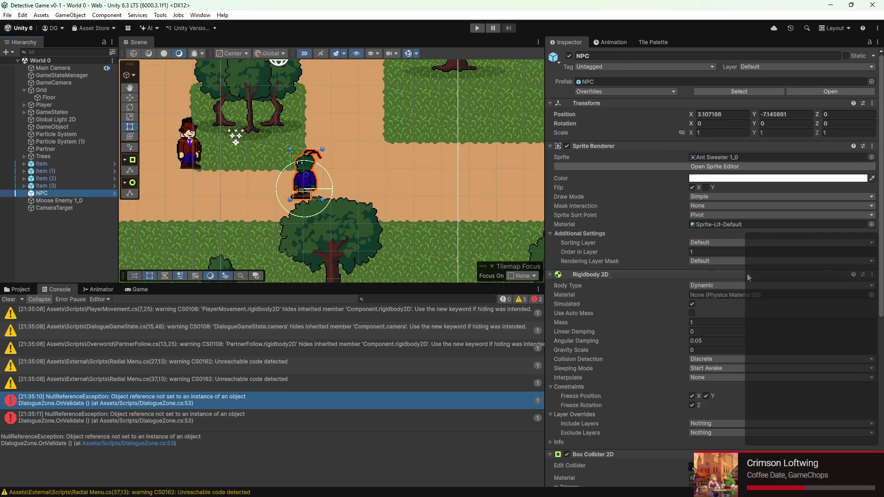
pyautogui.scroll(-10, 739, 307)
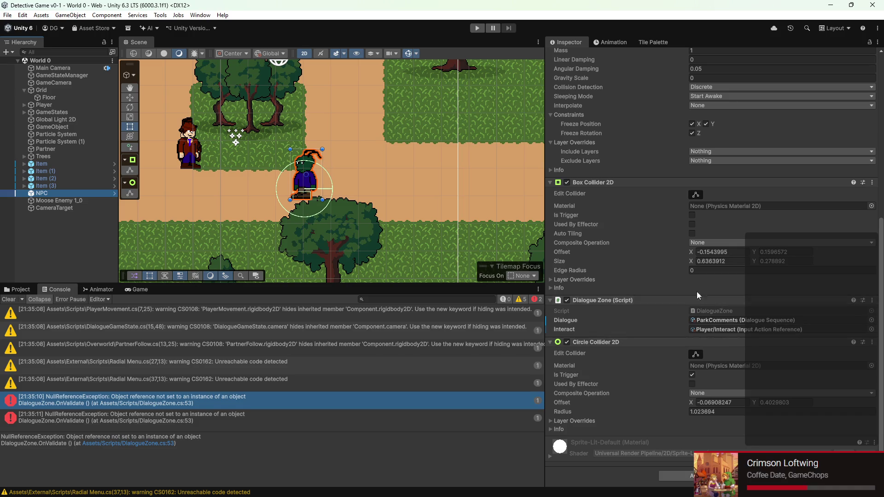
pyautogui.doubleClick(183, 421)
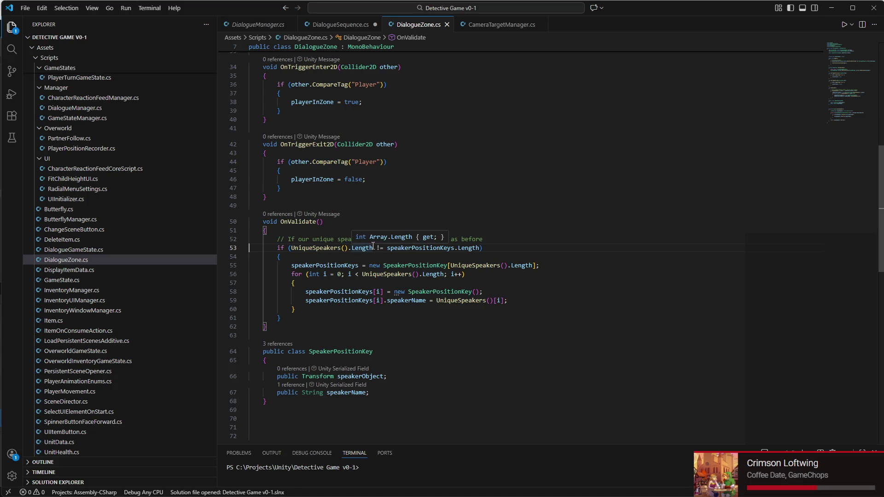
# Step: Inspect the UniqueSpeakers list initialisation on line 75 and the UniqueSpeakers() check on line 53
pyautogui.scroll(6, 372, 245)
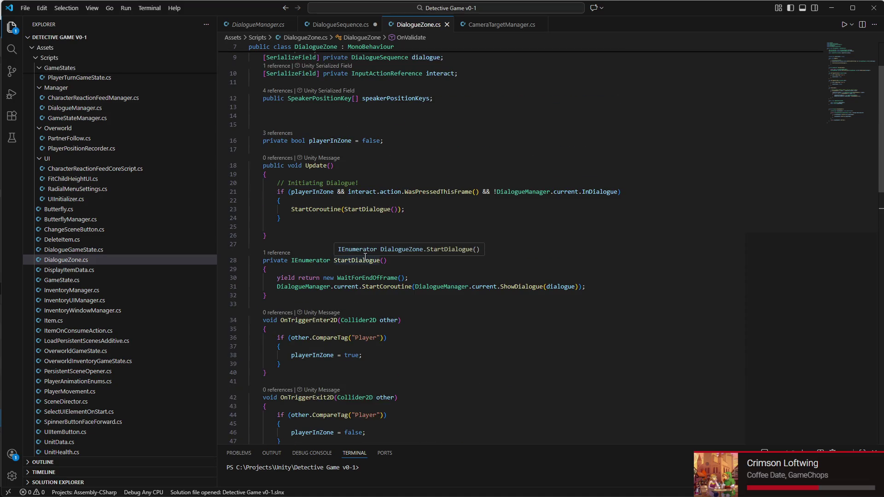
pyautogui.scroll(-12, 365, 258)
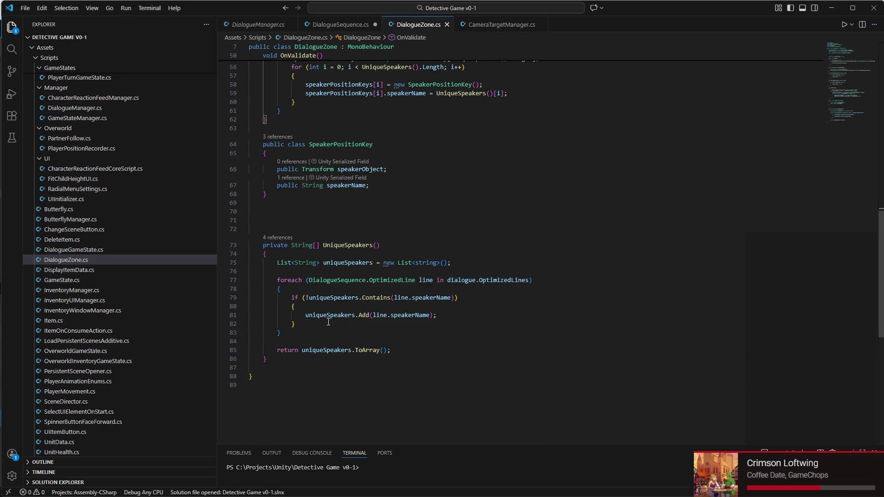
pyautogui.click(390, 263)
pyautogui.doubleClick(390, 263)
pyautogui.moveTo(372, 263); pyautogui.dragTo(444, 261)
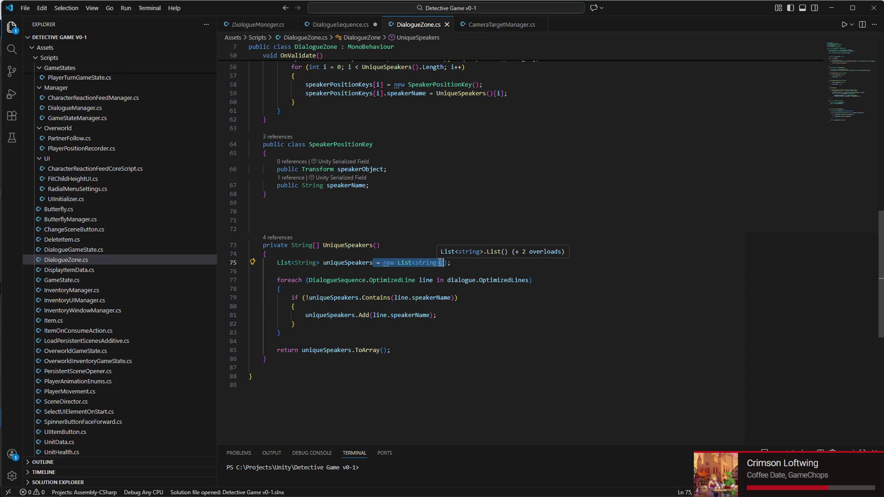
pyautogui.click(320, 313)
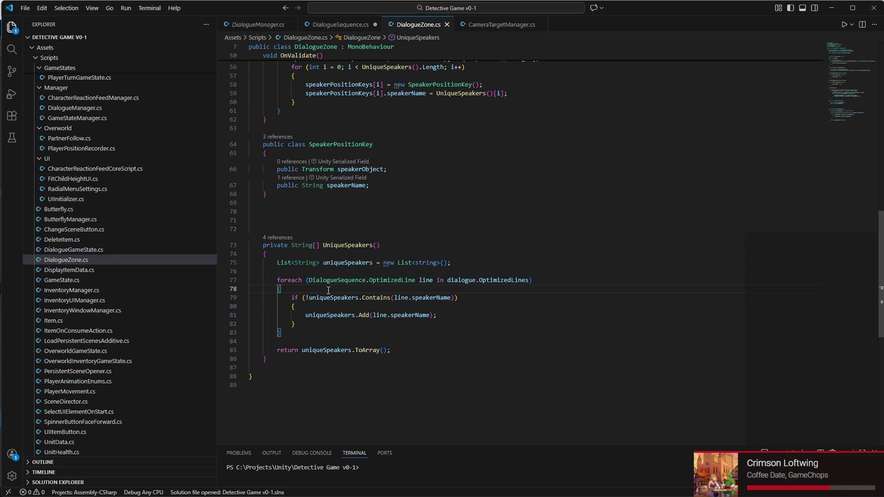
pyautogui.scroll(10, 325, 296)
pyautogui.scroll(2, 352, 293)
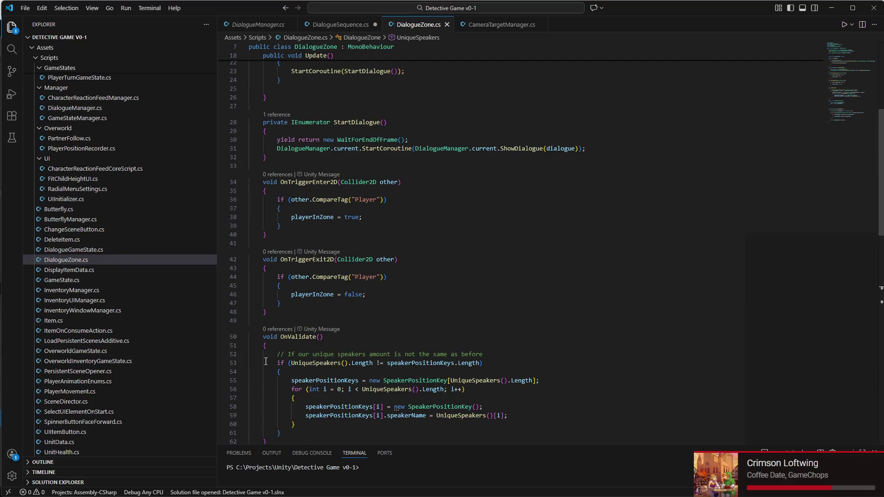
pyautogui.doubleClick(341, 363)
pyautogui.moveTo(343, 363); pyautogui.dragTo(349, 364)
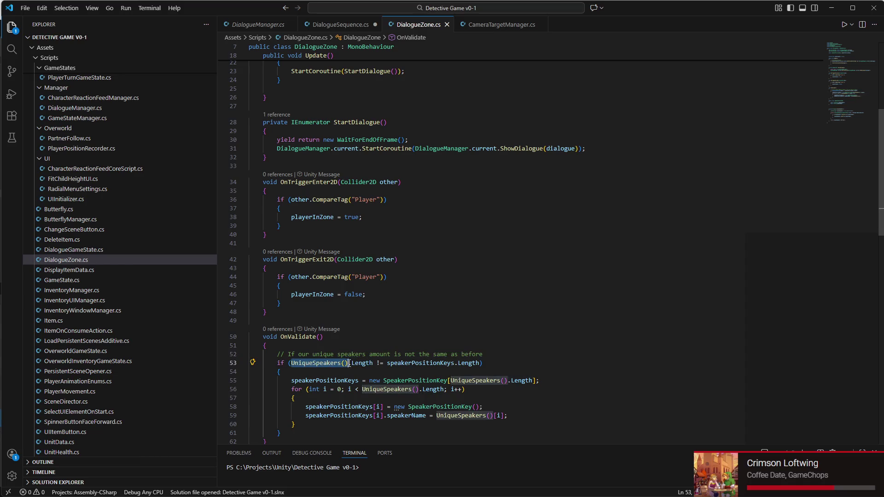
pyautogui.click(420, 363)
pyautogui.tripleClick(421, 364)
pyautogui.click(422, 364)
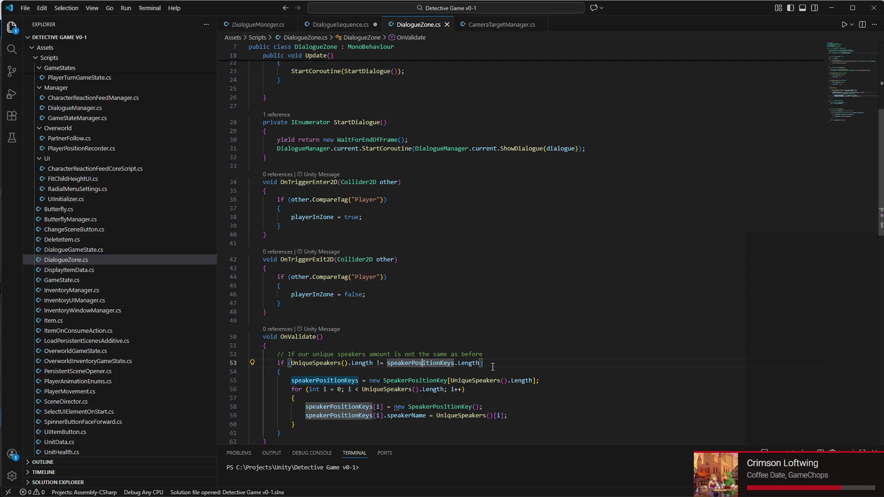
# Step: Insert a blank line at the top of OnValidate and begin an empty if () statement
pyautogui.scroll(3, 332, 300)
pyautogui.scroll(5, 332, 299)
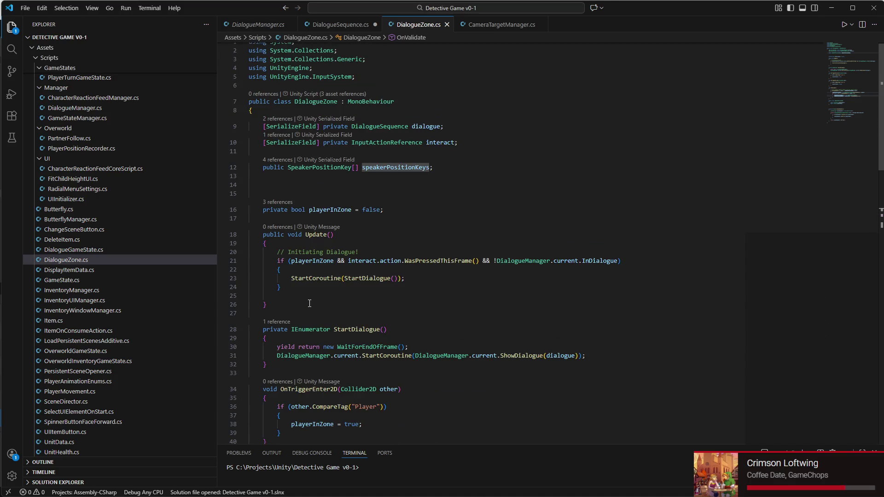
pyautogui.click(429, 168)
pyautogui.scroll(-10, 408, 255)
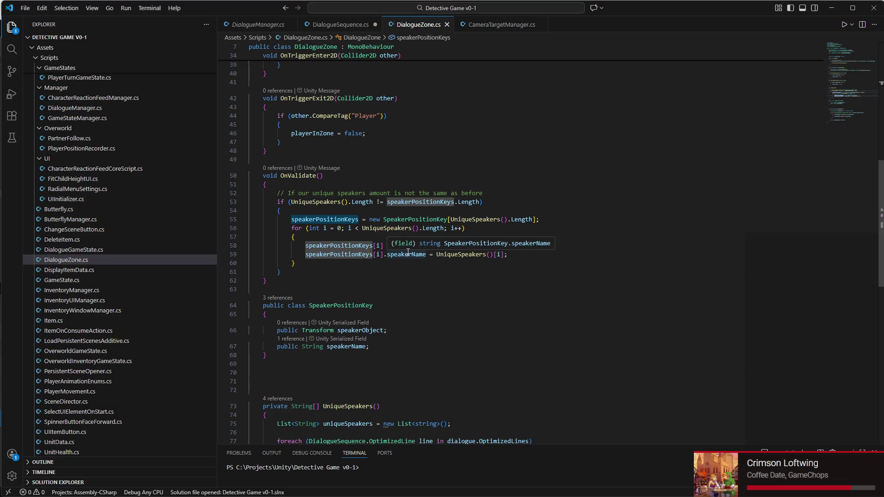
pyautogui.click(321, 185)
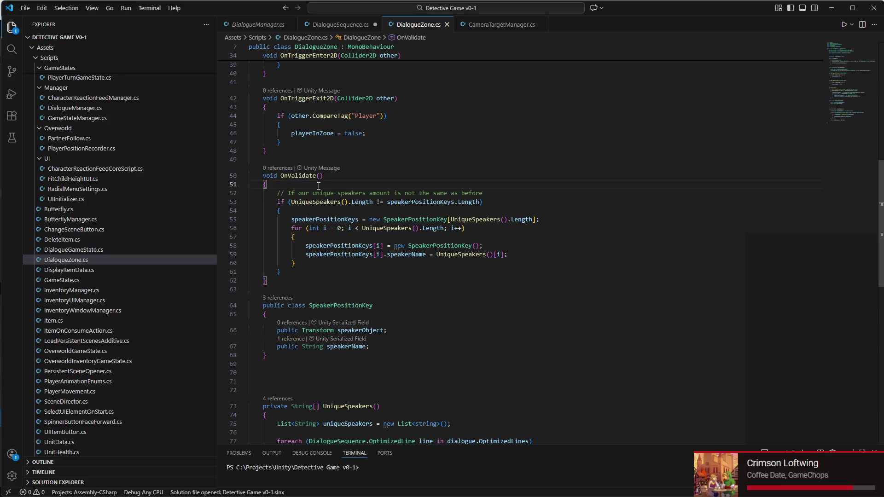
pyautogui.press('Return')
pyautogui.press('Return')
pyautogui.click(320, 185)
pyautogui.press('Down')
pyautogui.write('if (')
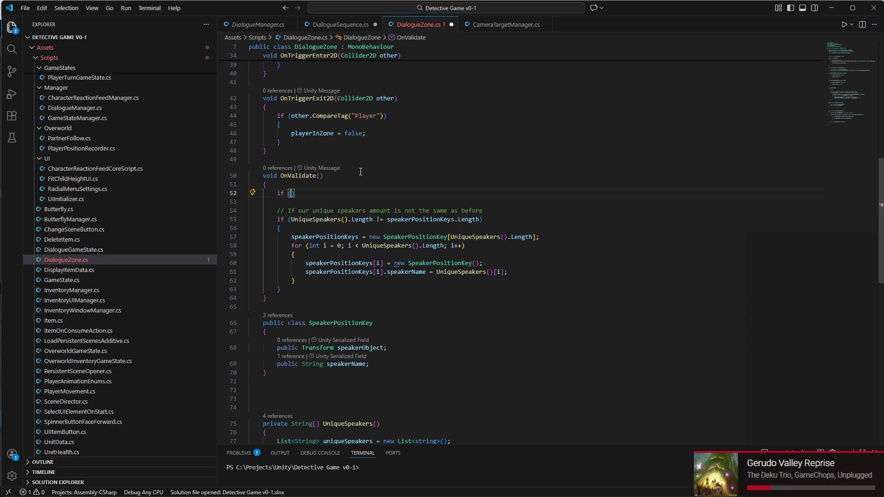
# Step: Type the OnValidate guard 'if (speakerPositionKeys == null) speakerPositionKeys == new SpeakerPositionKey[0];' with autocomplete
pyautogui.write('speakerPositionKeys')
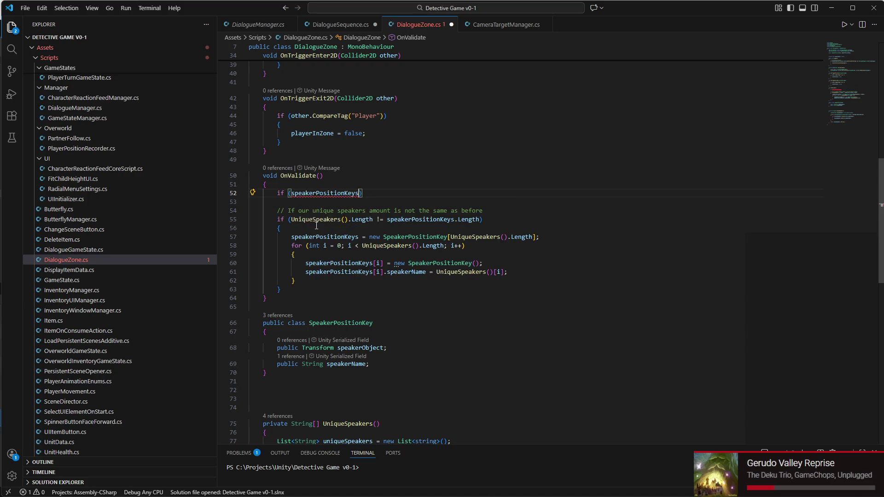
pyautogui.write(' == nu')
pyautogui.write('ll) speak')
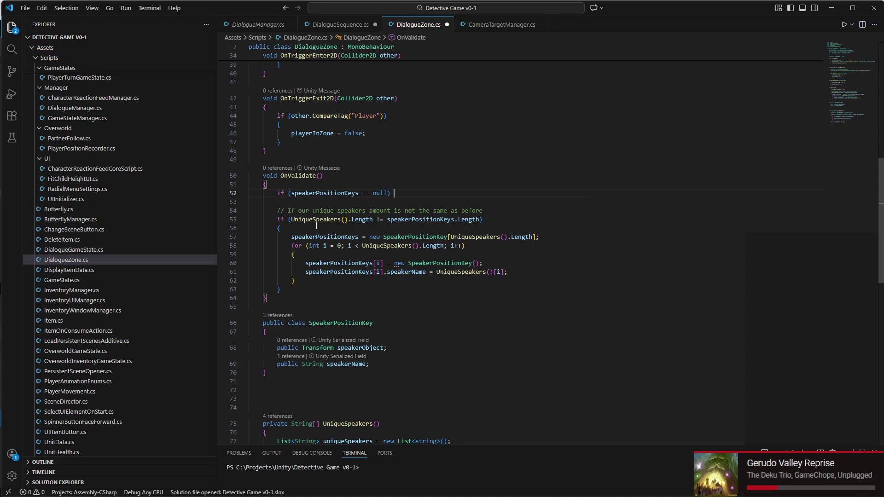
pyautogui.press('Tab')
pyautogui.write('== n')
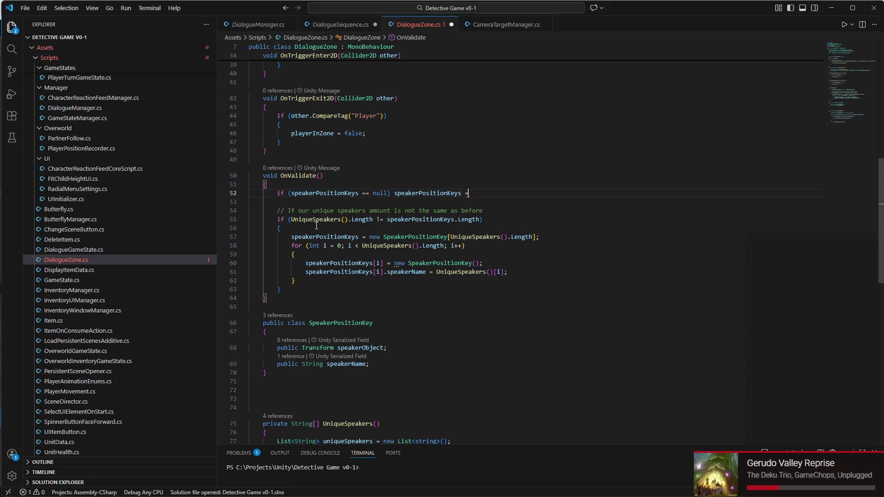
pyautogui.write('ew Spea')
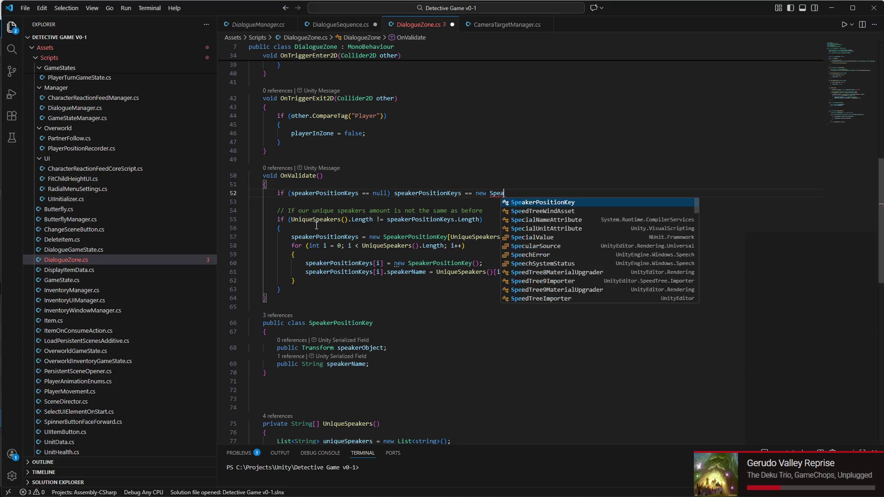
pyautogui.press('Tab')
pyautogui.write('[')
pyautogui.press('Escape')
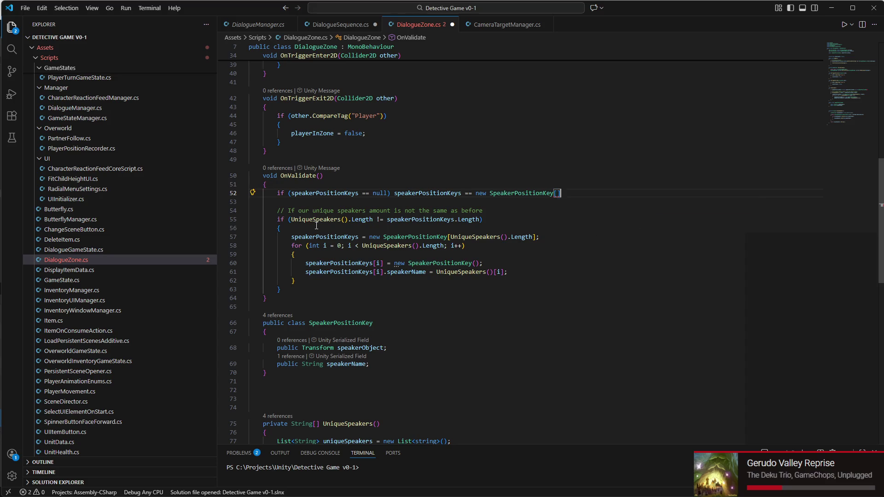
pyautogui.write('0];')
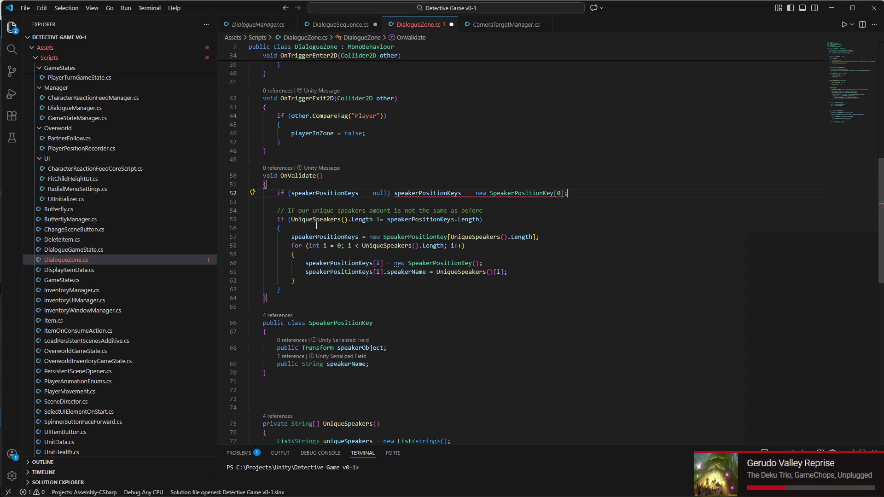
# Step: Change the second '==' to '=' so the empty array is assigned, then return to Unity
pyautogui.moveTo(421, 192)
pyautogui.click(468, 192)
pyautogui.press('BackSpace')
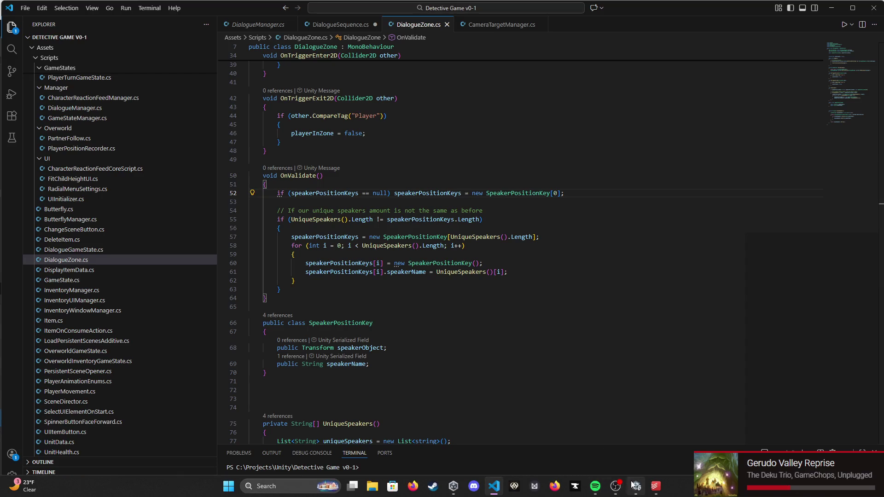
pyautogui.click(636, 486)
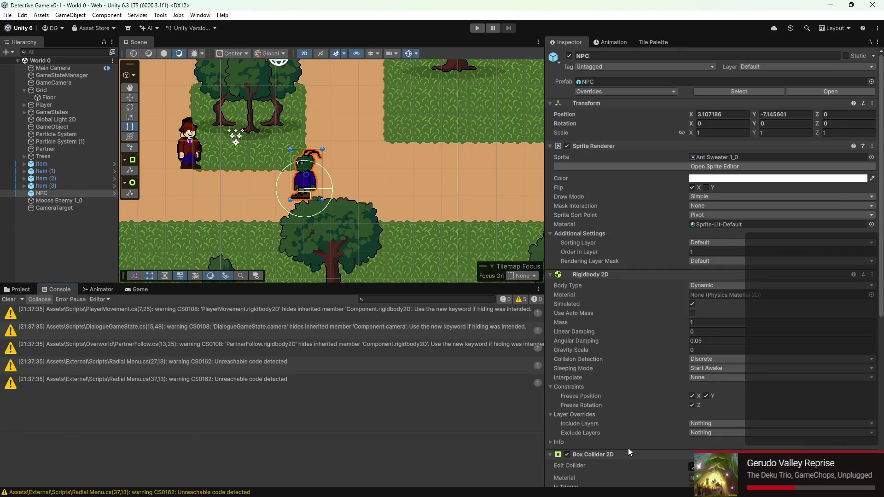
# Step: Check the NPC's Dialogue Zone and its ParkComments dialogue, frame the NPC area, and return to DialogueZone.cs
pyautogui.scroll(-10, 660, 156)
pyautogui.scroll(6, 783, 283)
pyautogui.scroll(-8, 747, 279)
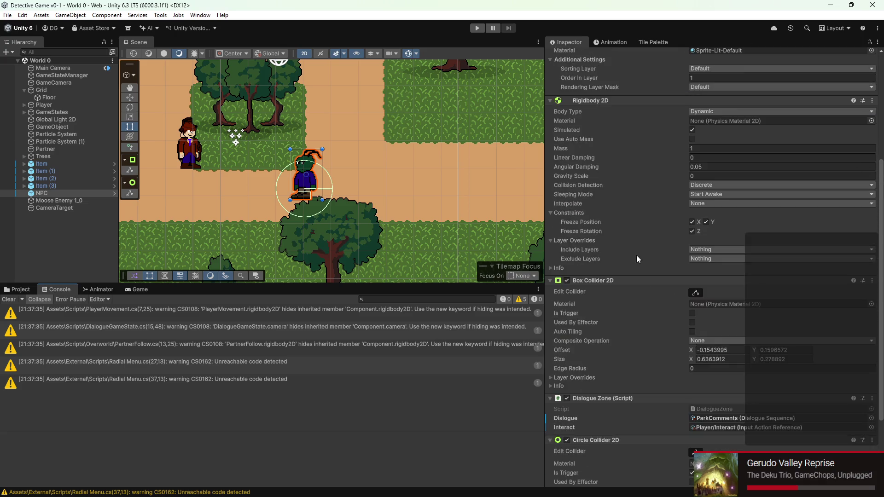
pyautogui.click(722, 322)
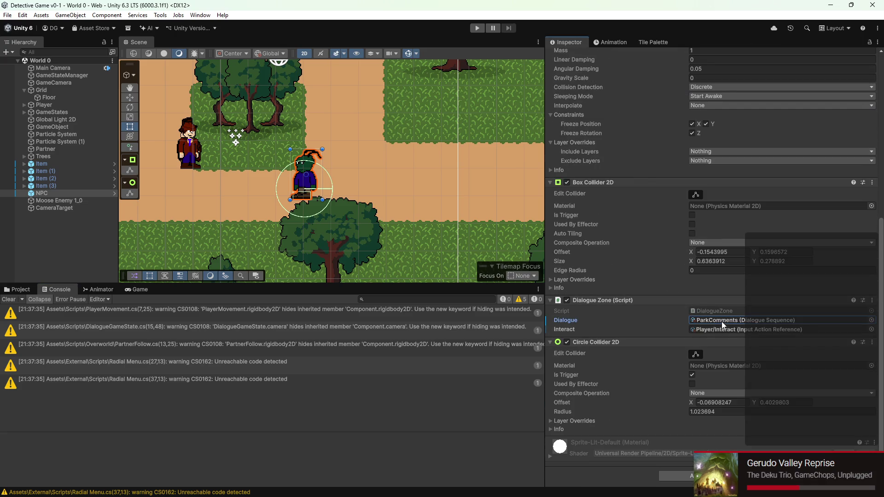
pyautogui.scroll(-5, 331, 175)
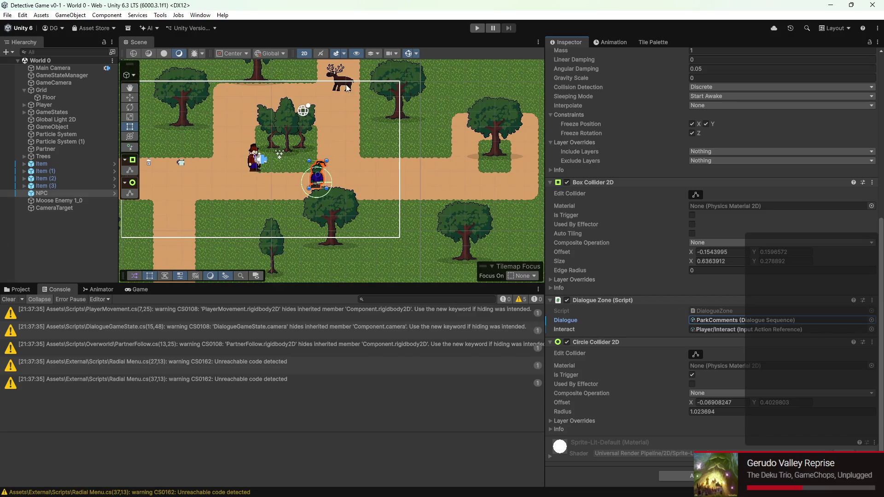
pyautogui.moveTo(342, 102); pyautogui.dragTo(363, 120)
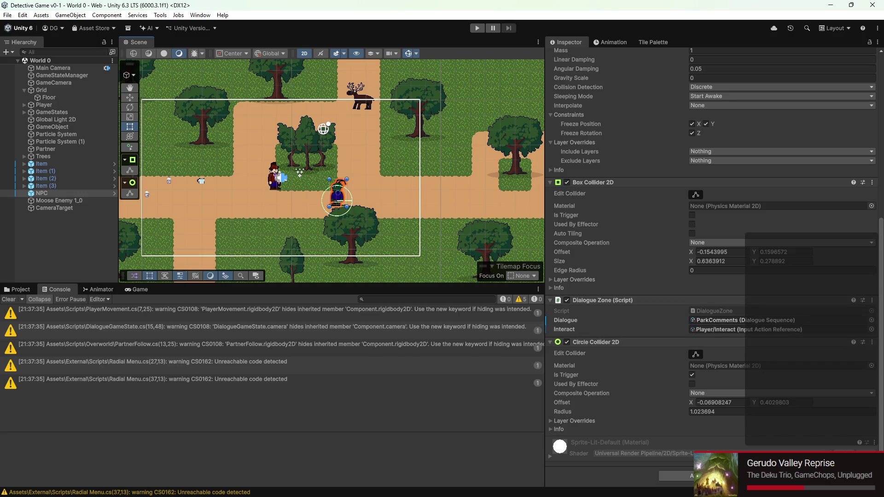
pyautogui.moveTo(635, 496)
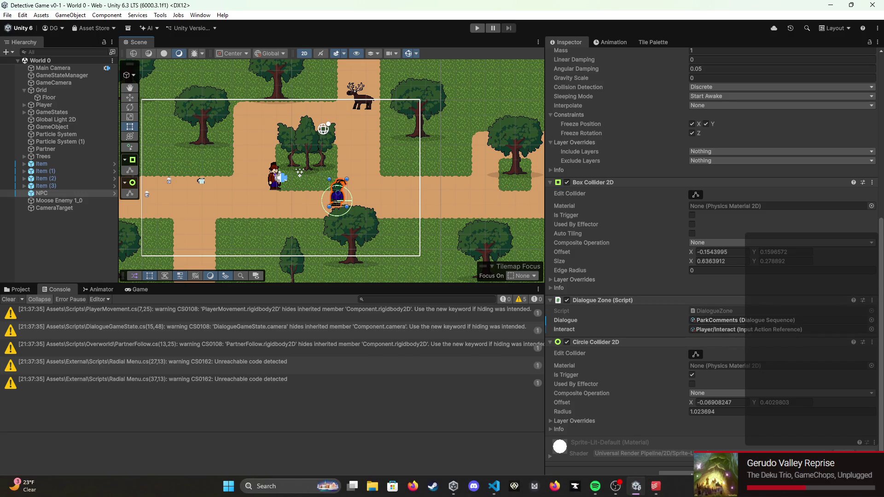
pyautogui.click(494, 486)
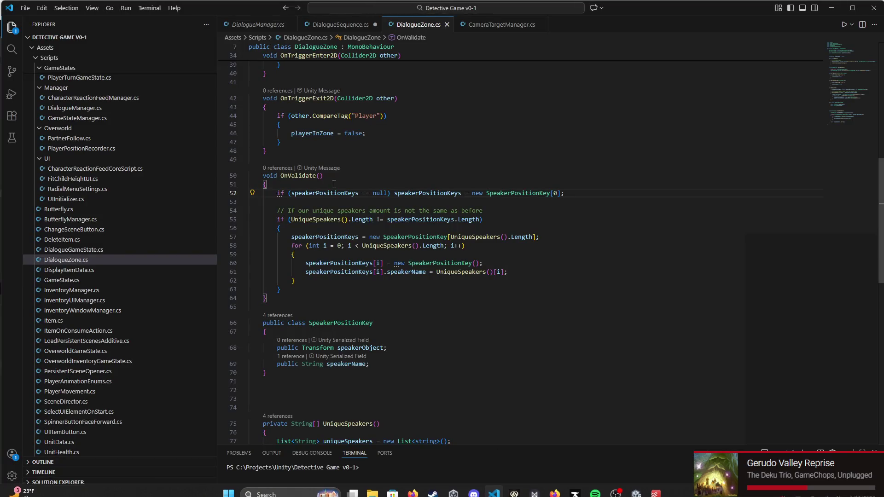
# Step: Add [System.Serializable] above the SpeakerPositionKey class and let Unity recompile
pyautogui.scroll(9, 332, 181)
pyautogui.scroll(-10, 318, 194)
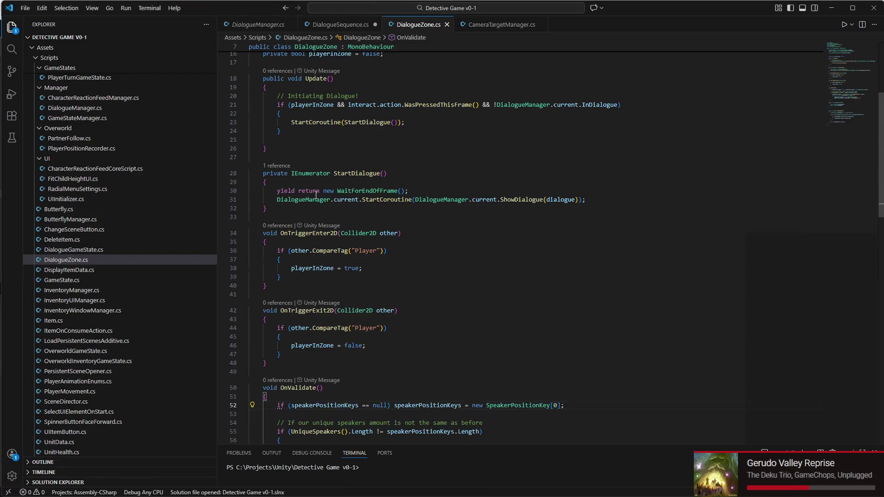
pyautogui.scroll(-5, 318, 221)
pyautogui.click(357, 153)
pyautogui.press('Return')
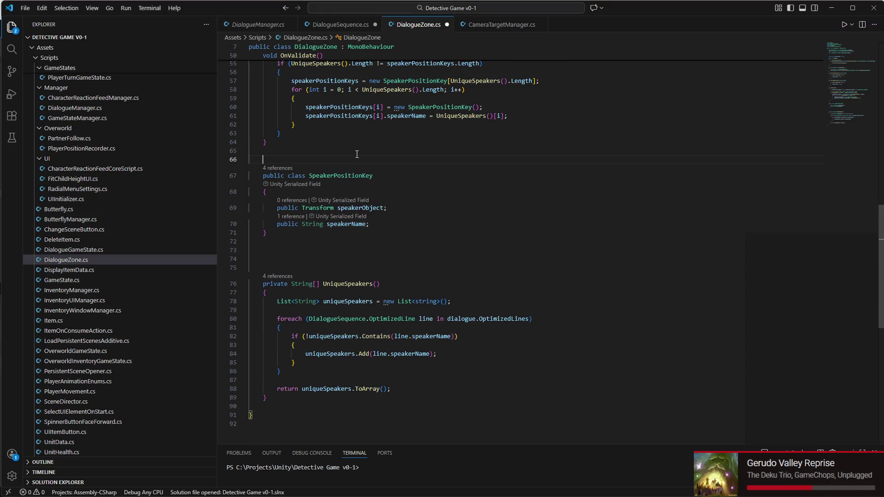
pyautogui.write('[suy')
pyautogui.press('BackSpace')
pyautogui.press('BackSpace')
pyautogui.write('ystem.')
pyautogui.write('seri]')
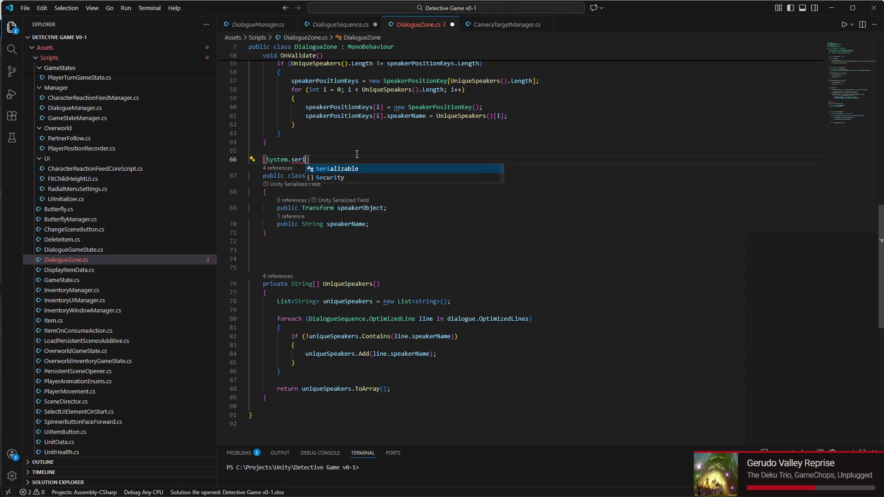
pyautogui.press('Tab')
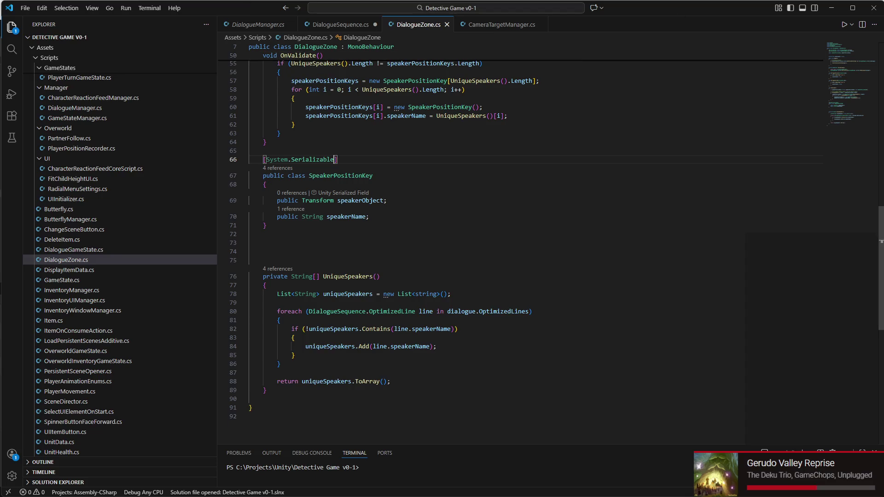
pyautogui.click(636, 489)
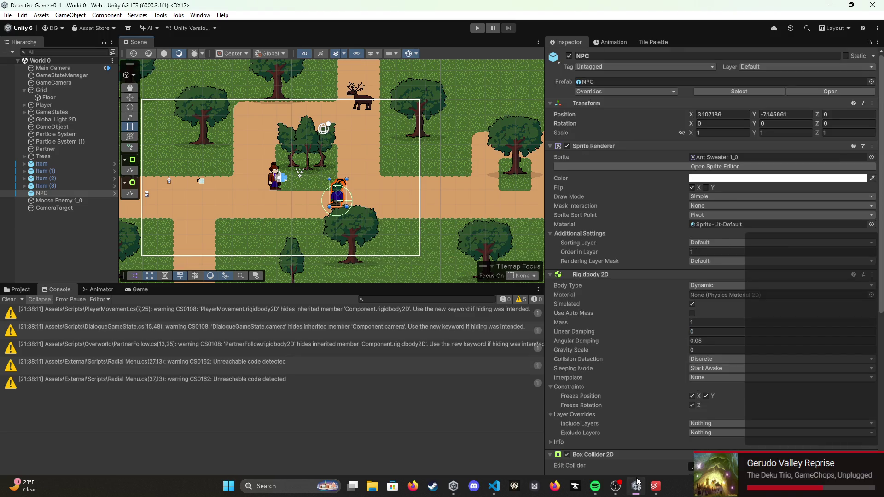
# Step: Expand Speaker Position Keys, give the first entry a speaker name and the NPC as speaker object, then save the scene
pyautogui.scroll(-10, 690, 338)
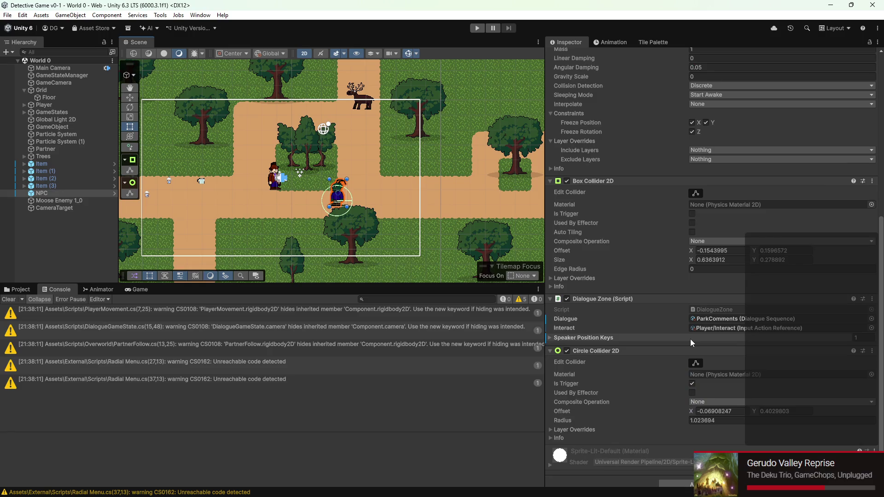
pyautogui.click(719, 312)
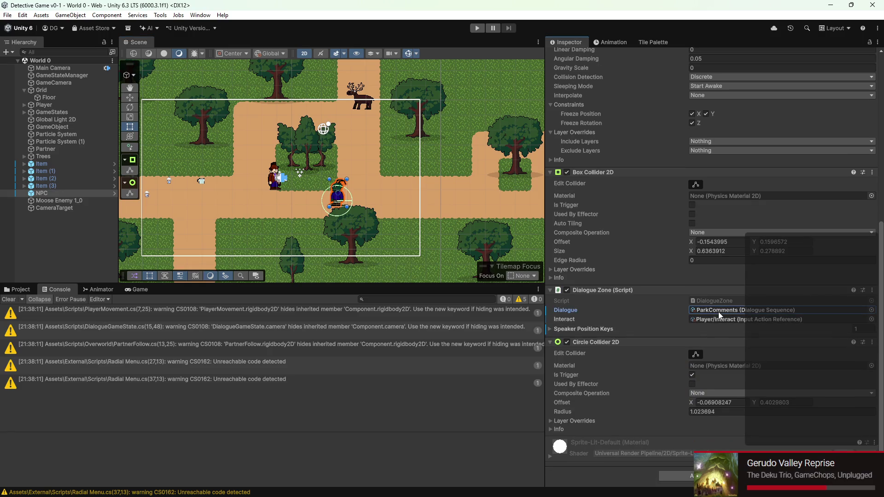
pyautogui.click(551, 328)
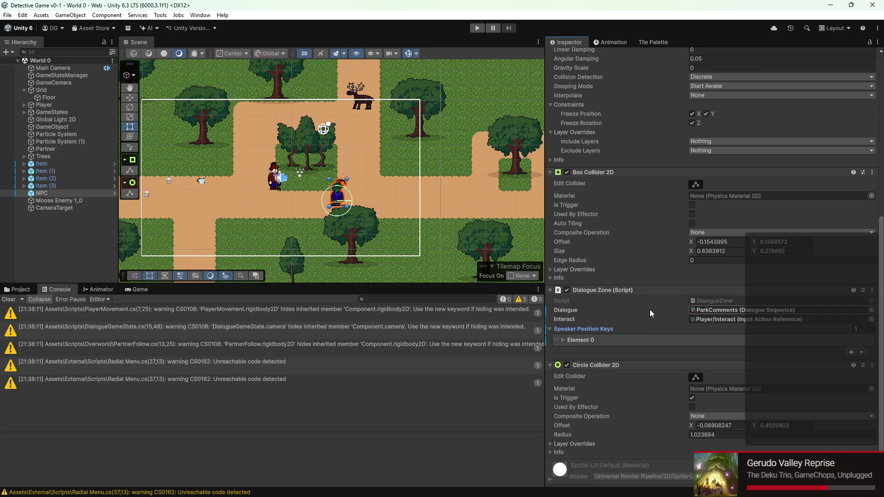
pyautogui.click(563, 340)
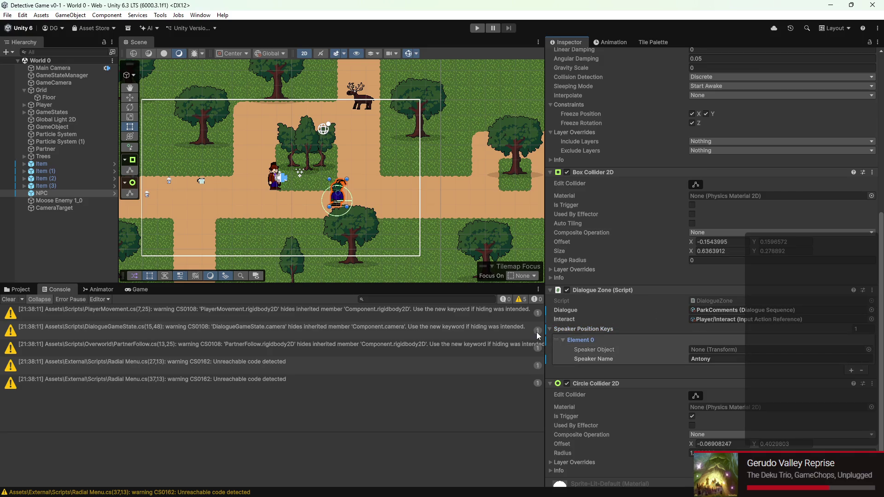
pyautogui.scroll(5, 347, 195)
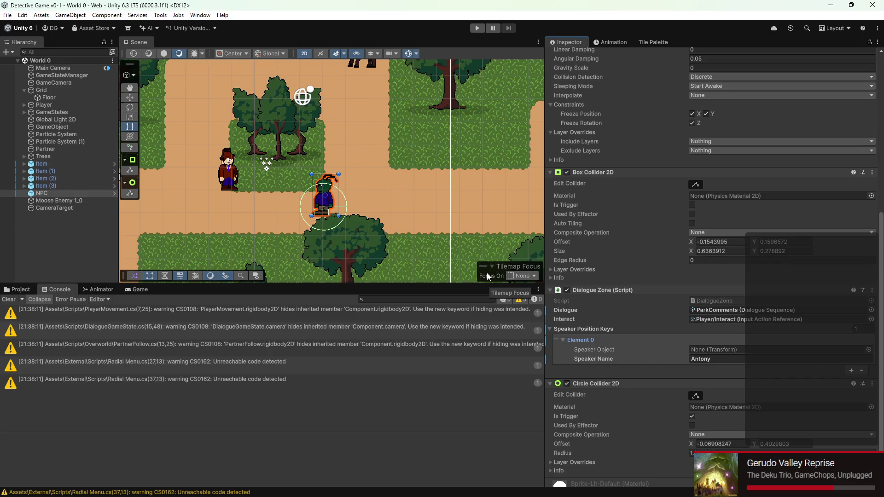
pyautogui.click(732, 361)
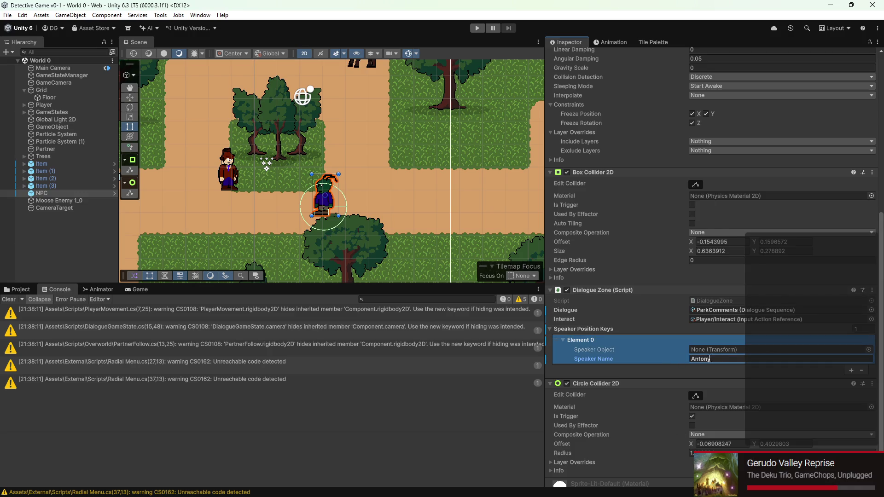
pyautogui.press('Return')
pyautogui.moveTo(55, 192)
pyautogui.mouseDown()
pyautogui.moveTo(717, 340)
pyautogui.moveTo(718, 351)
pyautogui.mouseUp()
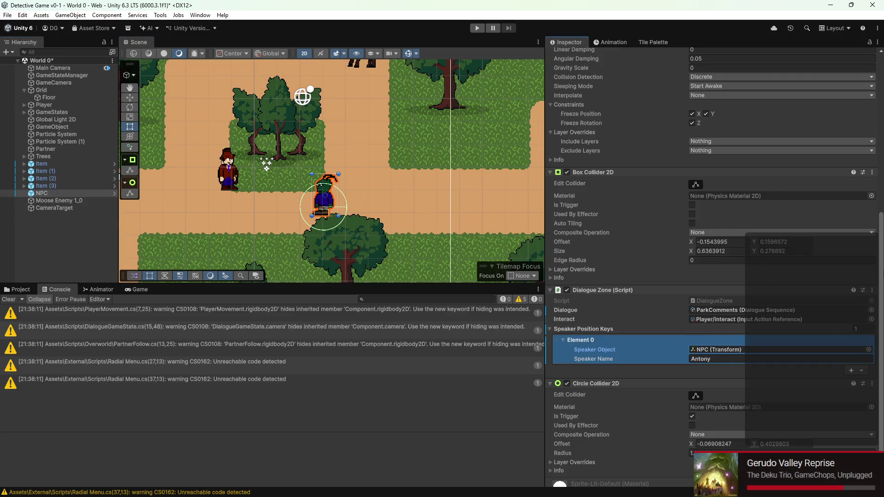
pyautogui.hotkey('ctrl', 's')
# Step: Re-centre the Scene view near the NPC and clear the first entry's speaker object
pyautogui.scroll(-3, 256, 209)
pyautogui.scroll(3, 267, 205)
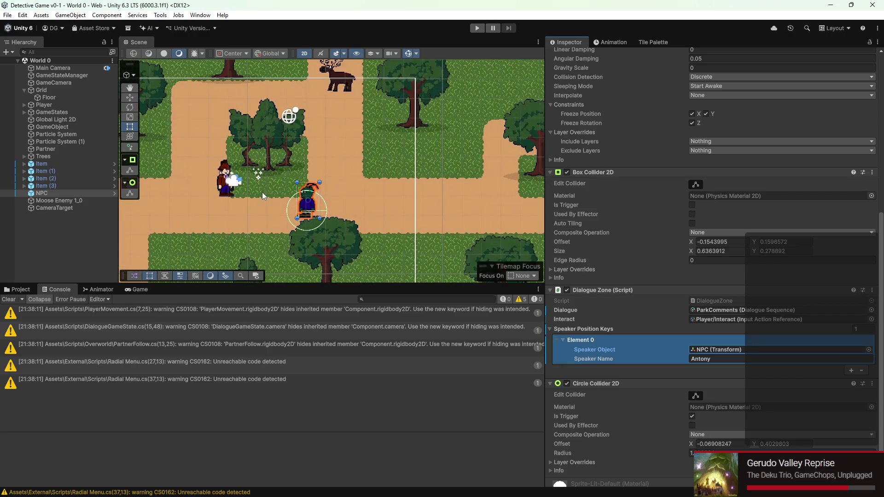
pyautogui.moveTo(262, 192); pyautogui.dragTo(492, 263)
pyautogui.scroll(-2, 492, 263)
pyautogui.moveTo(377, 230); pyautogui.dragTo(318, 160)
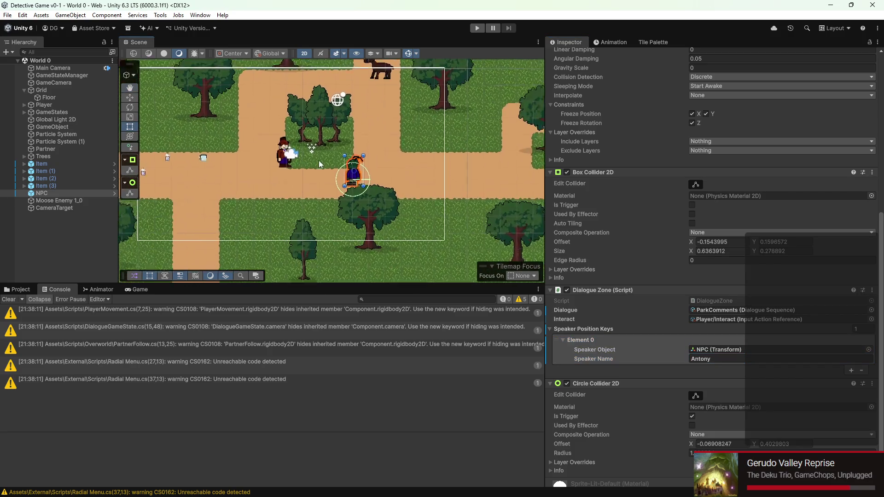
pyautogui.scroll(2, 349, 158)
pyautogui.scroll(1, 377, 184)
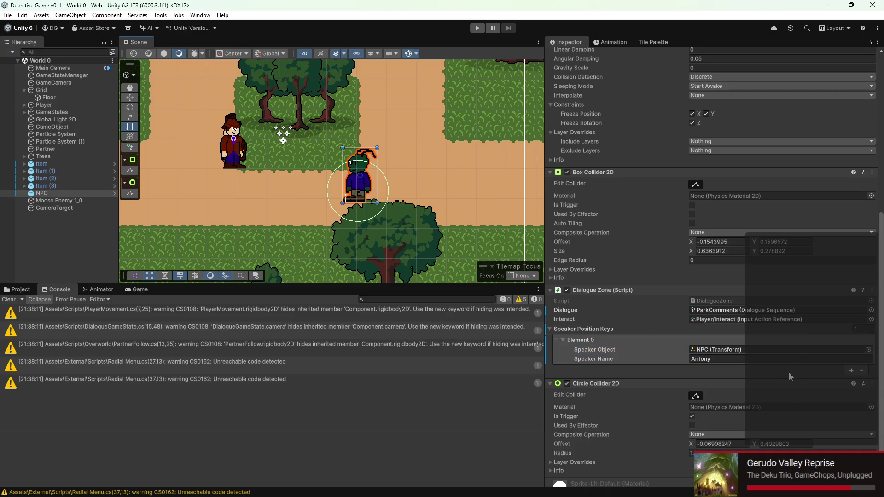
pyautogui.click(831, 350)
pyautogui.press('Delete')
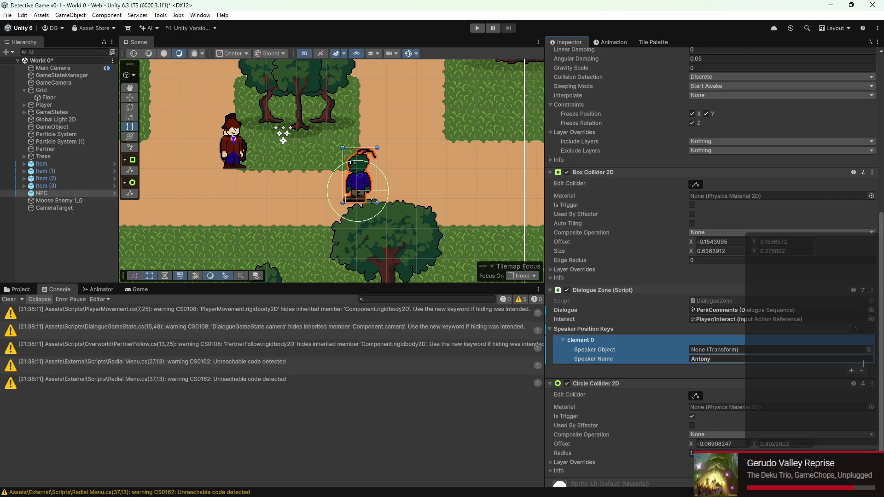
pyautogui.click(854, 365)
# Step: Rename the speaker to Gertrude, undo back to Antony, and select Element 0 before returning to VS Code
pyautogui.click(783, 359)
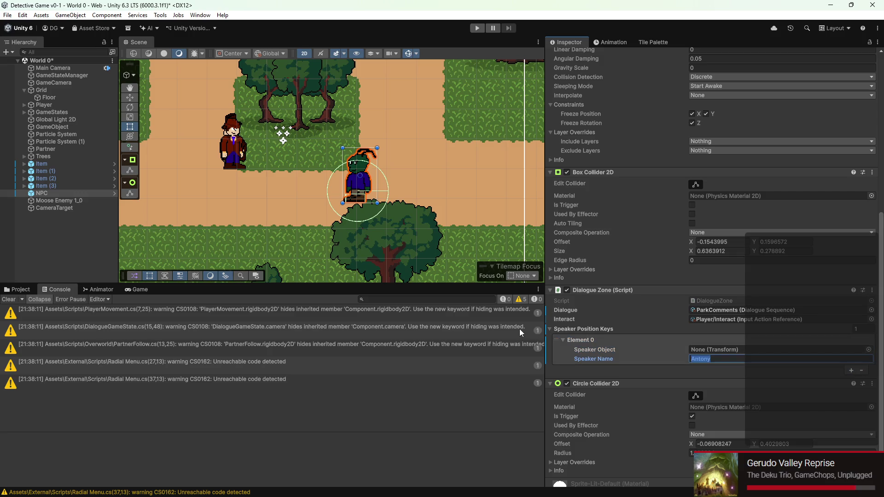
pyautogui.write('Gertrid')
pyautogui.press('BackSpace')
pyautogui.press('BackSpace')
pyautogui.write('ud')
pyautogui.click(656, 374)
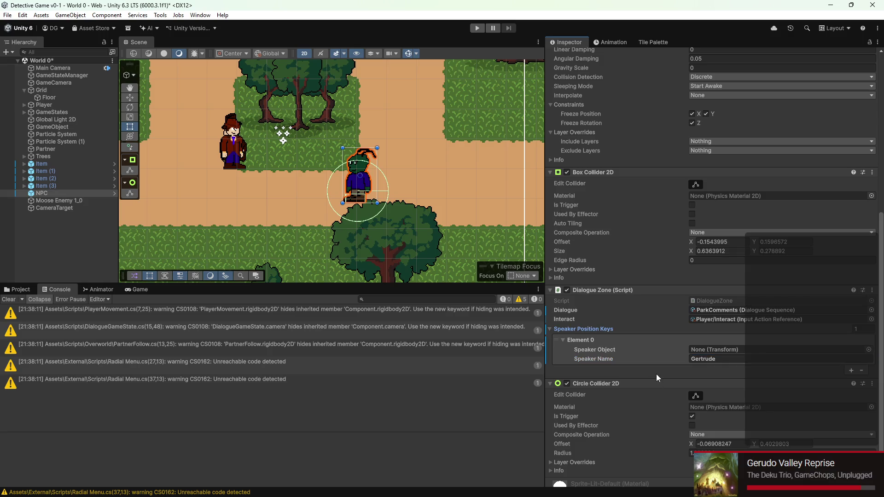
pyautogui.hotkey('ctrl', 'z')
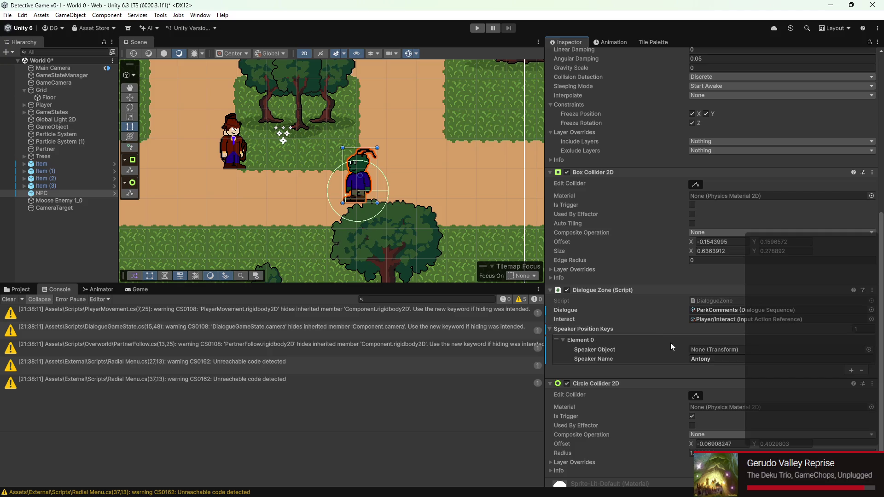
pyautogui.click(709, 350)
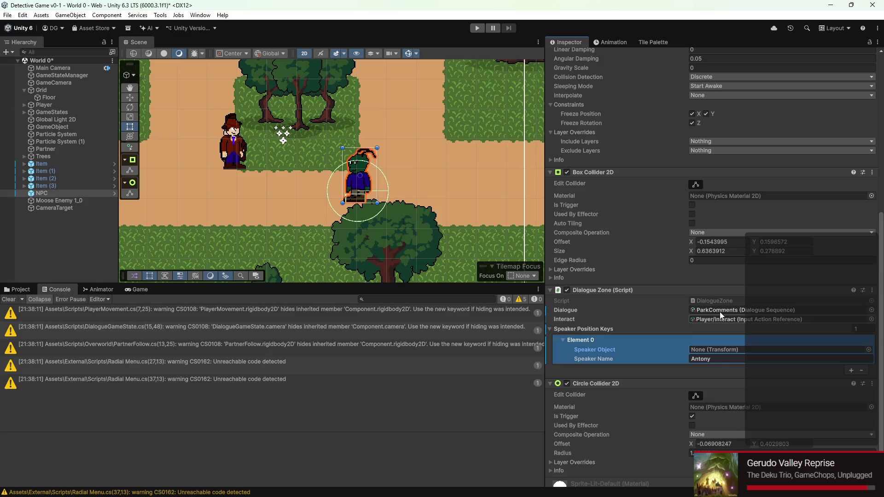
pyautogui.moveTo(499, 495)
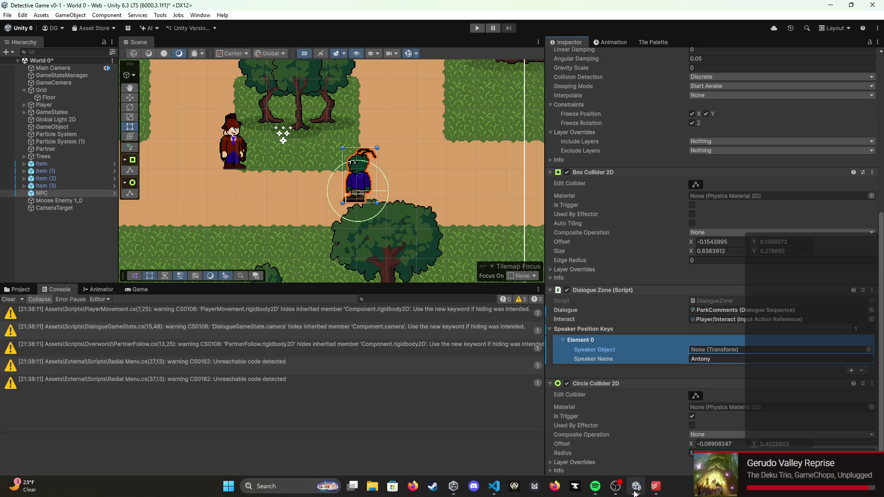
pyautogui.click(495, 486)
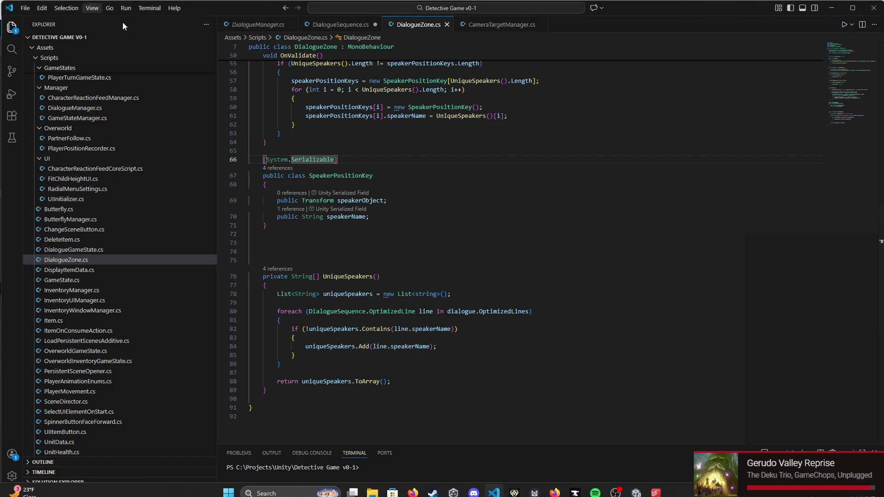
# Step: In DialogueManager.cs, type CameraTargetManager.CameraModes inside the dialogue loop with IntelliSense
pyautogui.click(263, 25)
pyautogui.scroll(10, 392, 199)
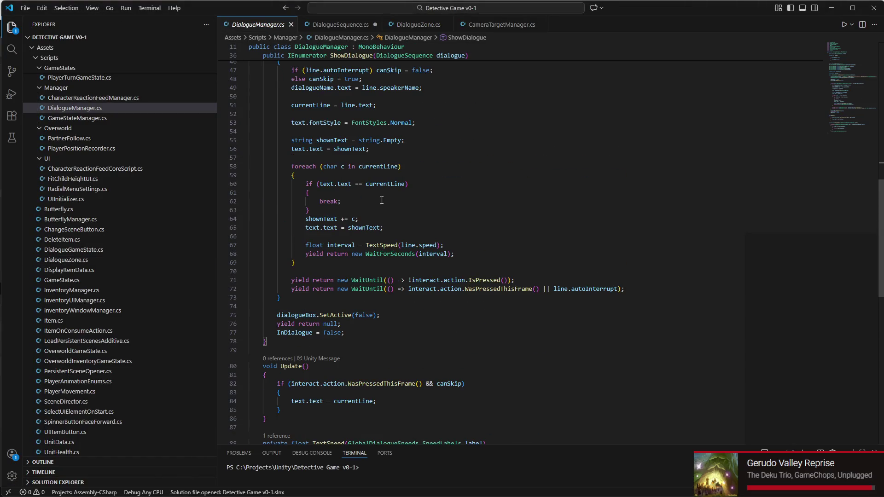
pyautogui.scroll(-1, 393, 199)
pyautogui.click(392, 202)
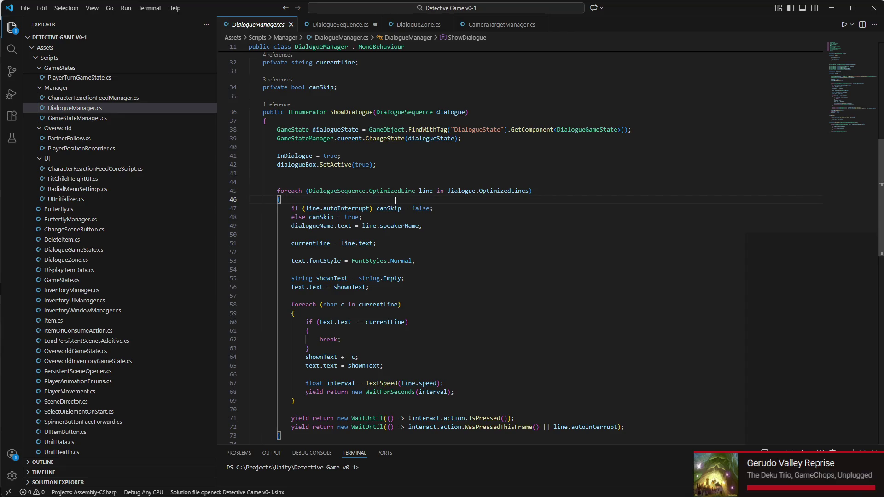
pyautogui.press('Return')
pyautogui.write('Camer')
pyautogui.write('aTar')
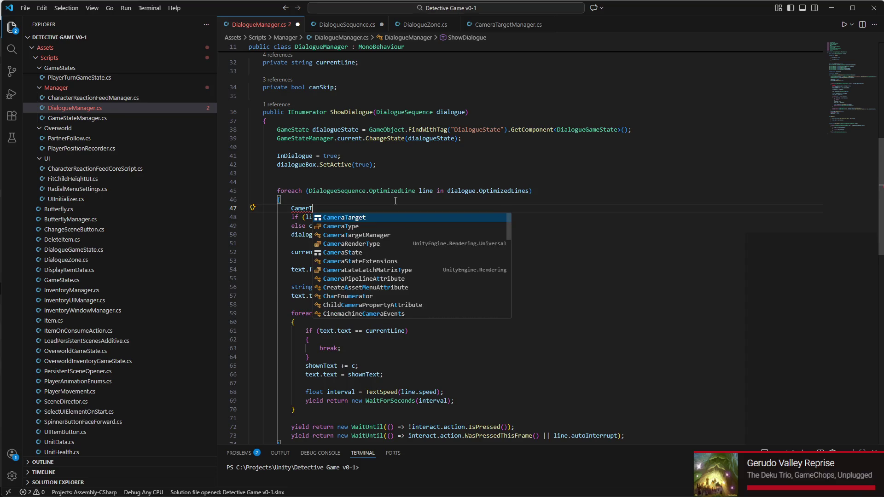
pyautogui.press('Tab')
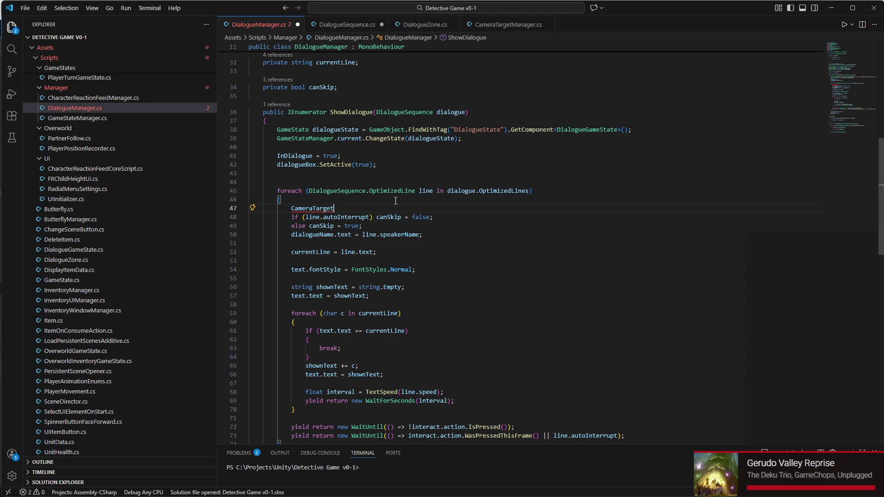
pyautogui.write('Mana')
pyautogui.press('Tab')
pyautogui.write('.')
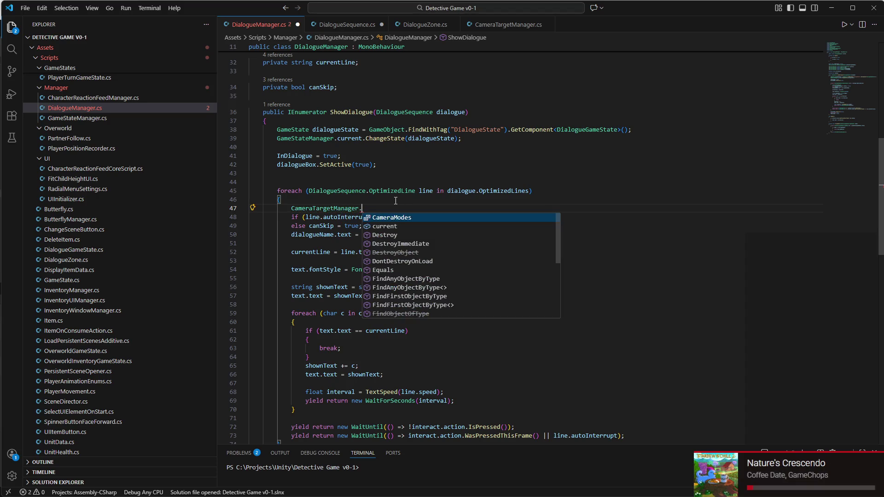
pyautogui.press('Down')
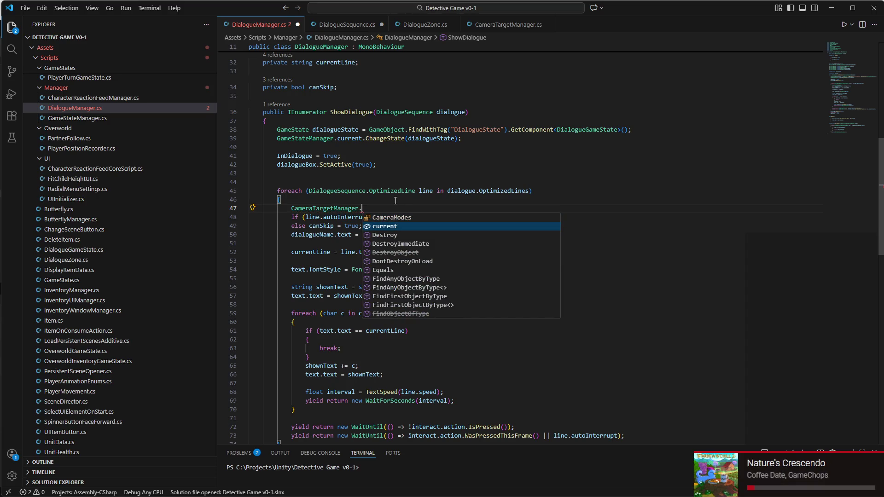
pyautogui.press('Up')
pyautogui.press('Tab')
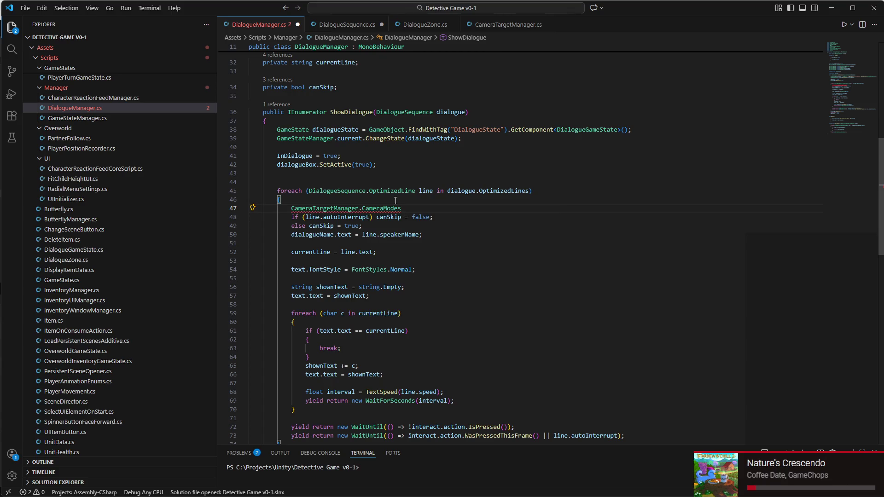
# Step: Move that expression to the top of ShowDialogue and assign it CameraModes.Follow
pyautogui.moveTo(401, 208); pyautogui.dragTo(292, 213)
pyautogui.press('BackSpace')
pyautogui.click(315, 122)
pyautogui.press('Return')
pyautogui.write('CameraTargetManager.CameraModes')
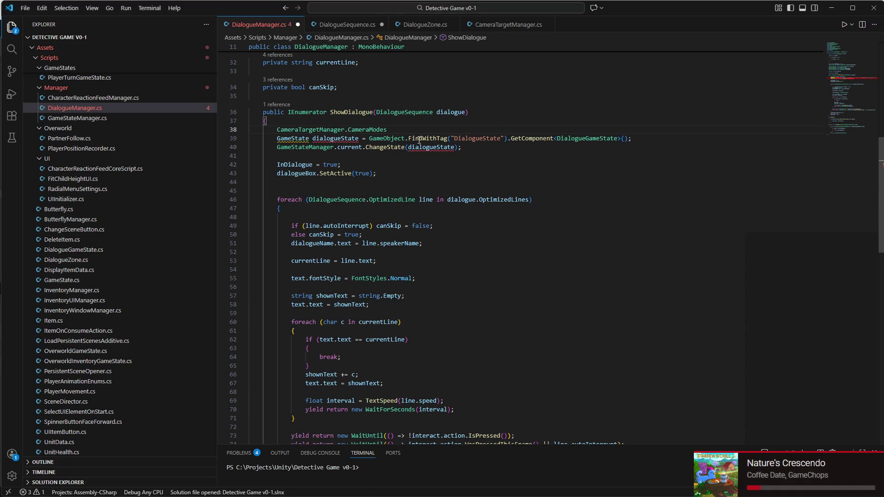
pyautogui.write('.')
pyautogui.press('BackSpace')
pyautogui.write('=')
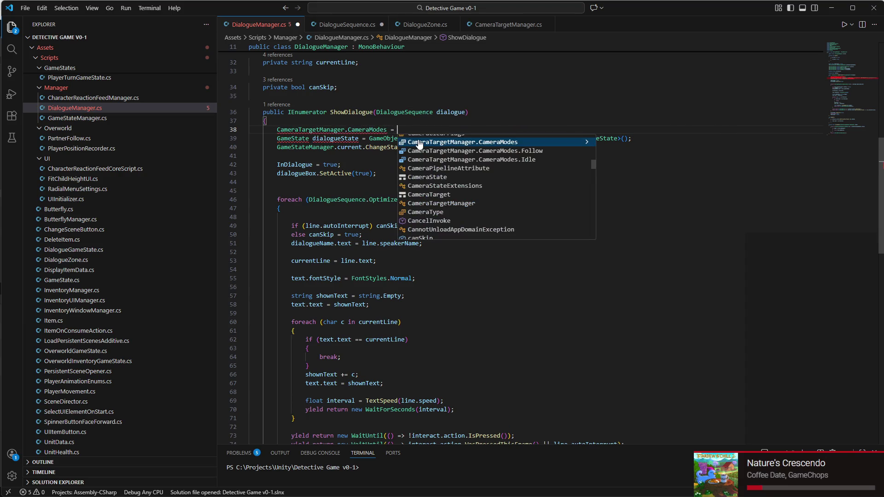
pyautogui.press('Down')
pyautogui.press('Return')
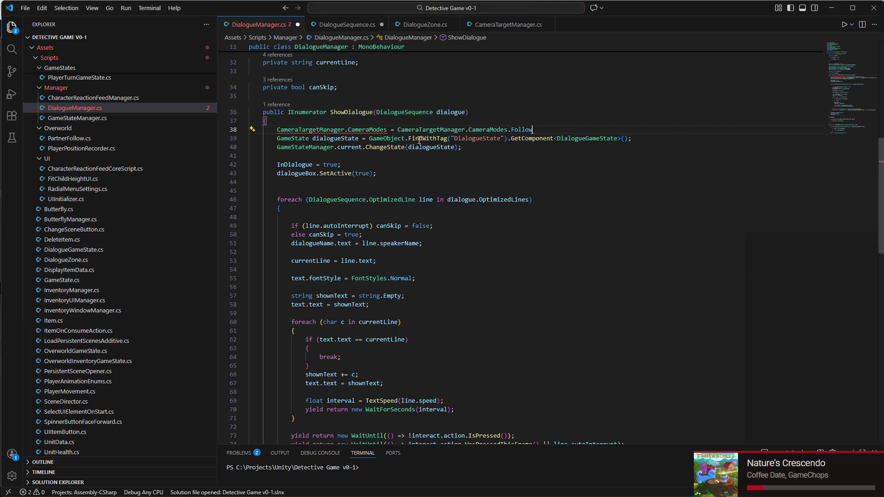
pyautogui.write(';')
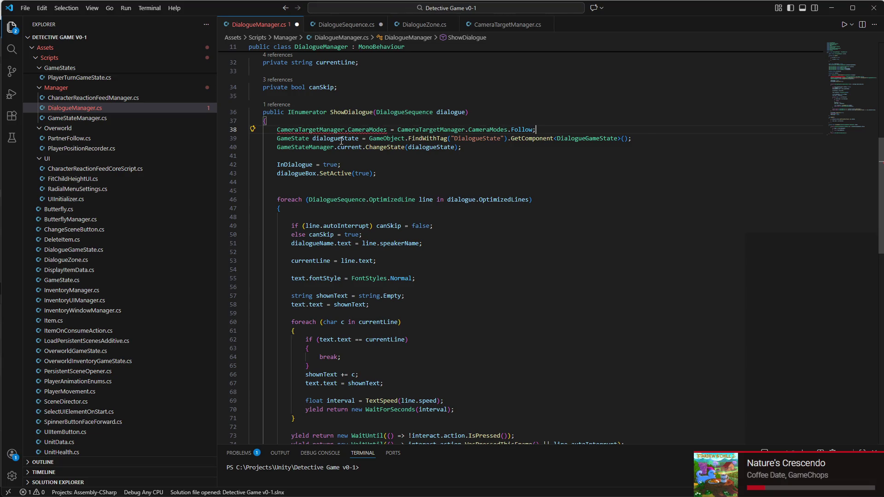
# Step: Rewrite the line as CameraTargetManager.current.SetCameraMode(CameraTargetManager.CameraModes.Follow);
pyautogui.click(346, 129)
pyautogui.write('.curren')
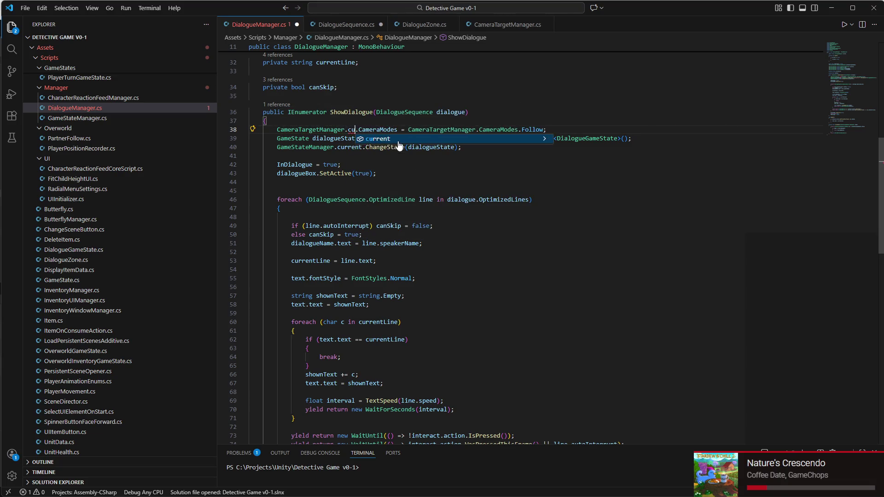
pyautogui.write('t.')
pyautogui.press('Escape')
pyautogui.press('BackSpace')
pyautogui.click(393, 125)
pyautogui.moveTo(376, 130)
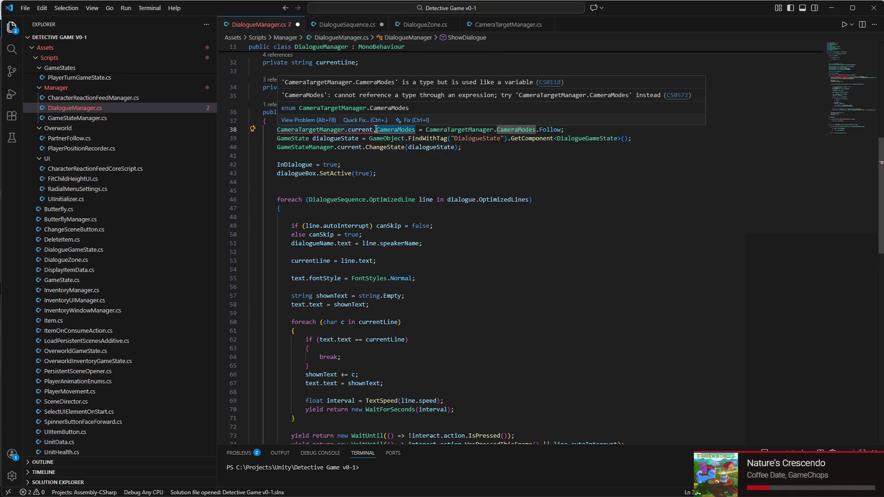
pyautogui.write('camer')
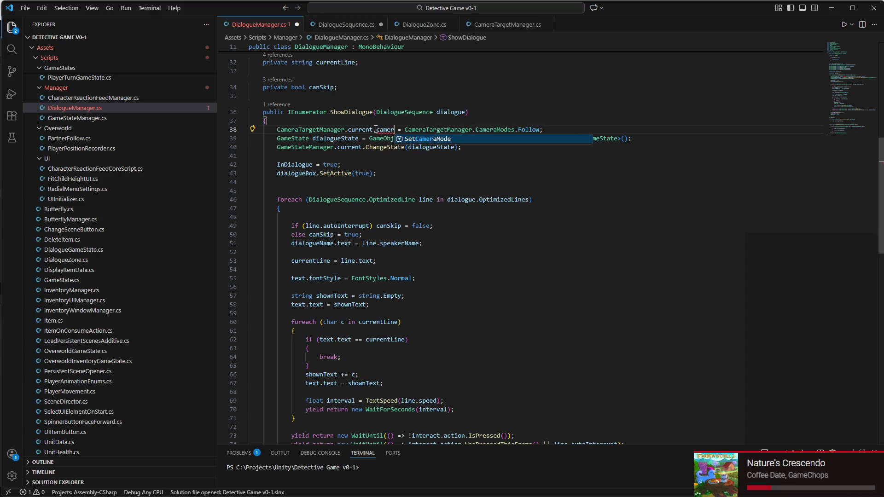
pyautogui.press('BackSpace')
pyautogui.press('Tab')
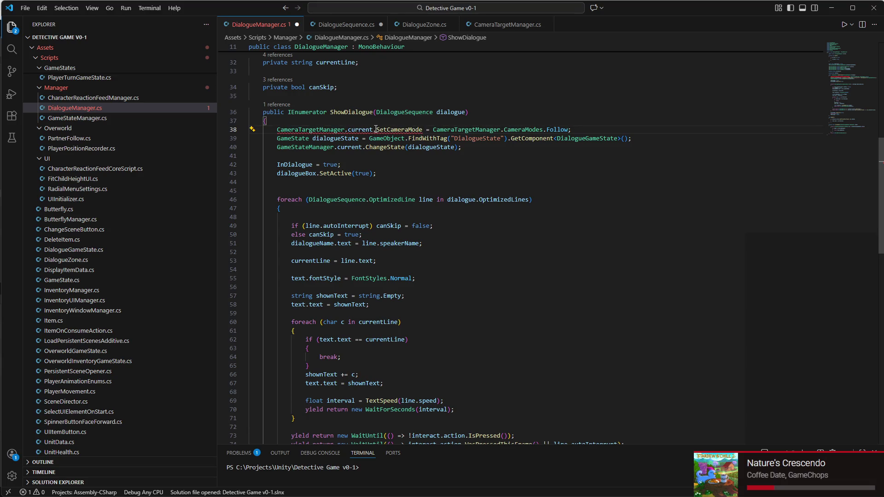
pyautogui.press('Delete')
pyautogui.press('Delete')
pyautogui.write('(')
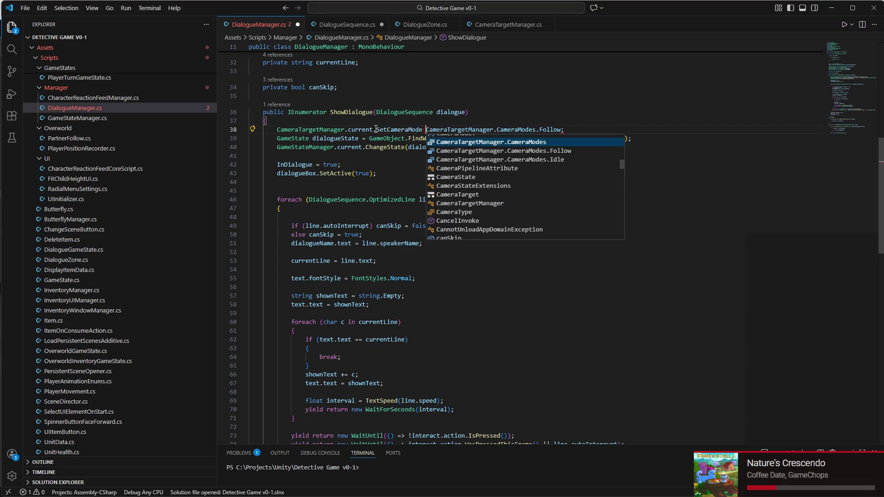
pyautogui.click(562, 129)
pyautogui.write(')')
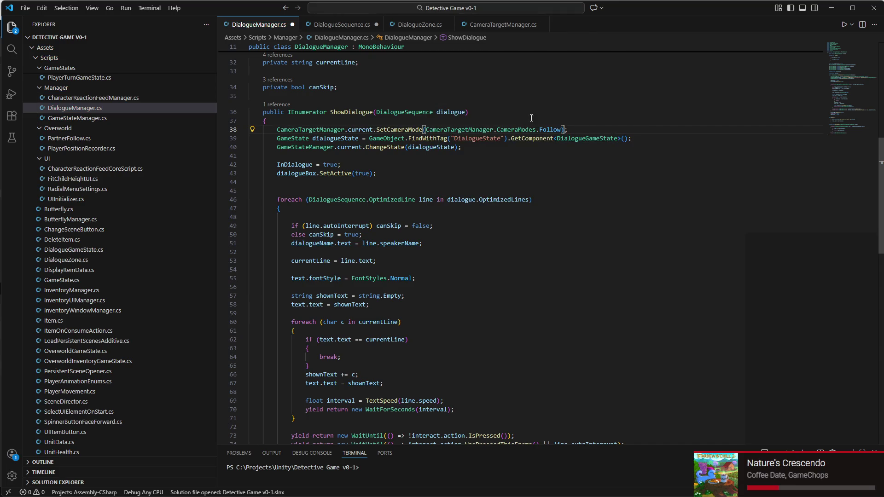
pyautogui.click(584, 132)
pyautogui.press('Return')
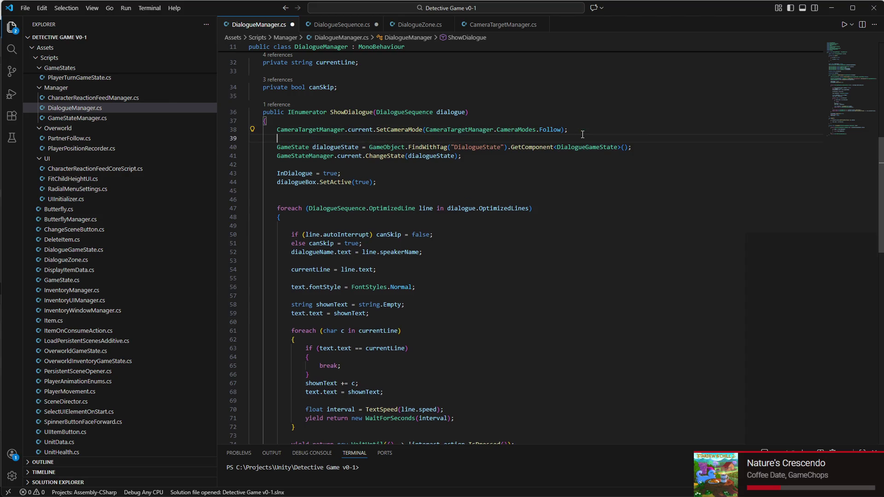
# Step: Type CameraTargetManager.current.SetTarget( below the camera mode call using autocomplete
pyautogui.write('cam')
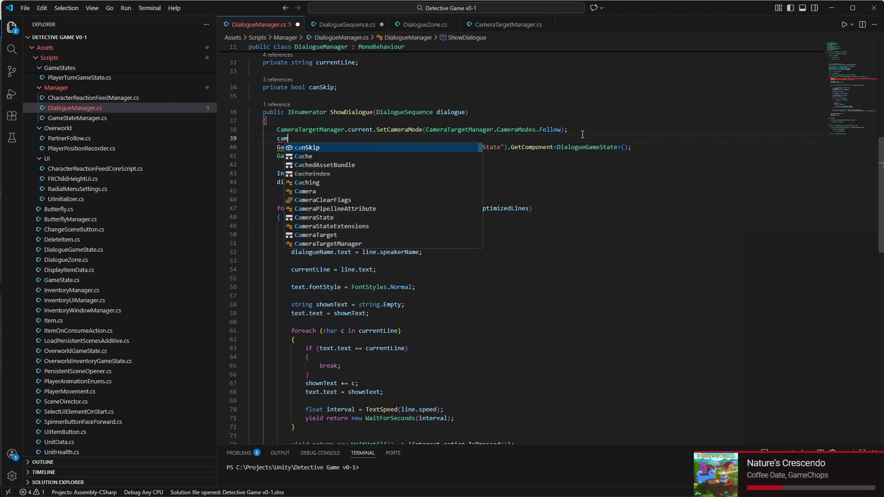
pyautogui.write('eratar')
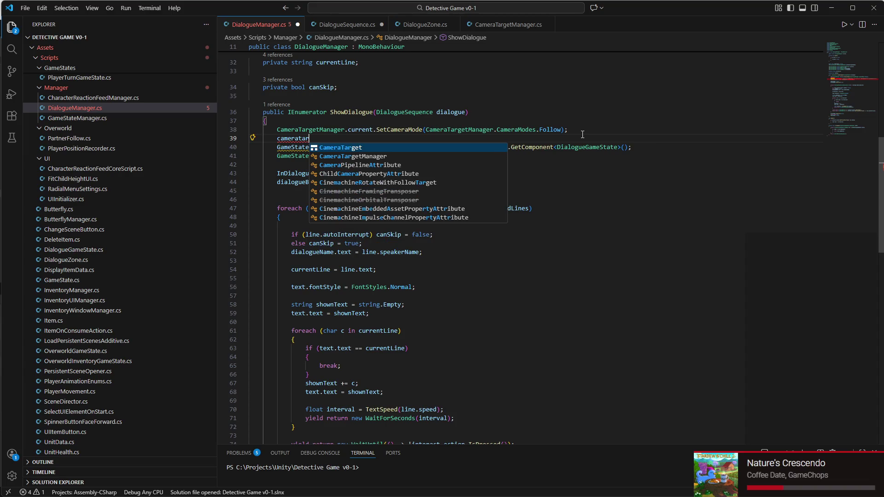
pyautogui.press('Down')
pyautogui.press('Tab')
pyautogui.write('.cuy')
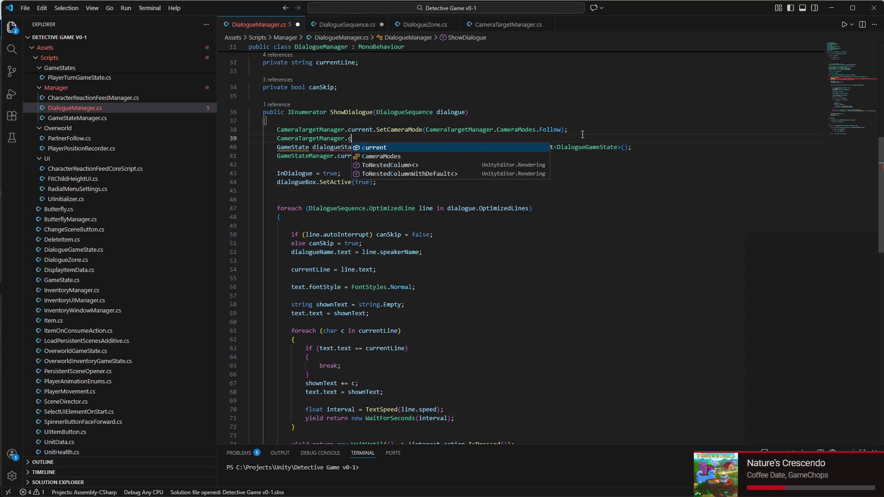
pyautogui.press('BackSpace')
pyautogui.write('rrebnt')
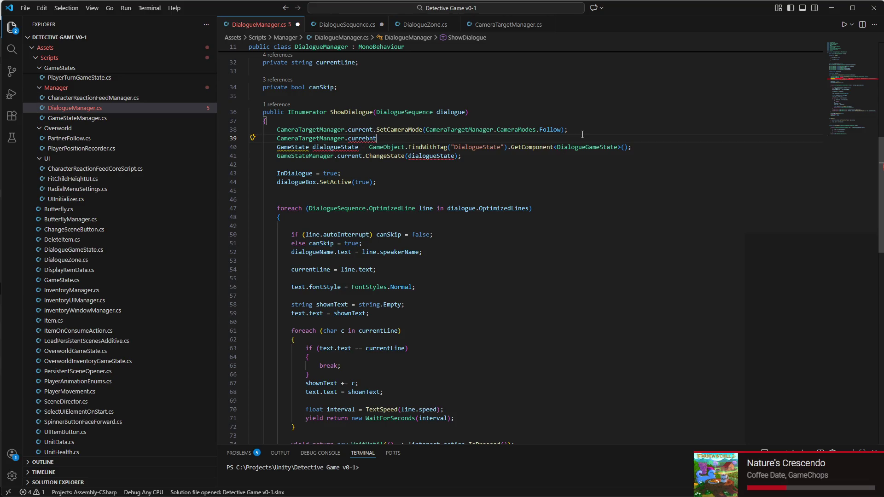
pyautogui.press('BackSpace')
pyautogui.write('nt.T')
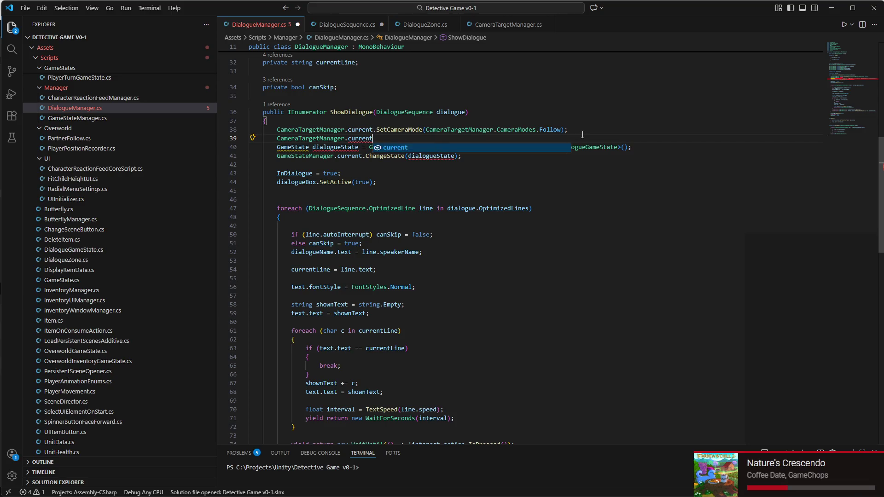
pyautogui.write('arget')
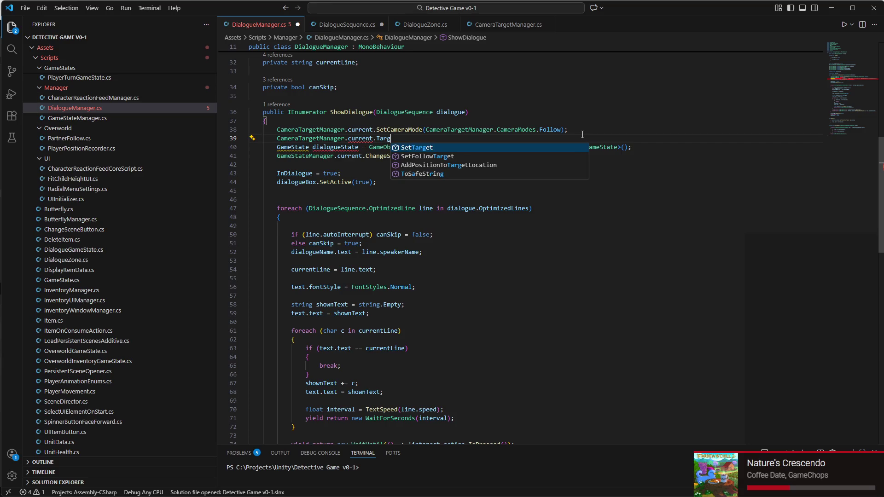
pyautogui.press('Tab')
pyautogui.write('(')
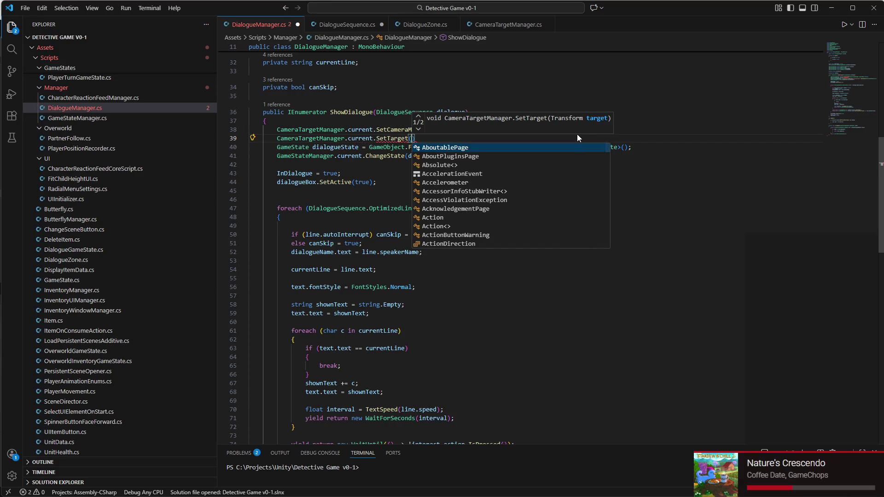
# Step: Move the SetTarget() line into the foreach loop over dialogue lines and fix its indentation
pyautogui.tripleClick(323, 138)
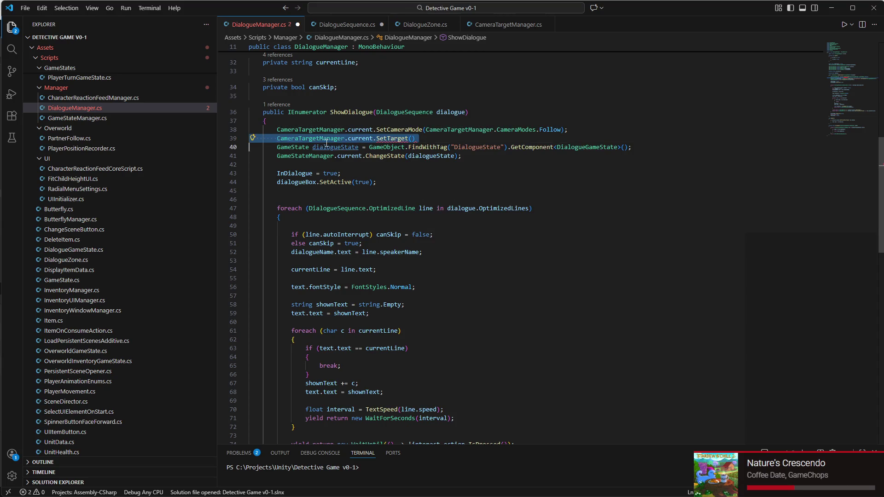
pyautogui.press('BackSpace')
pyautogui.scroll(-3, 351, 162)
pyautogui.click(355, 147)
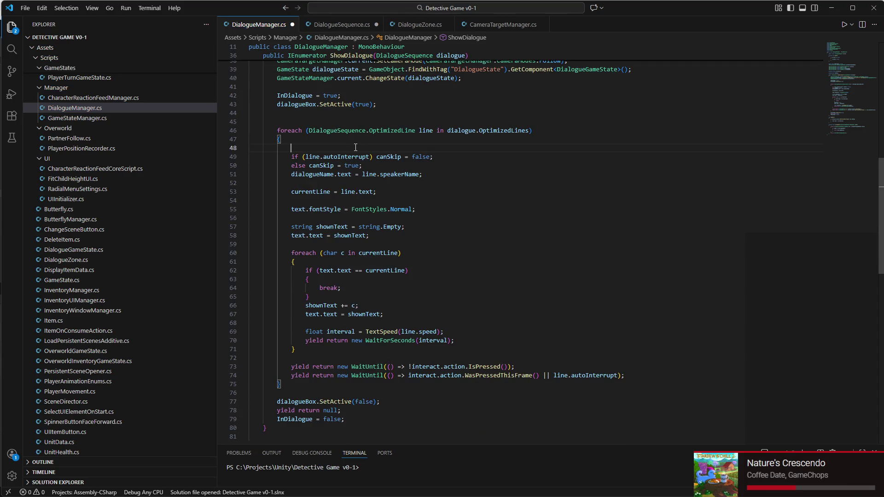
pyautogui.hotkey('ctrl', 'v')
pyautogui.click(320, 148)
pyautogui.press('BackSpace')
pyautogui.press('BackSpace')
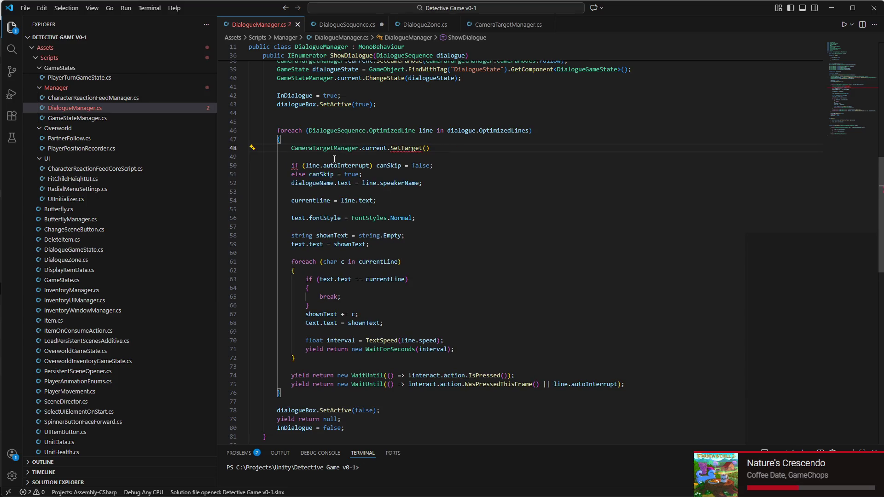
# Step: End the SetTarget() line inside the loop with a semicolon
pyautogui.click(379, 143)
pyautogui.scroll(-1, 387, 140)
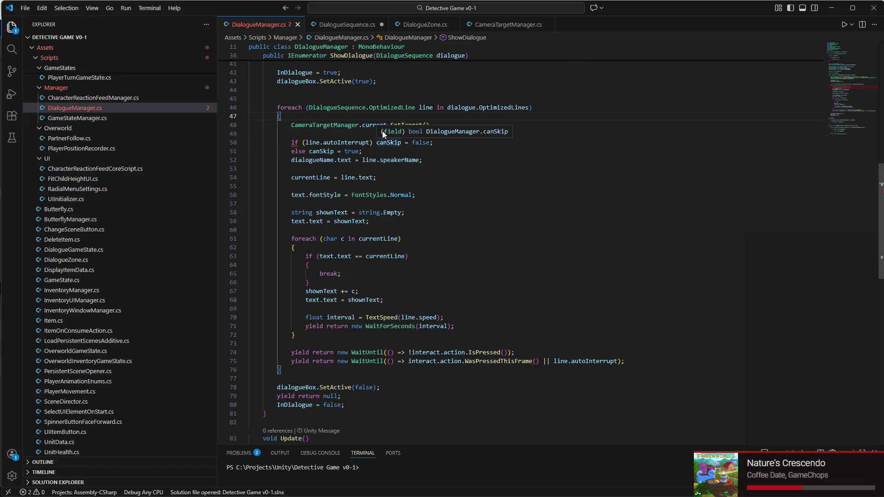
pyautogui.scroll(1, 382, 131)
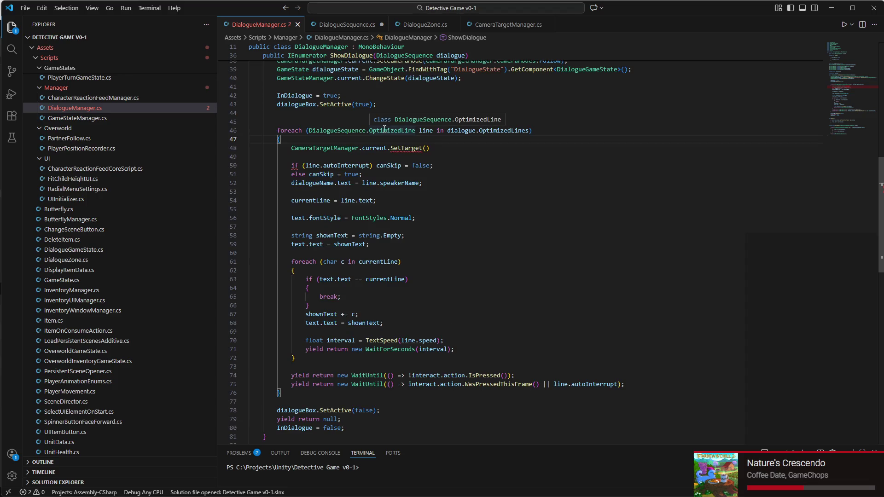
pyautogui.click(426, 148)
pyautogui.press('Down')
pyautogui.click(456, 149)
pyautogui.write(';')
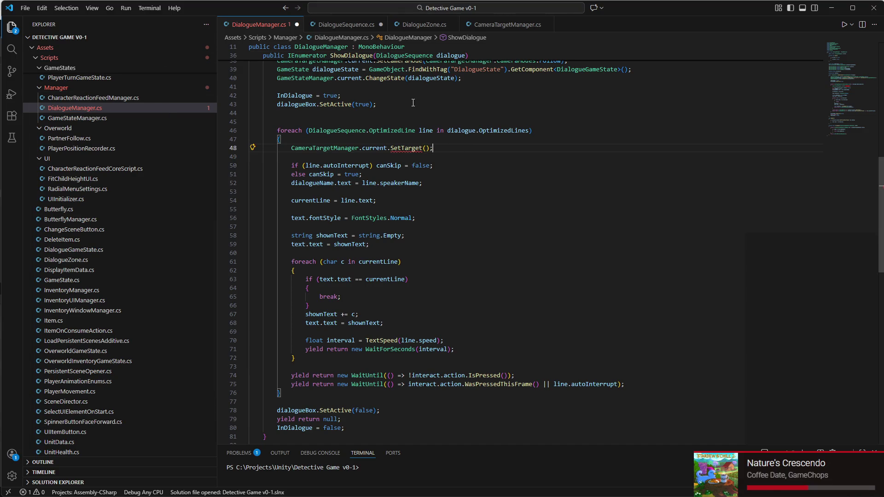
pyautogui.scroll(-15, 413, 102)
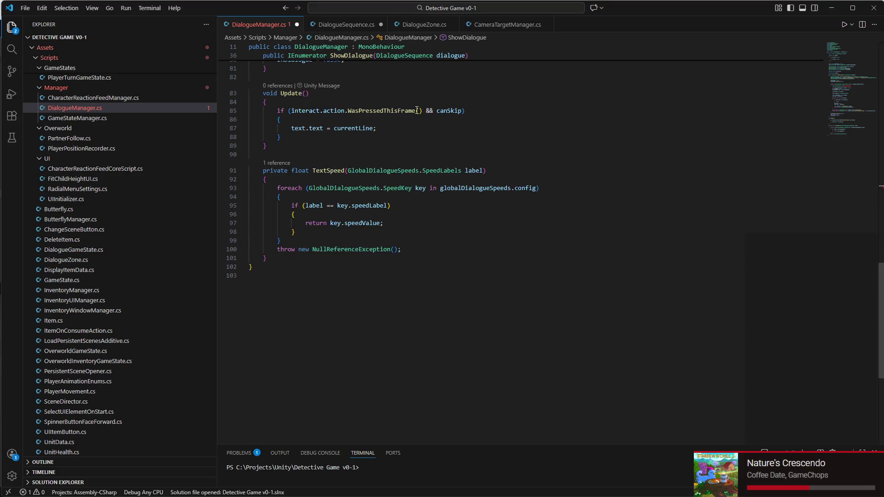
pyautogui.scroll(4, 413, 125)
pyautogui.click(280, 255)
# Step: Below TextSpeed, declare a new method 'private Transform SpeakerPosition()'
pyautogui.press('Return')
pyautogui.press('Return')
pyautogui.press('Return')
pyautogui.press('Up')
pyautogui.press('Up')
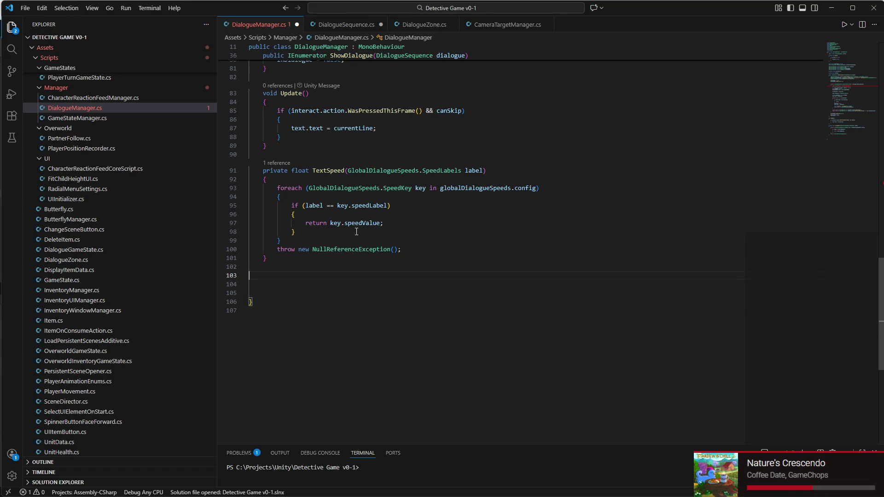
pyautogui.write('priva')
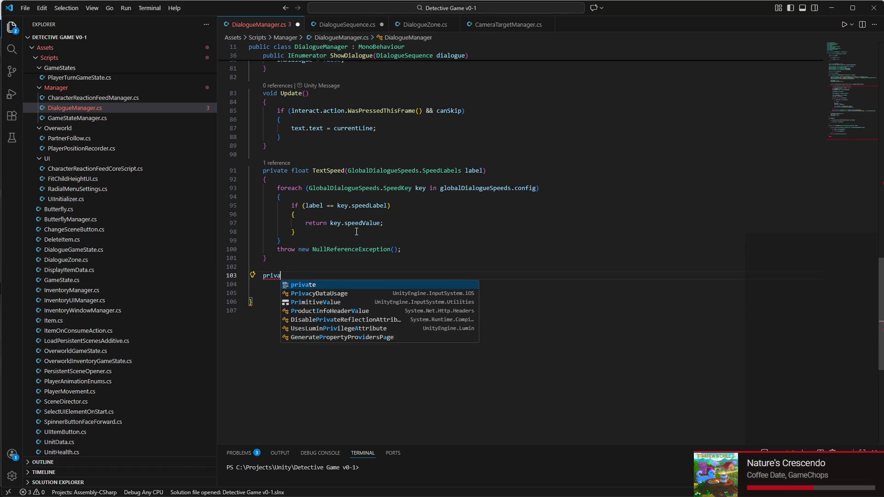
pyautogui.write('te Speaker')
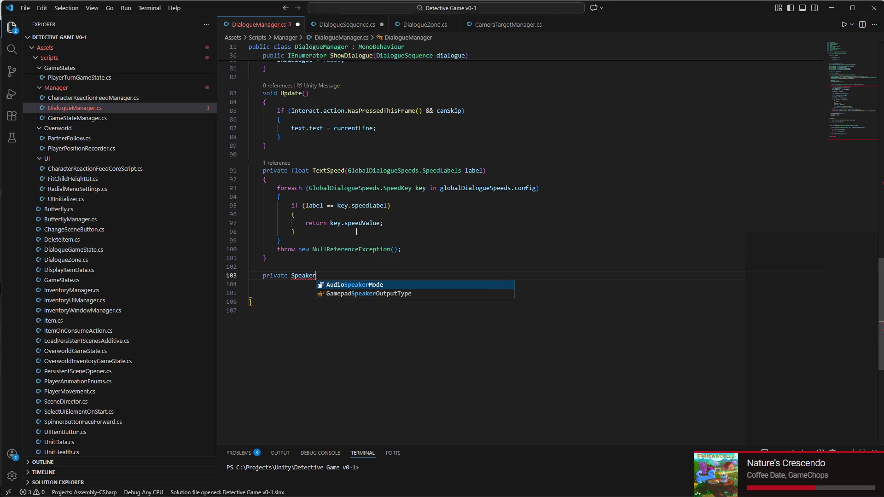
pyautogui.write('Position(')
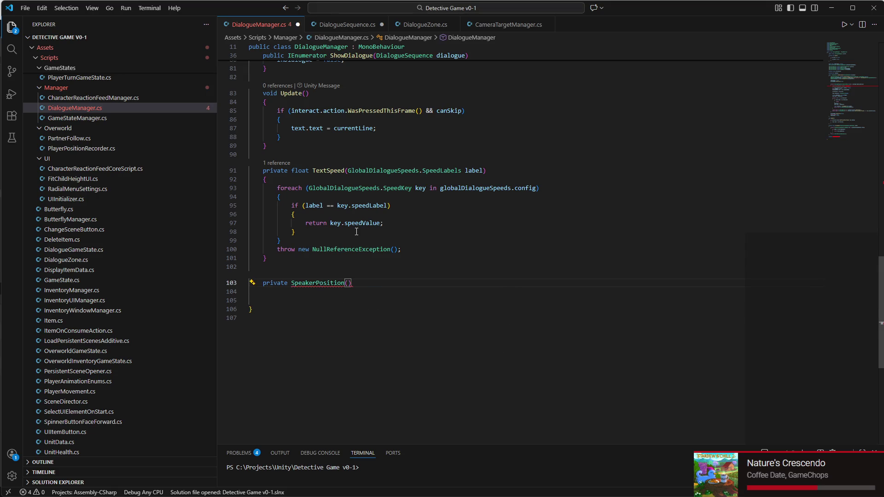
pyautogui.press('Left')
pyautogui.press('Left')
pyautogui.press('Left')
pyautogui.write('TR')
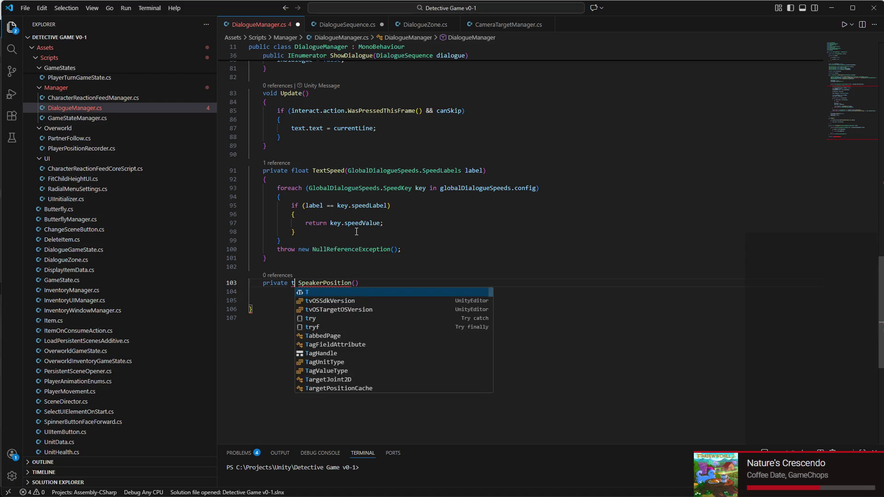
pyautogui.press('BackSpace')
pyautogui.write('ransform')
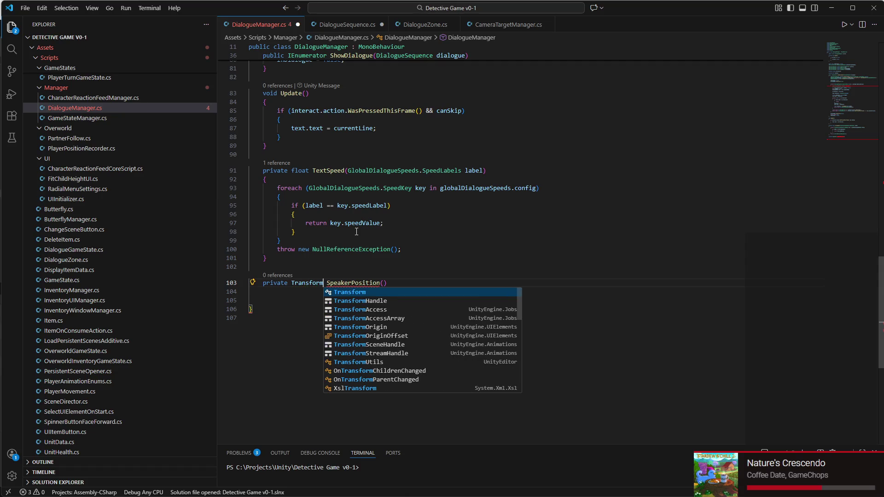
# Step: Give SpeakerPosition a body that throws new NullReferenceException()
pyautogui.click(393, 284)
pyautogui.press('Return')
pyautogui.write('{')
pyautogui.press('Return')
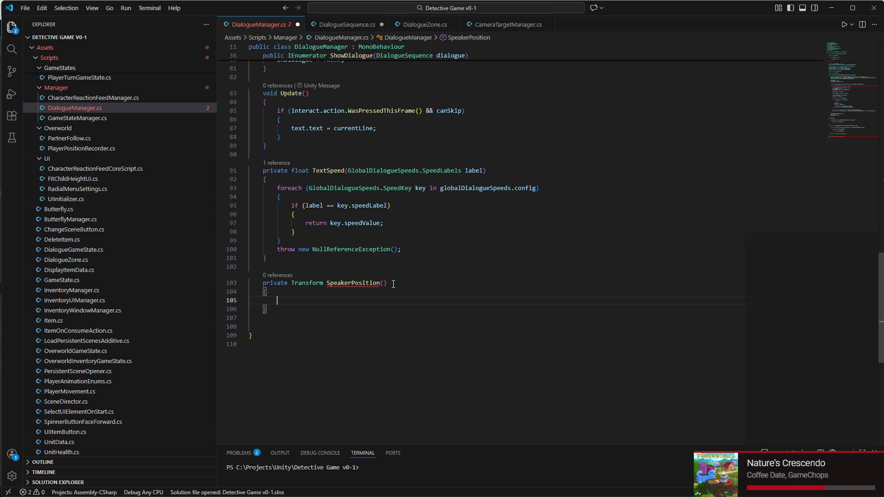
pyautogui.write('Throw nu')
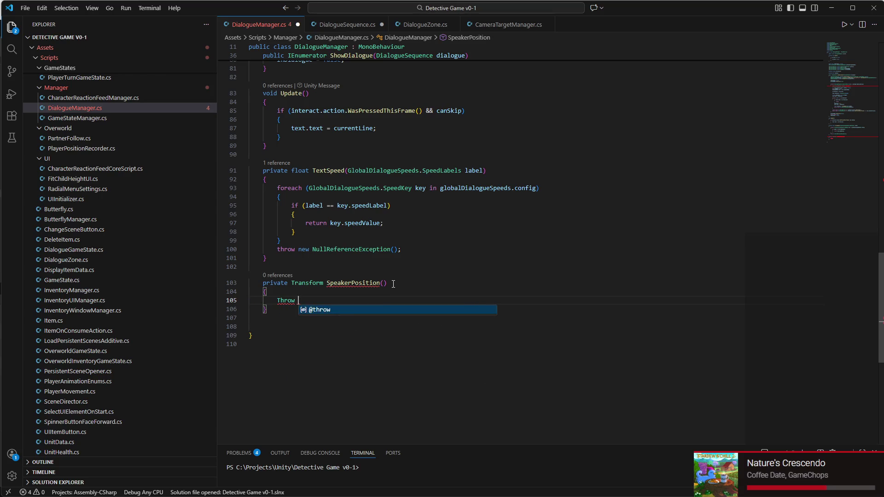
pyautogui.press('BackSpace')
pyautogui.press('BackSpace')
pyautogui.write('new Null')
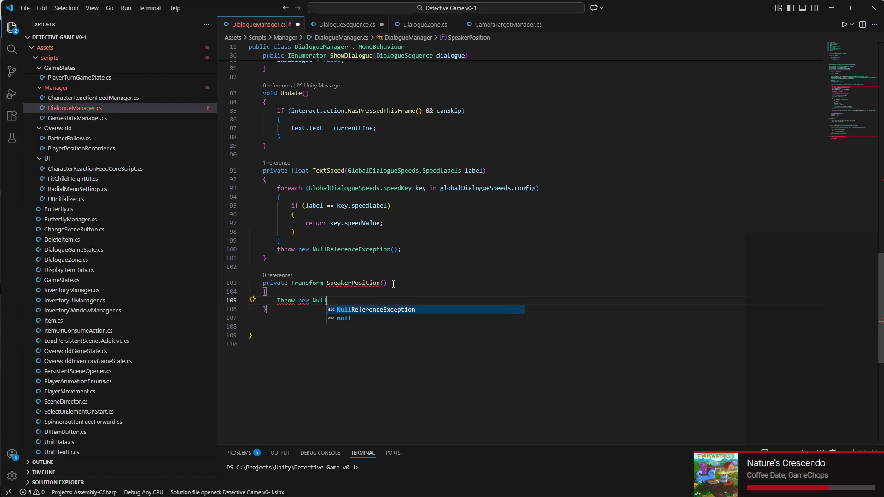
pyautogui.press('Tab')
pyautogui.write(';')
pyautogui.press('BackSpace')
pyautogui.write('();')
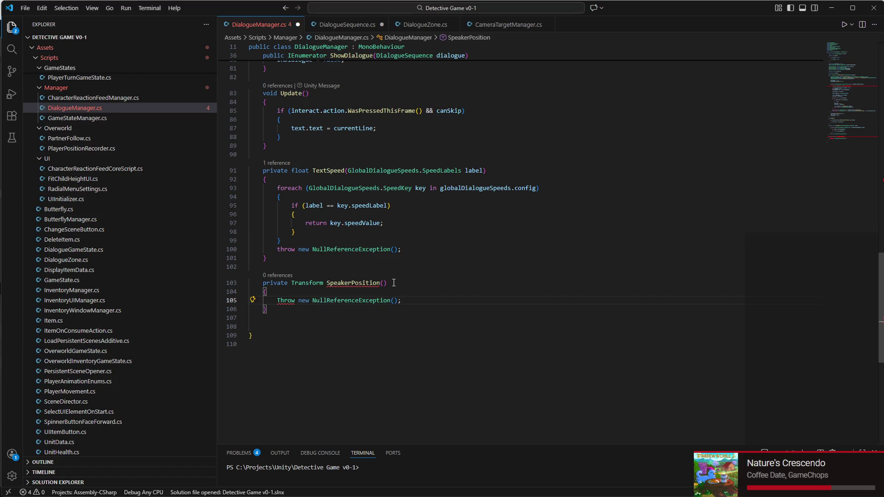
# Step: Correct 'Throw' to lowercase 'throw' and add blank lines above the statement
pyautogui.moveTo(287, 305)
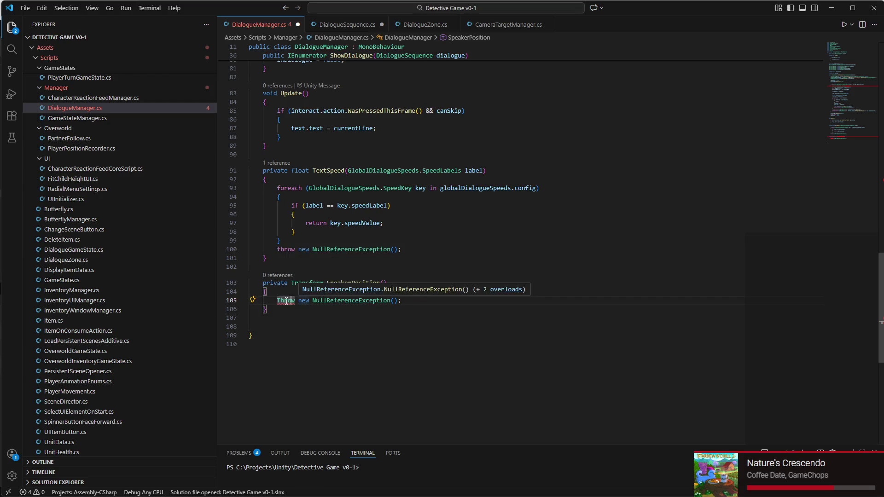
pyautogui.tripleClick(286, 300)
pyautogui.doubleClick(286, 300)
pyautogui.write('tr')
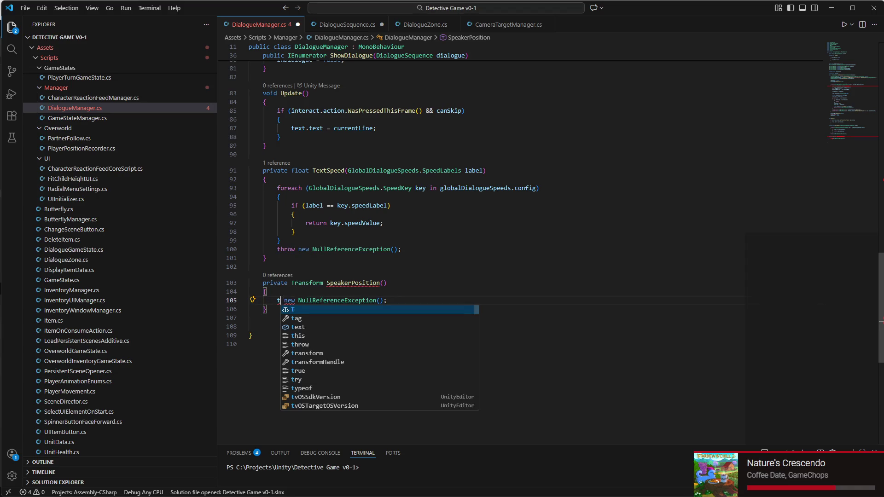
pyautogui.press('BackSpace')
pyautogui.press('Delete')
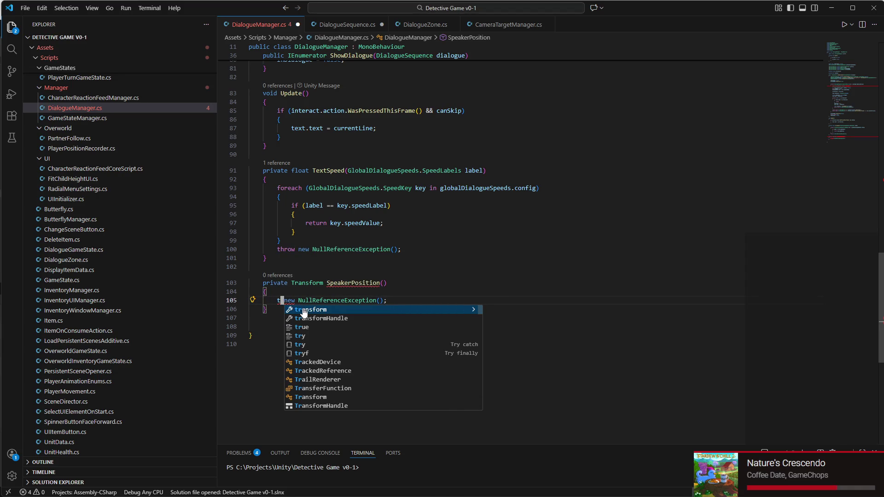
pyautogui.write('h')
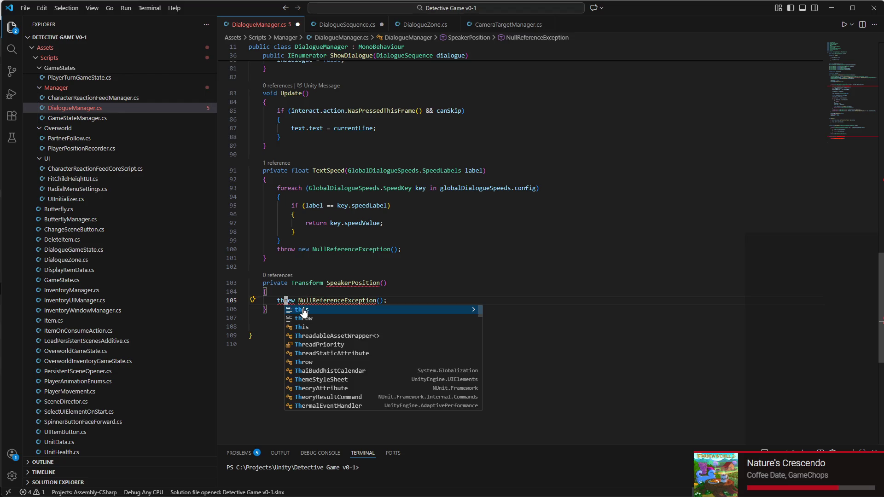
pyautogui.write('row n')
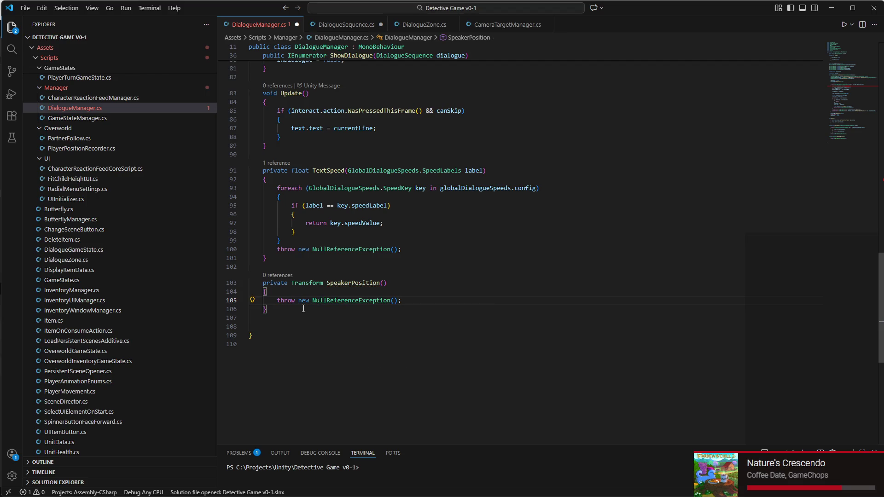
pyautogui.press('Up')
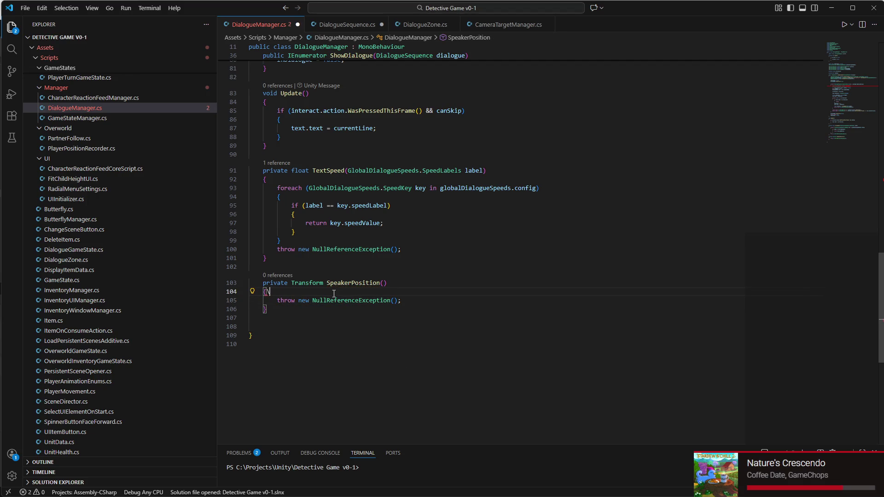
pyautogui.press('Return')
pyautogui.press('Return')
pyautogui.press('Return')
pyautogui.press('Return')
pyautogui.press('Up')
pyautogui.press('Up')
pyautogui.press('Up')
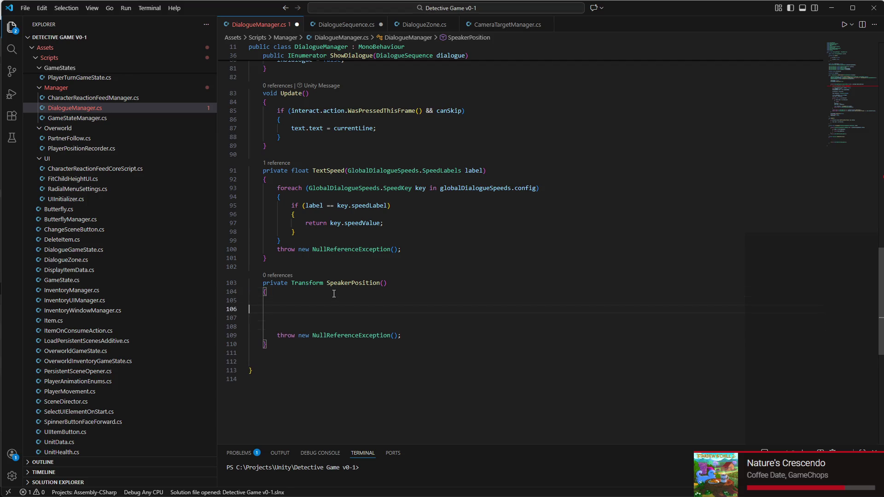
pyautogui.scroll(15, 328, 181)
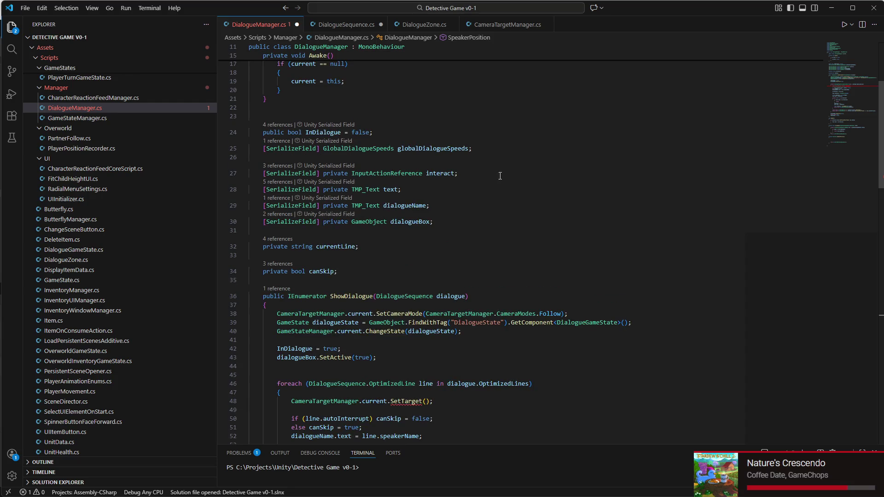
pyautogui.scroll(2, 423, 210)
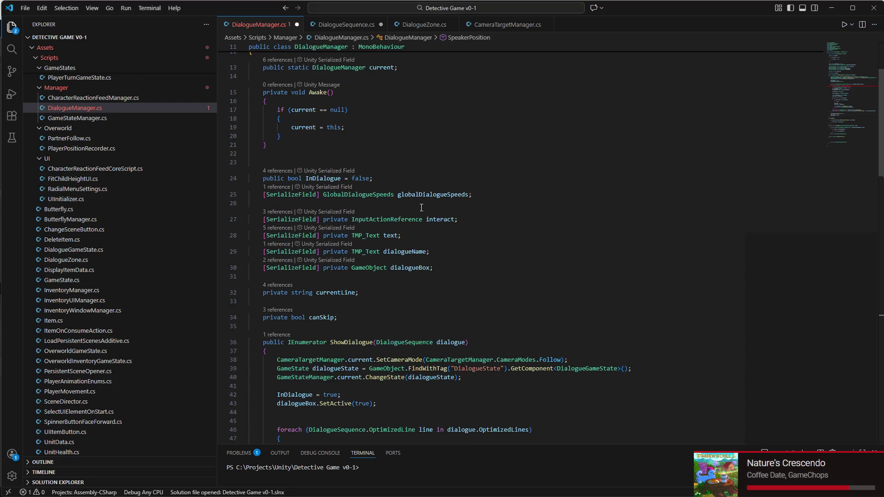
pyautogui.scroll(2, 403, 203)
pyautogui.scroll(-1, 378, 192)
pyautogui.moveTo(473, 322); pyautogui.dragTo(352, 240)
pyautogui.scroll(-5, 440, 276)
pyautogui.scroll(-20, 440, 276)
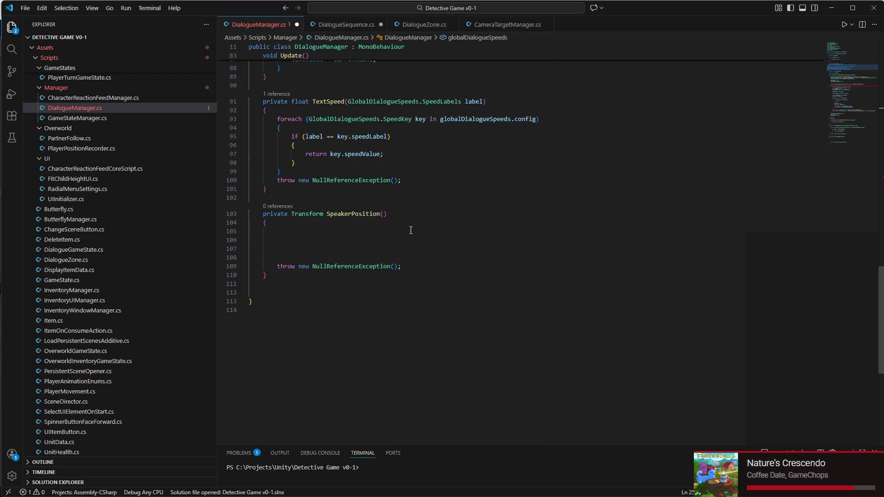
pyautogui.click(386, 214)
pyautogui.scroll(15, 408, 217)
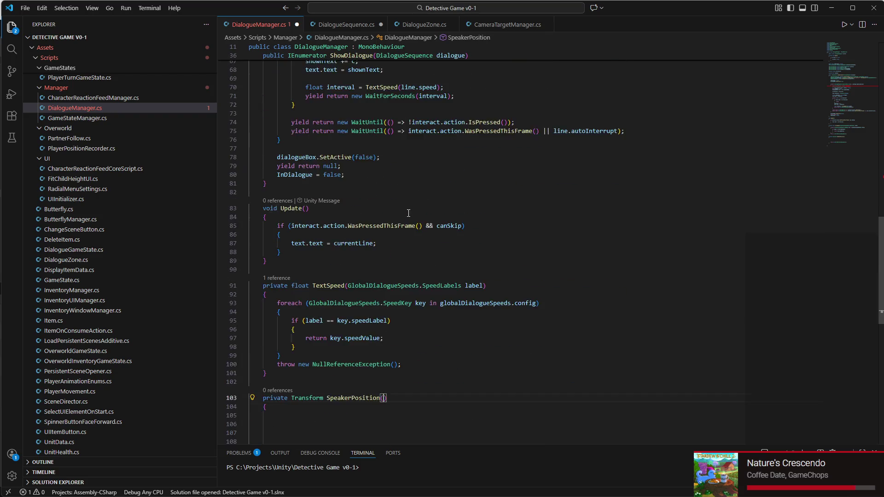
pyautogui.scroll(-4, 407, 216)
pyautogui.scroll(5, 407, 217)
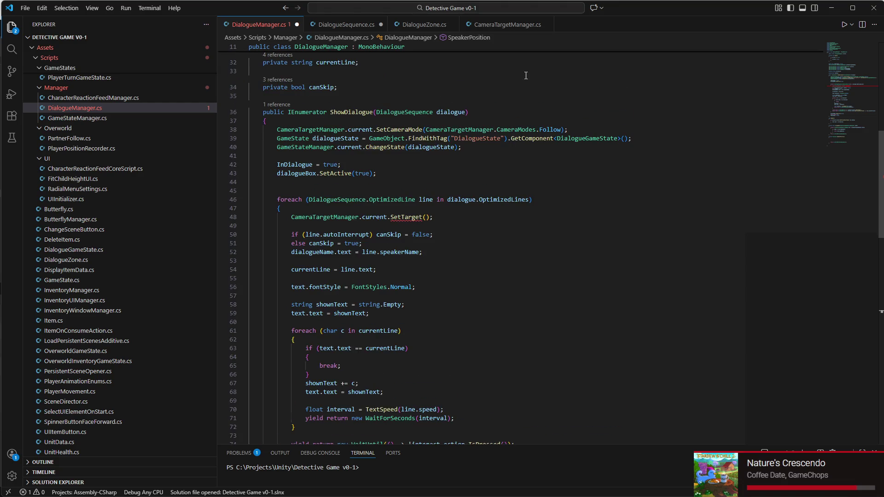
pyautogui.scroll(-15, 391, 109)
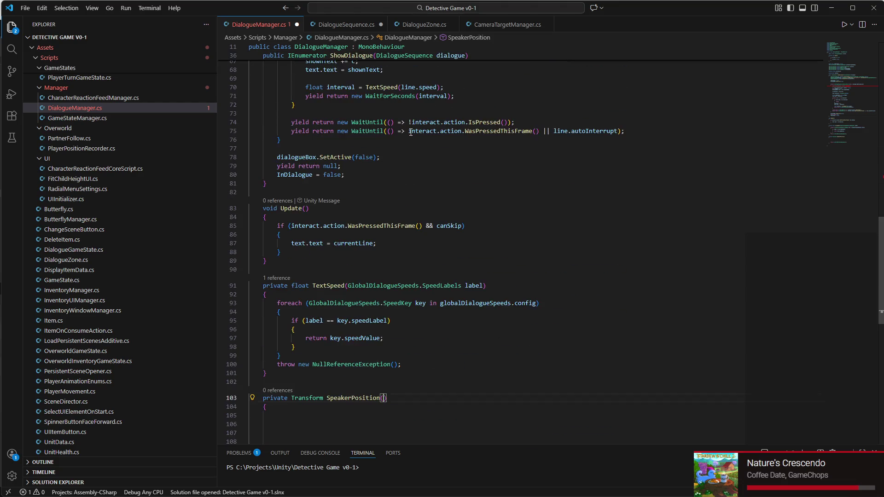
pyautogui.scroll(8, 442, 168)
pyautogui.scroll(14, 442, 168)
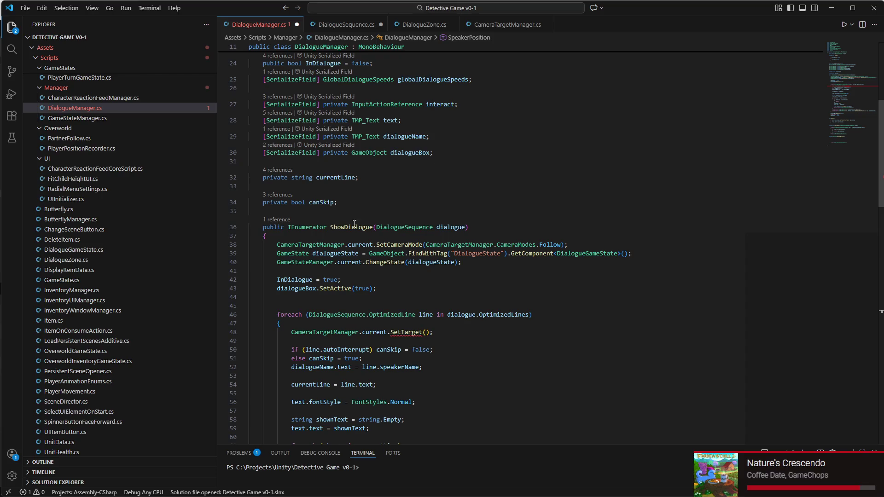
pyautogui.click(381, 338)
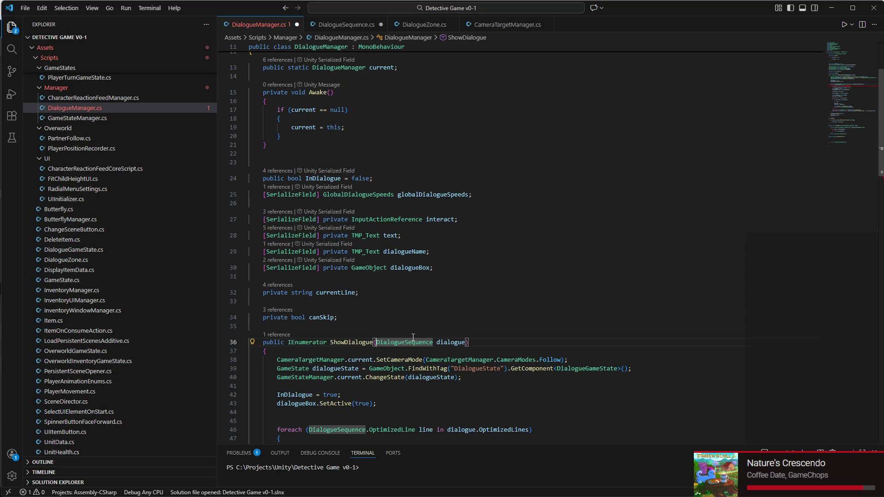
pyautogui.click(466, 342)
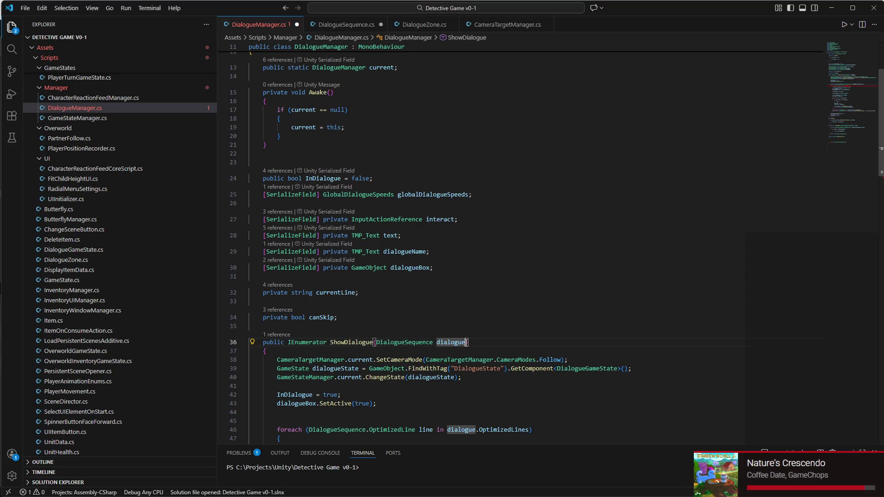
# Step: Append ', DialogueZone dialogueZone' to ShowDialogue and make DialogueZone call ShowDialogue(dialogue, this)
pyautogui.write(', Dialogue')
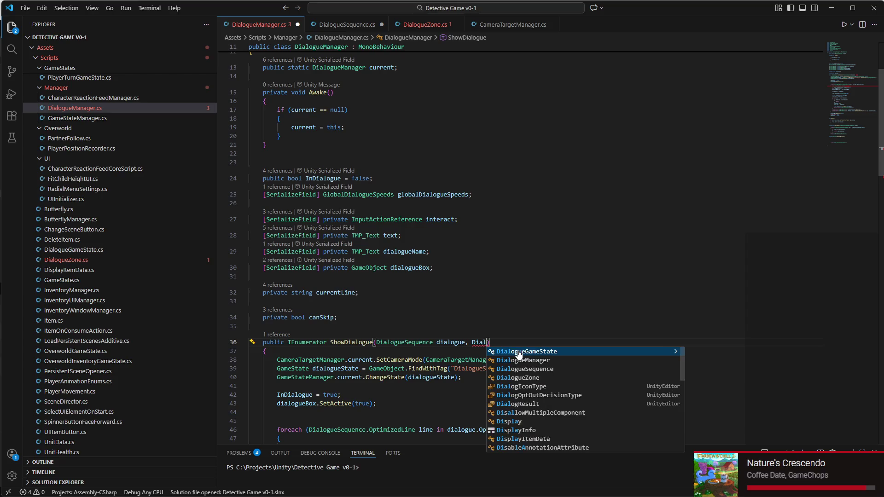
pyautogui.write('Zone dialogueZone.')
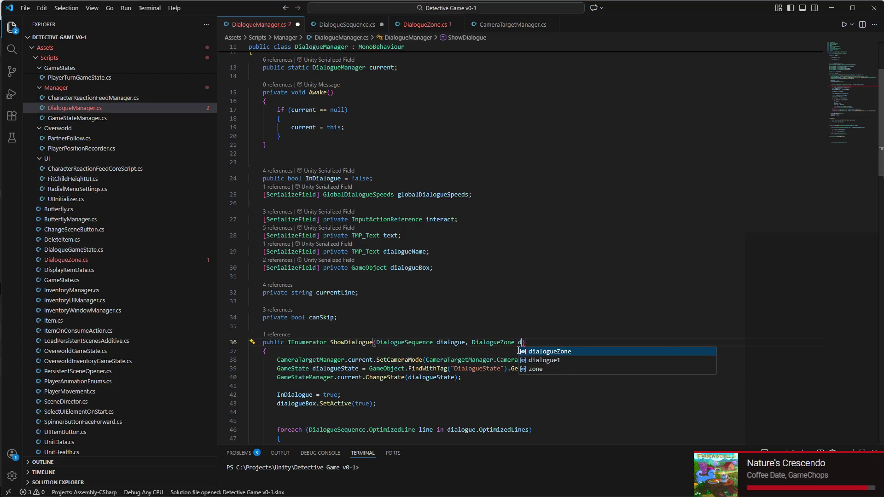
pyautogui.press('BackSpace')
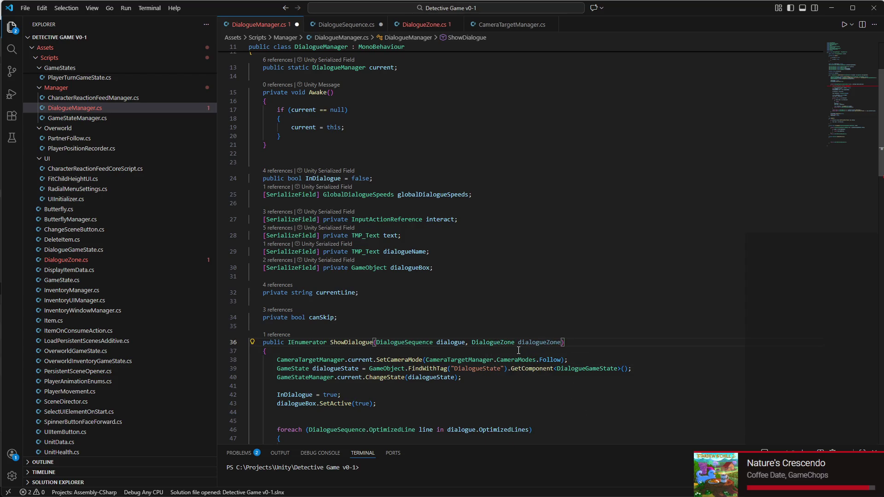
pyautogui.hotkey('ctrl', 'Tab')
pyautogui.scroll(6, 465, 258)
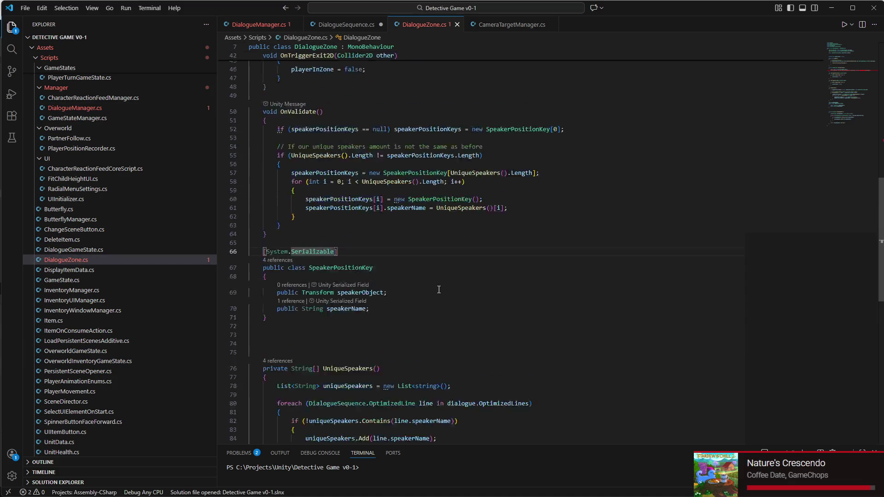
pyautogui.scroll(8, 465, 258)
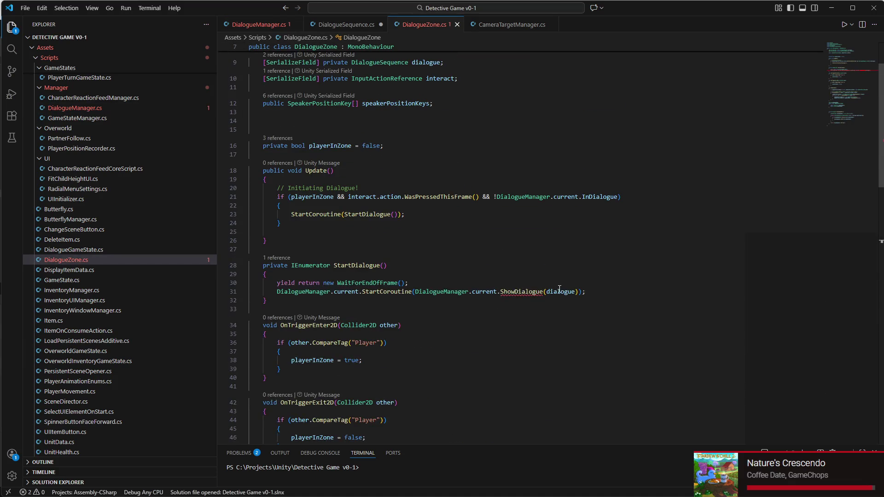
pyautogui.click(575, 295)
pyautogui.write(', t')
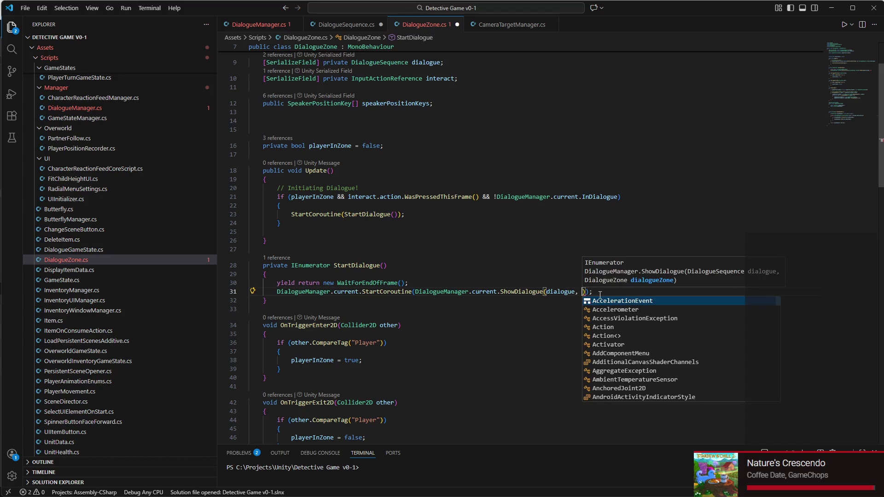
pyautogui.write('his')
pyautogui.click(258, 25)
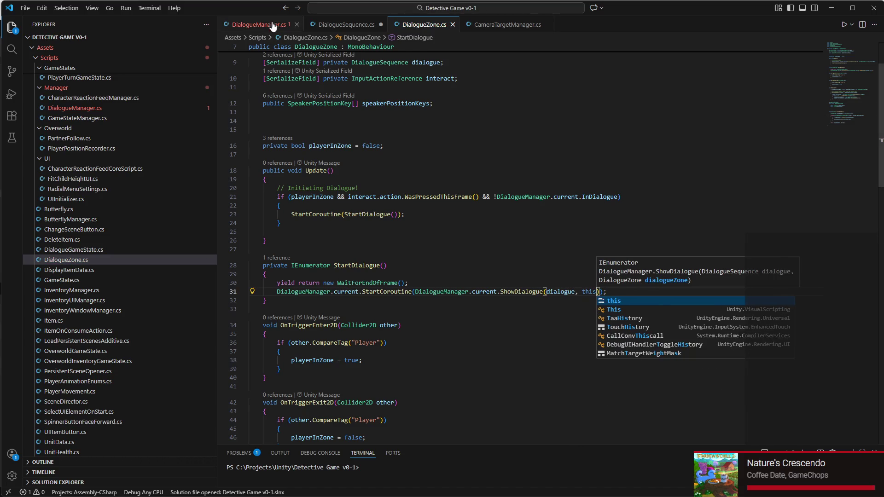
pyautogui.scroll(-3, 445, 315)
pyautogui.scroll(-2, 445, 315)
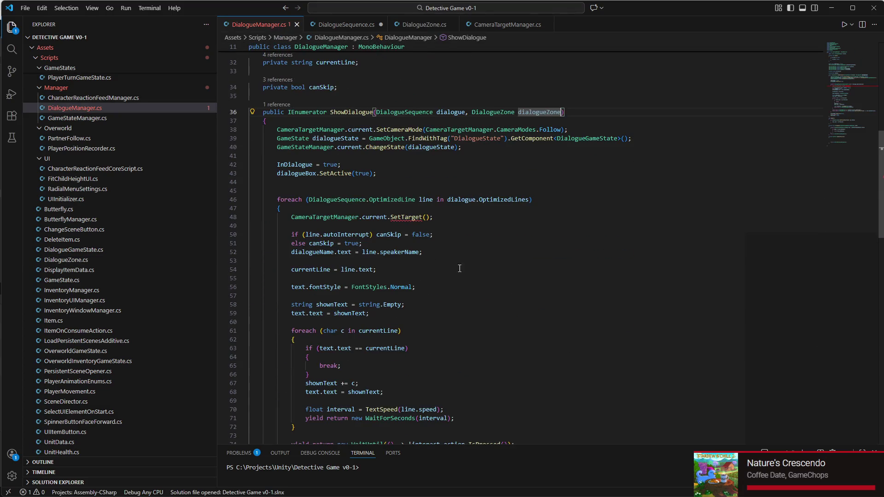
# Step: Add a DialogueZone dialogueZone parameter to SpeakerPosition
pyautogui.click(429, 193)
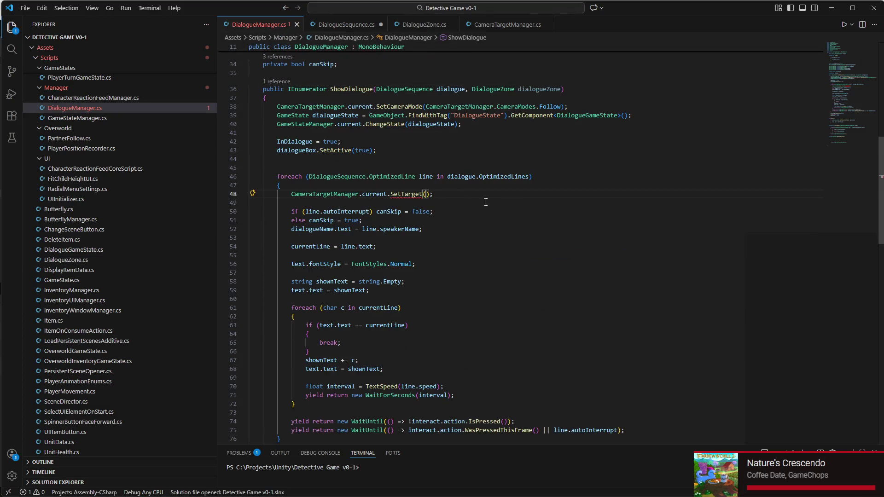
pyautogui.scroll(-3, 542, 224)
pyautogui.scroll(-7, 543, 224)
pyautogui.click(302, 255)
pyautogui.press('Tab')
pyautogui.press('Tab')
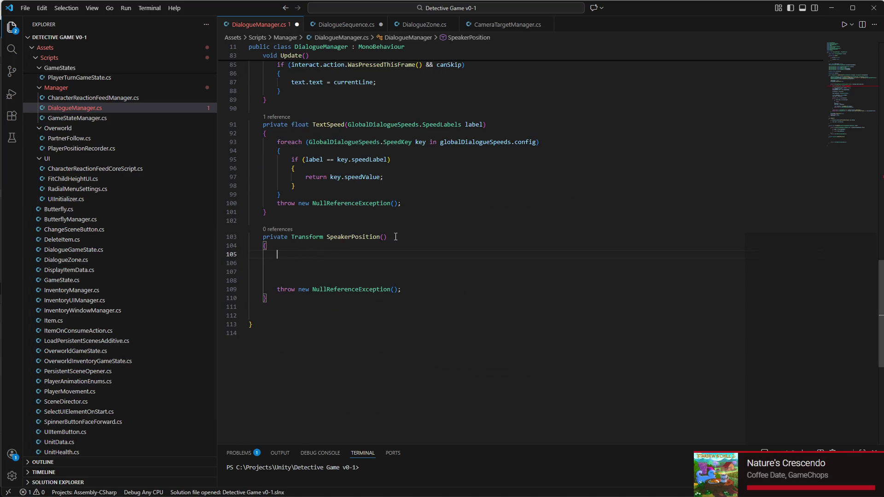
pyautogui.click(382, 238)
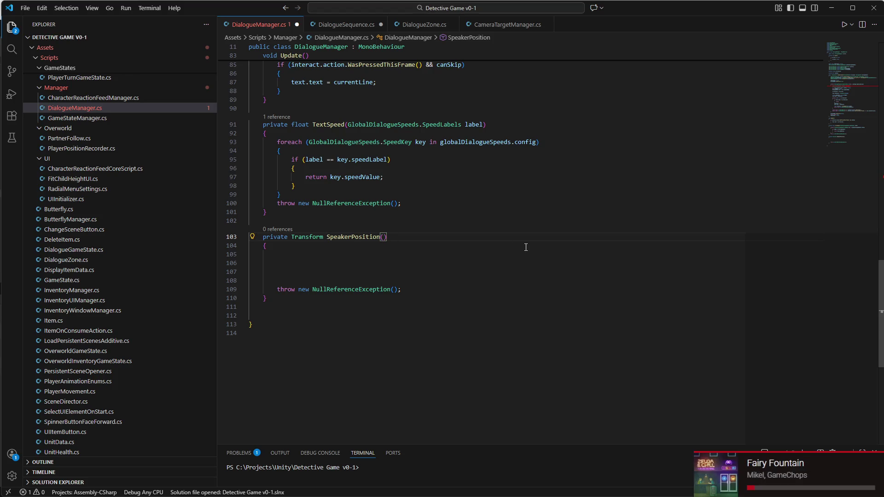
pyautogui.write('dialoguezon')
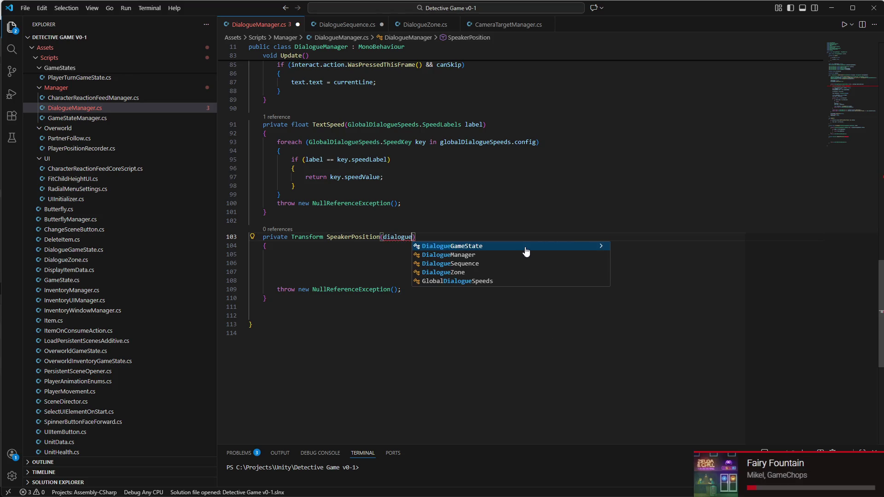
pyautogui.press('Tab')
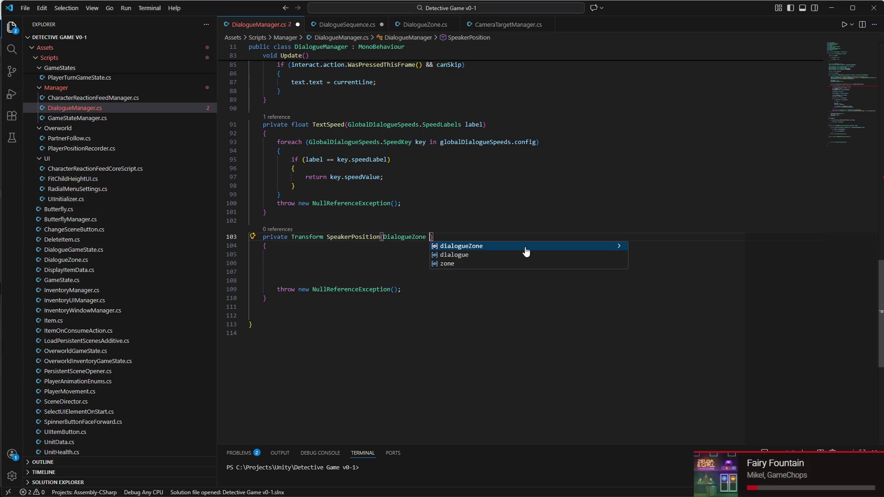
pyautogui.press('Tab')
# Step: Paste 'DialogueSequence dialogue' as the first parameter and begin a 'foreach (' in the body
pyautogui.click(348, 257)
pyautogui.scroll(20, 399, 254)
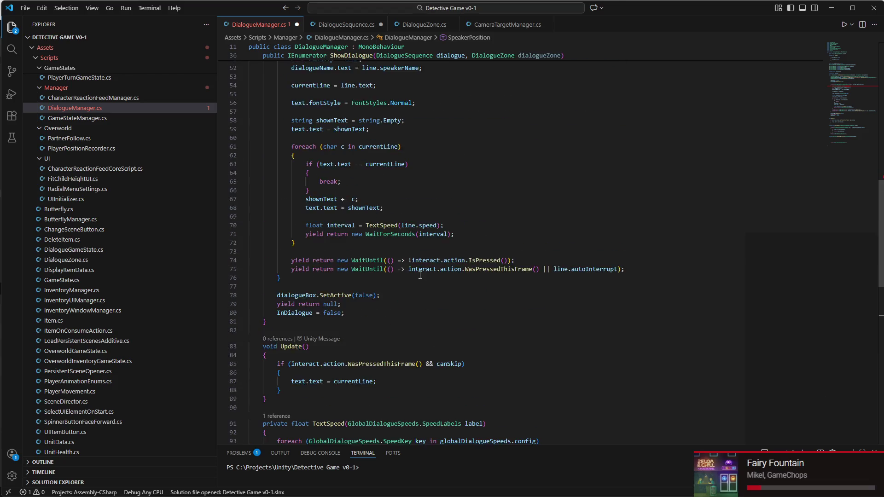
pyautogui.moveTo(465, 250); pyautogui.dragTo(376, 250)
pyautogui.hotkey('ctrl', 'c')
pyautogui.scroll(-3, 397, 292)
pyautogui.scroll(-20, 397, 292)
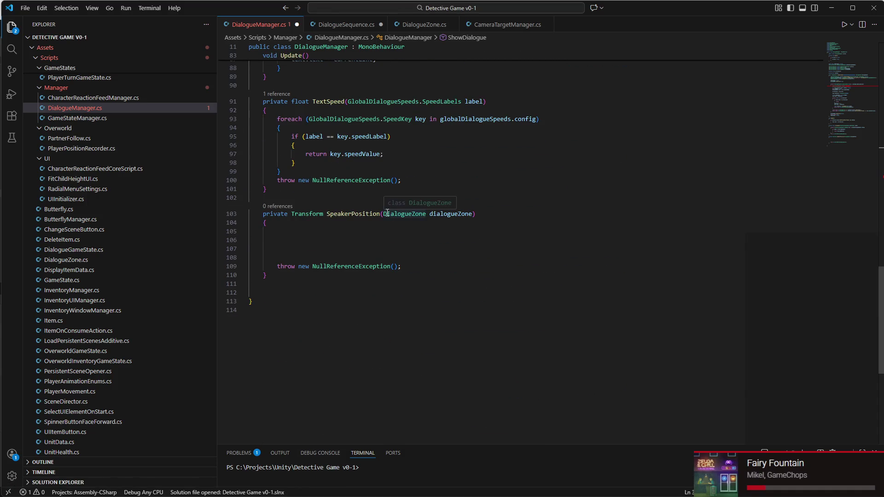
pyautogui.click(383, 214)
pyautogui.hotkey('ctrl', 'v')
pyautogui.write(',')
pyautogui.click(397, 229)
pyautogui.write('foreach (')
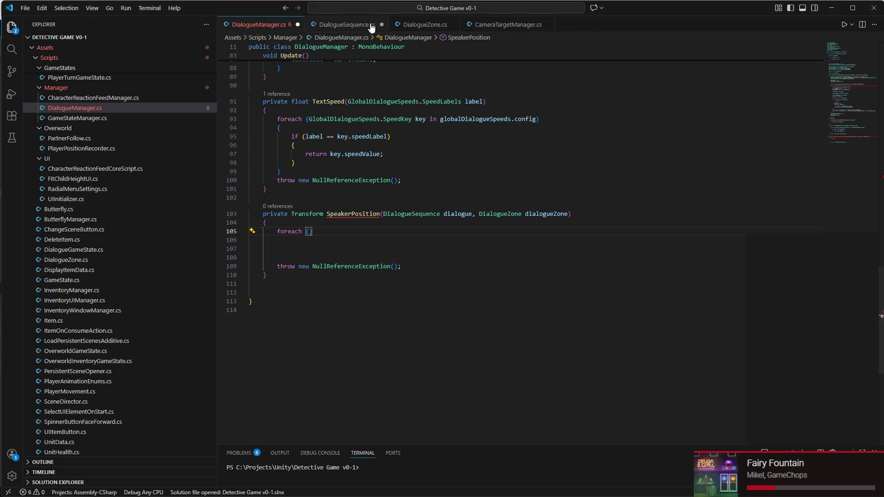
# Step: Review the fields in the DialogueSequence and DialogueZone scripts
pyautogui.click(358, 29)
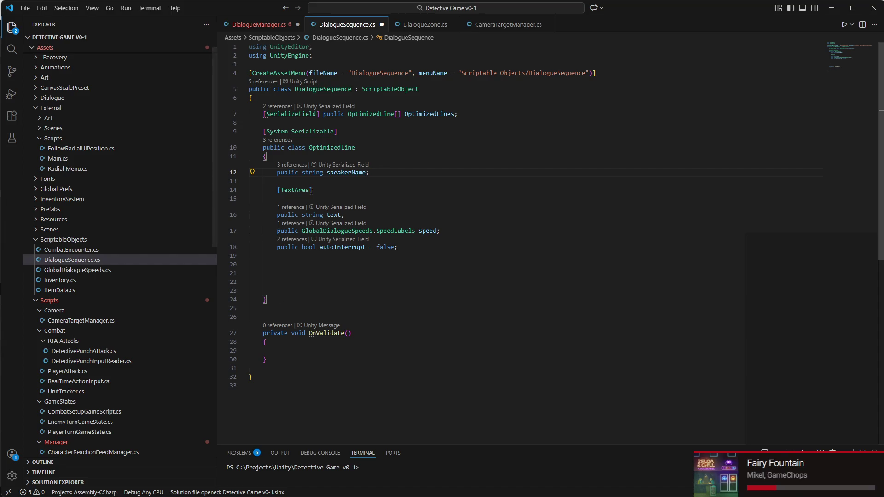
pyautogui.moveTo(282, 286); pyautogui.dragTo(264, 263)
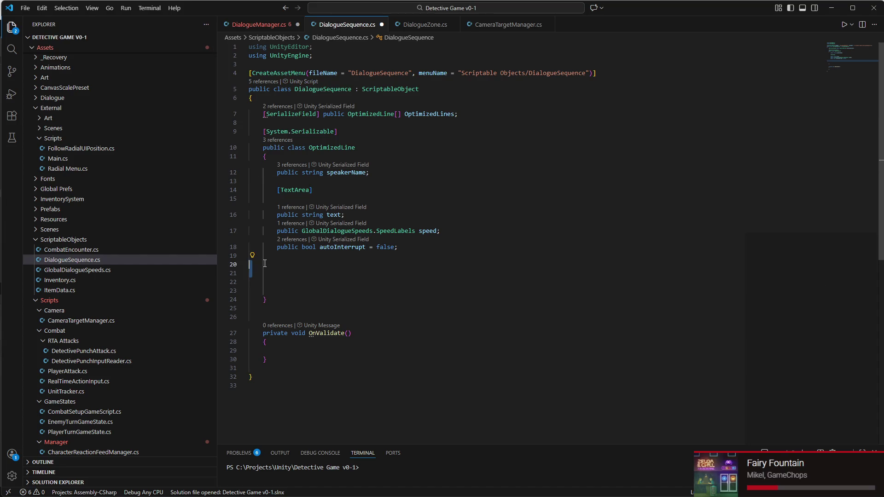
pyautogui.hotkey('ctrl', 'pagedown')
pyautogui.scroll(-5, 349, 266)
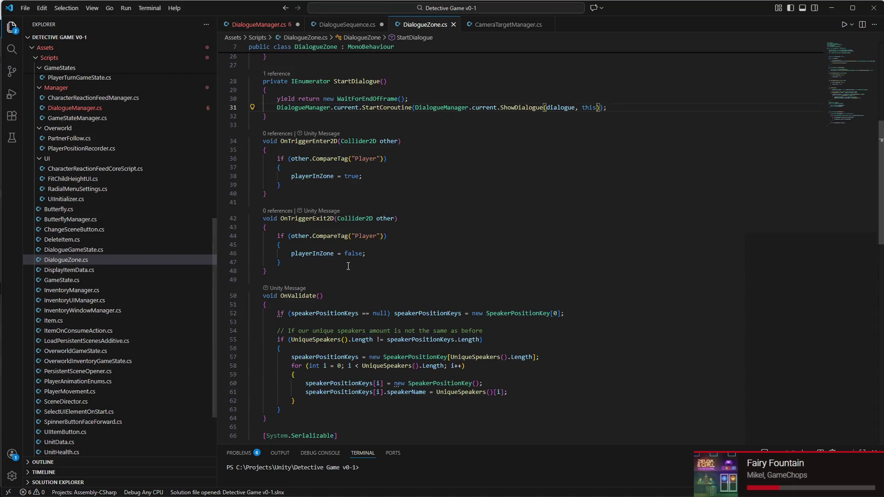
pyautogui.scroll(-5, 348, 265)
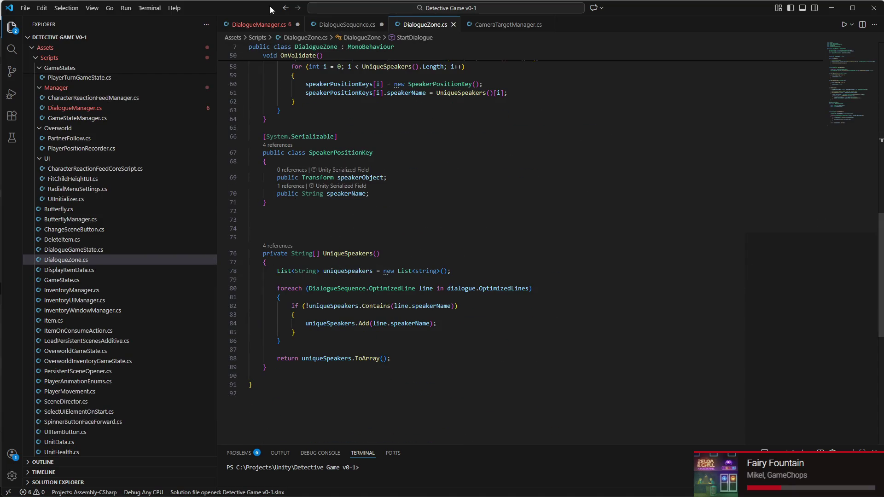
pyautogui.click(286, 8)
# Step: Write the loop header 'DialogueZone.SpeakerPositionKey speakerPositionKey in dialogueZone.speakerPositionKeys'
pyautogui.write('foreach (SpeakerP')
pyautogui.press('BackSpace')
pyautogui.press('BackSpace')
pyautogui.press('BackSpace')
pyautogui.write('DialogueZone.Spe')
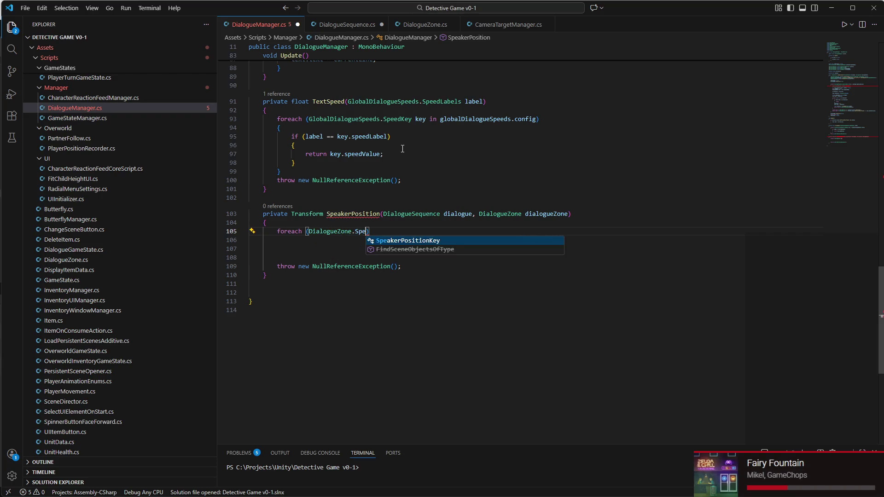
pyautogui.press('Tab')
pyautogui.press('Tab')
pyautogui.write('in ')
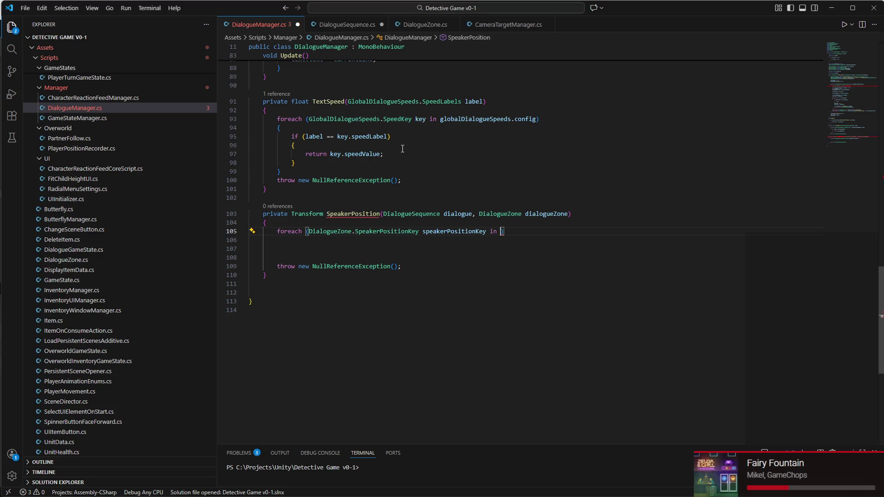
pyautogui.write('dialgoue')
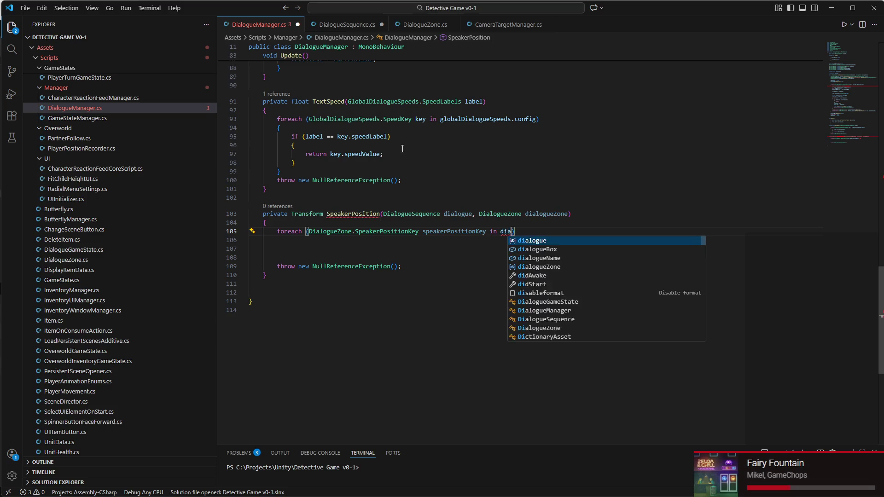
pyautogui.press('BackSpace')
pyautogui.press('BackSpace')
pyautogui.press('BackSpace')
pyautogui.write('ogueZ')
pyautogui.press('Tab')
pyautogui.write('.Spea')
pyautogui.press('Tab')
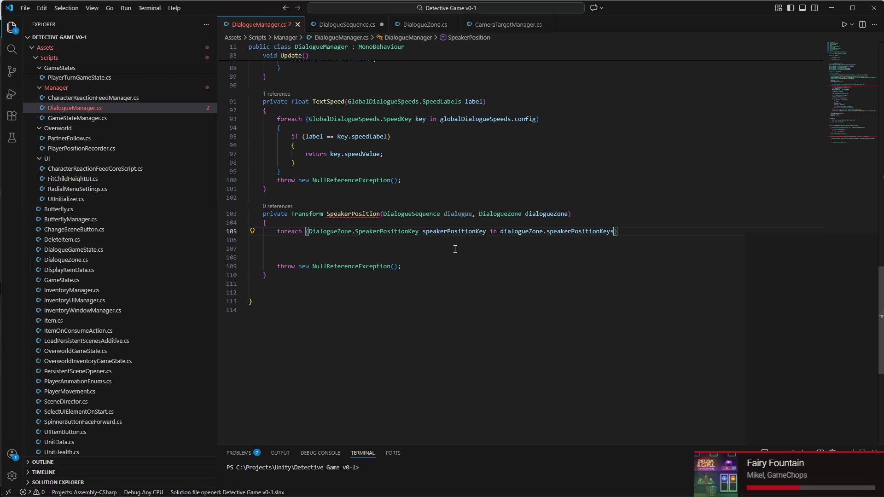
# Step: Add a braced body under the foreach and change SpeakerPosition's first parameter to String speakerName
pyautogui.press('Return')
pyautogui.write('{')
pyautogui.press('Return')
pyautogui.scroll(2, 561, 203)
pyautogui.moveTo(478, 260)
pyautogui.mouseDown()
pyautogui.moveTo(568, 260)
pyautogui.moveTo(383, 260)
pyautogui.mouseUp()
pyautogui.write('String speakerName')
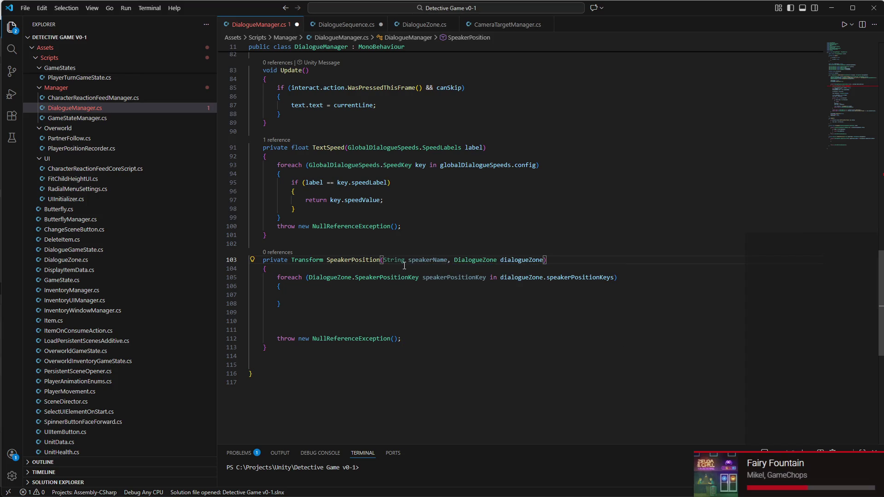
# Step: Inside the loop, add an if comparing speakerPositionKey.speakerName with the speakerName parameter
pyautogui.click(382, 297)
pyautogui.write('if (')
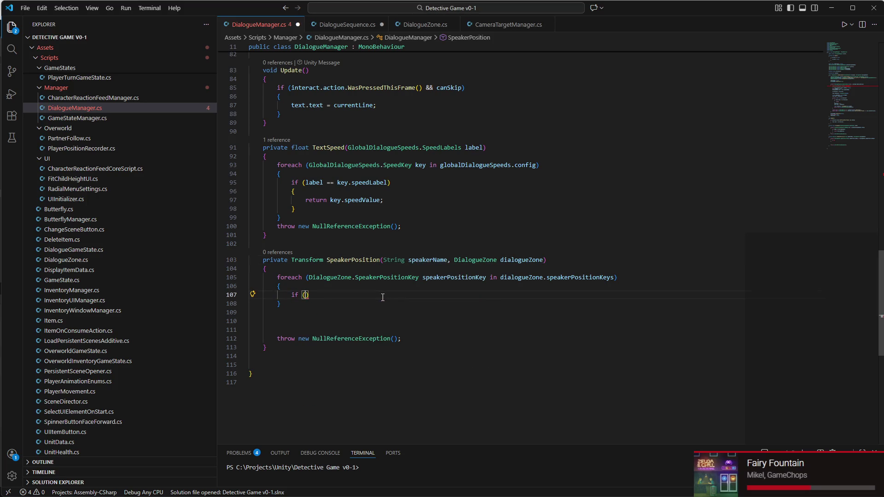
pyautogui.write('spea')
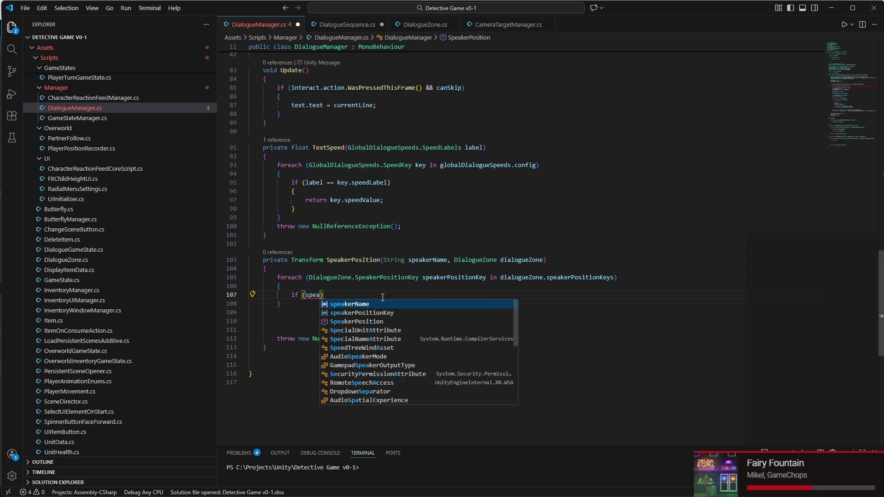
pyautogui.press('Down')
pyautogui.press('Tab')
pyautogui.write('.')
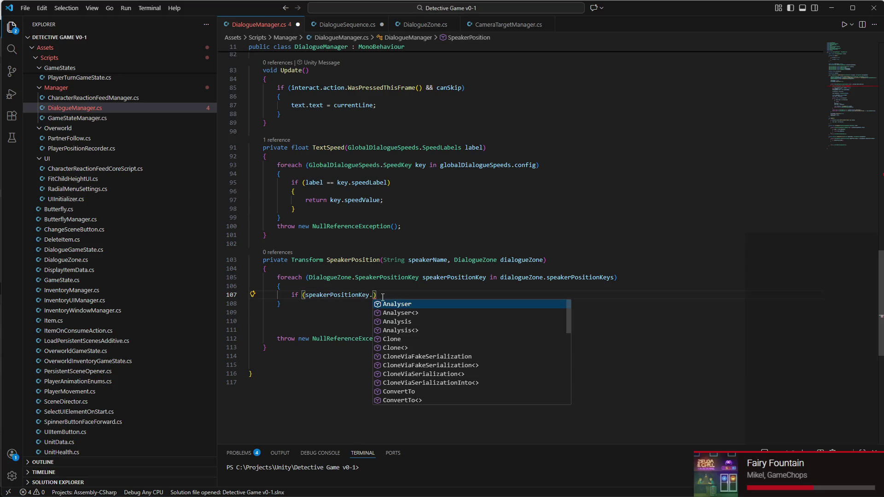
pyautogui.write('spea')
pyautogui.press('Tab')
pyautogui.write('= ')
pyautogui.write(' spea')
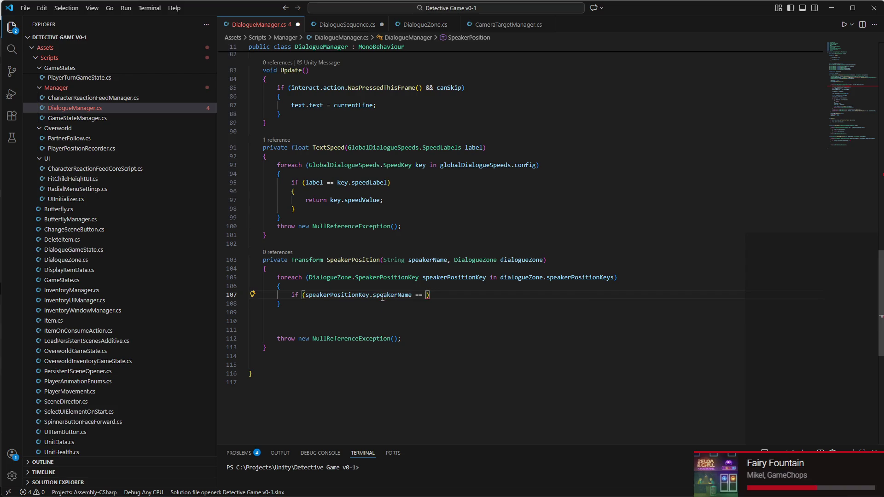
pyautogui.press('Tab')
pyautogui.press('Return')
pyautogui.write('{')
pyautogui.press('Return')
# Step: In the if block, return speakerPositionKey.speakerObject
pyautogui.write('return speaker')
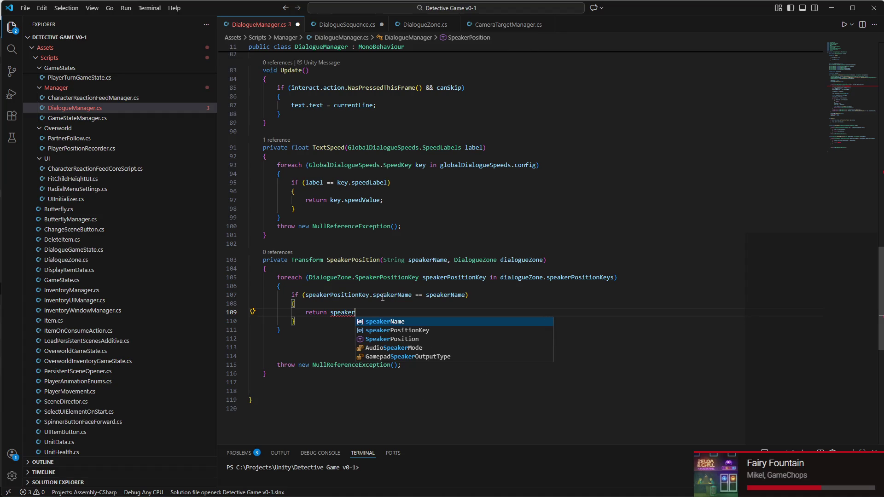
pyautogui.press('Down')
pyautogui.press('Tab')
pyautogui.write('.p')
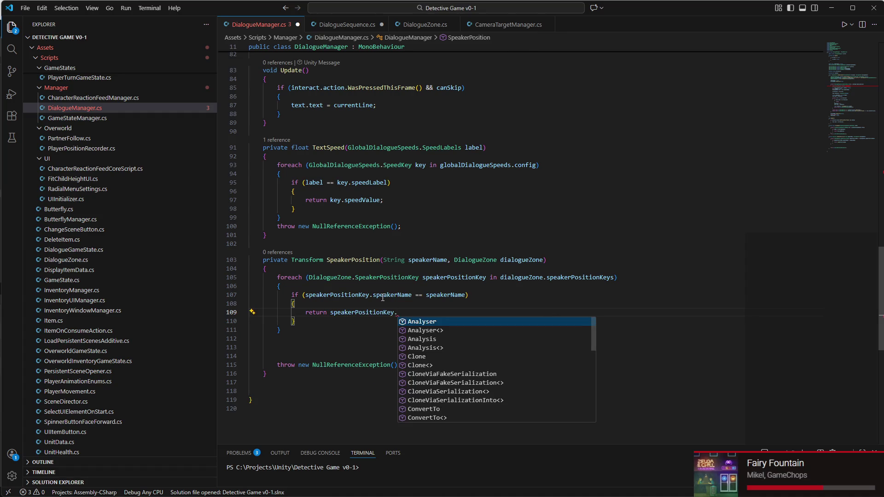
pyautogui.press('BackSpace')
pyautogui.write('tran')
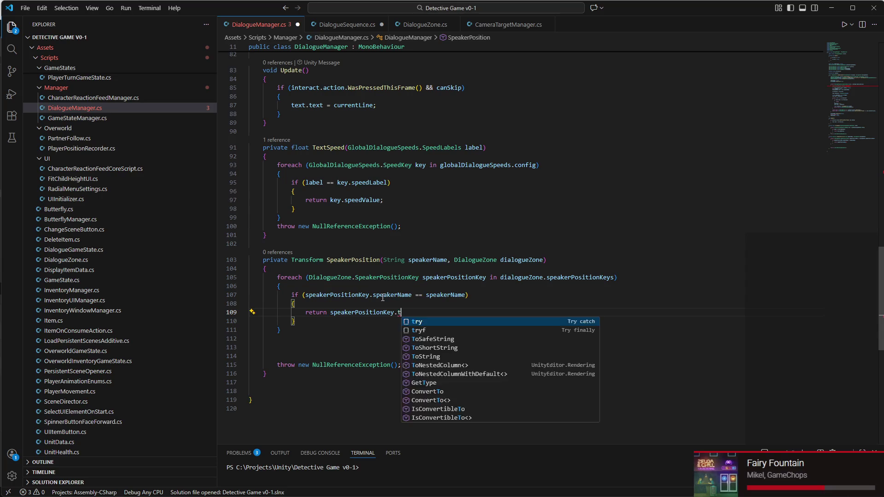
pyautogui.press('BackSpace')
pyautogui.press('BackSpace')
pyautogui.press('BackSpace')
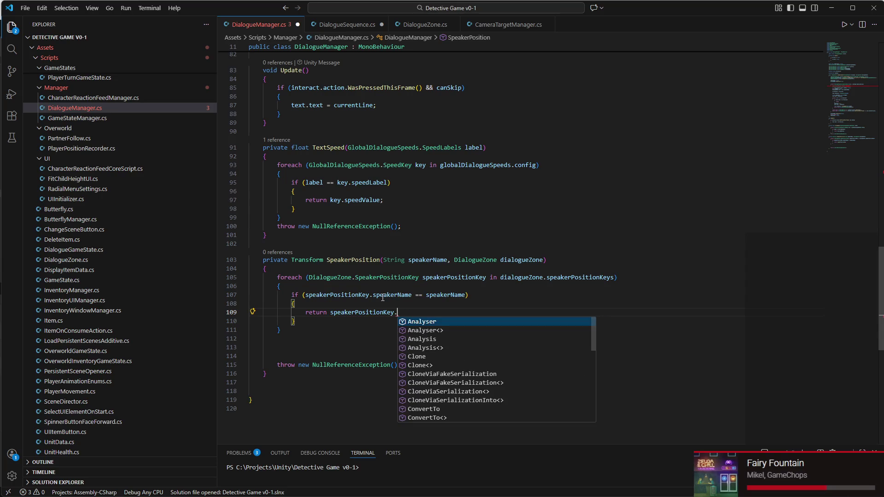
pyautogui.scroll(-5, 444, 366)
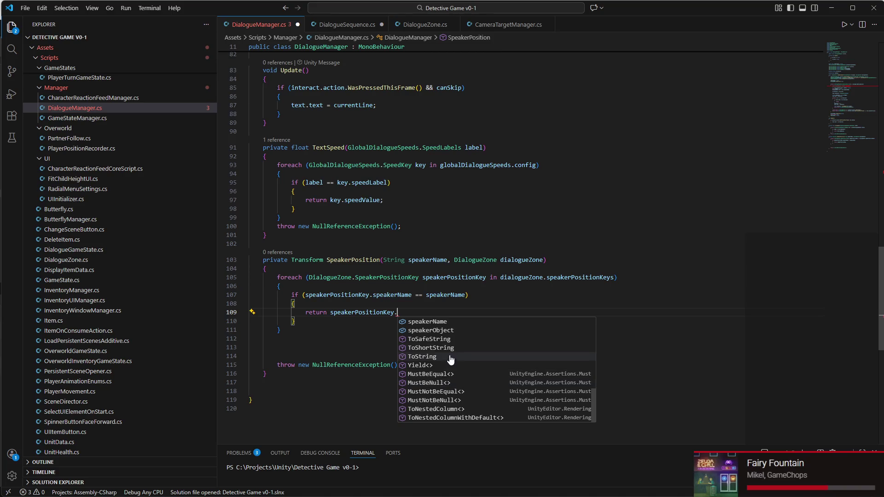
pyautogui.click(461, 331)
pyautogui.write(';')
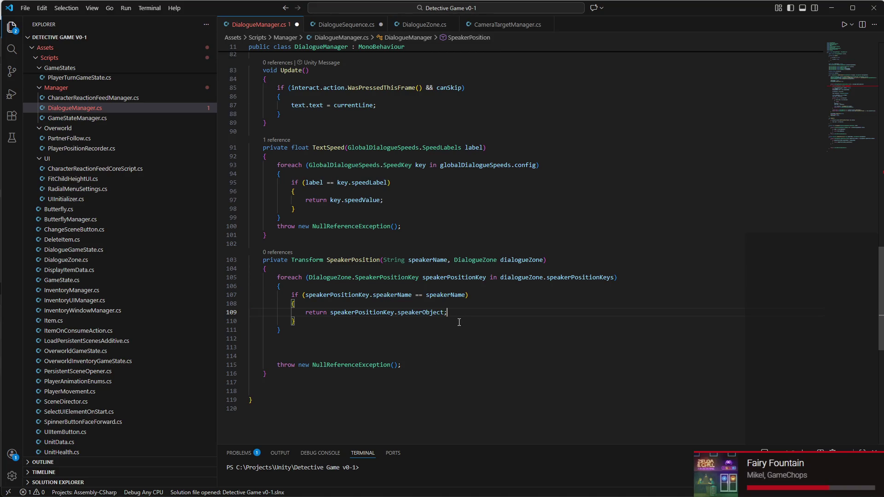
# Step: Delete the extra blank lines before the throw and save DialogueManager.cs
pyautogui.click(284, 356)
pyautogui.press('BackSpace')
pyautogui.press('BackSpace')
pyautogui.press('BackSpace')
pyautogui.hotkey('ctrl', 's')
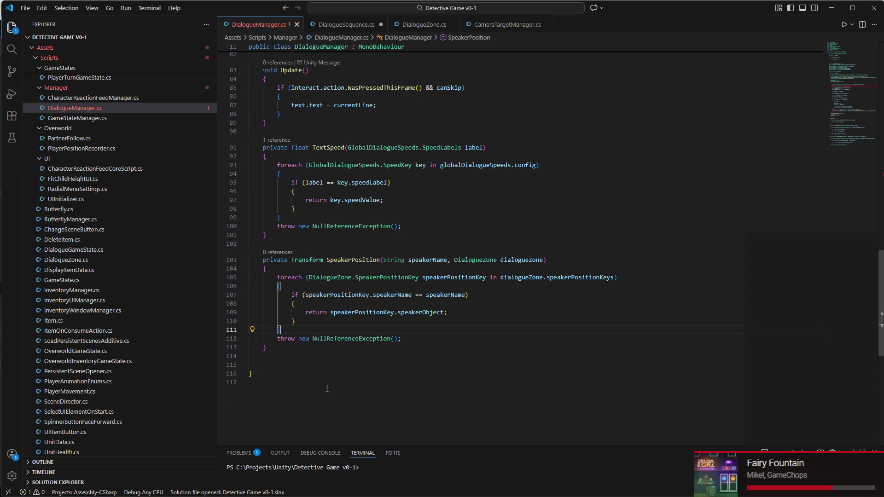
pyautogui.scroll(2, 339, 335)
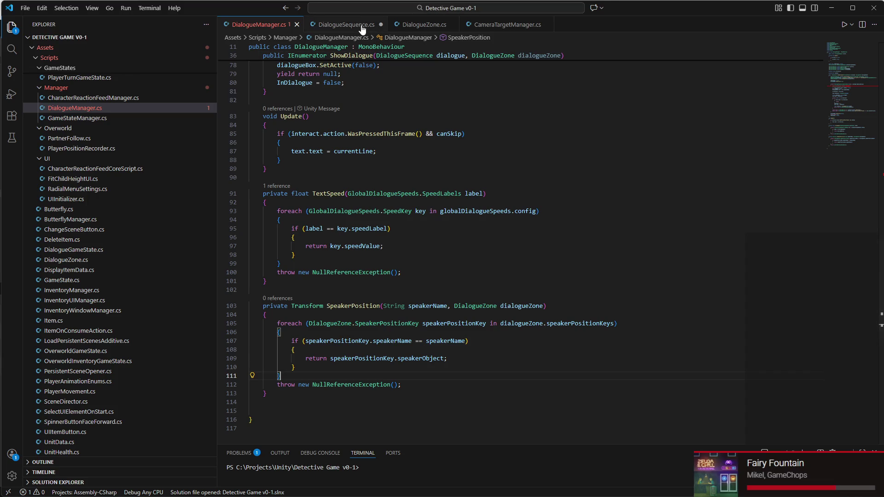
# Step: On line 48, pass SpeakerPosition(line.speakerName, dialogueZone) as the argument to SetTarget
pyautogui.rightClick(419, 203)
pyautogui.press('Escape')
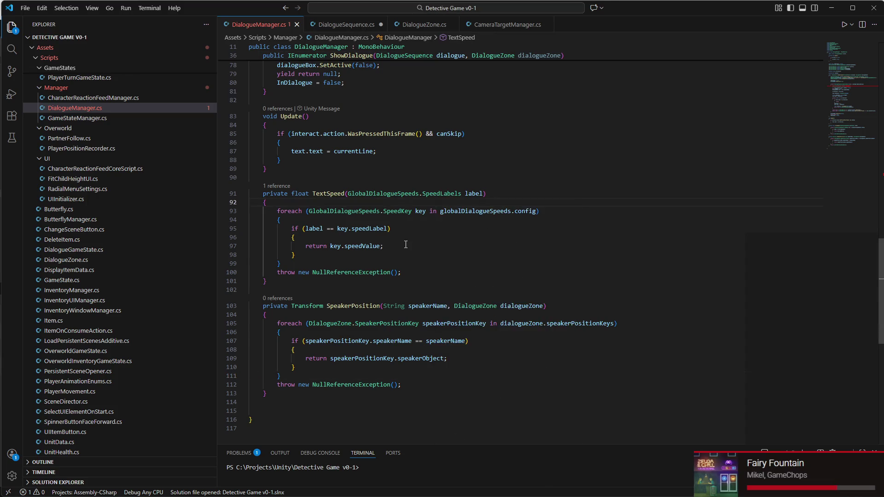
pyautogui.scroll(8, 418, 245)
pyautogui.scroll(8, 418, 245)
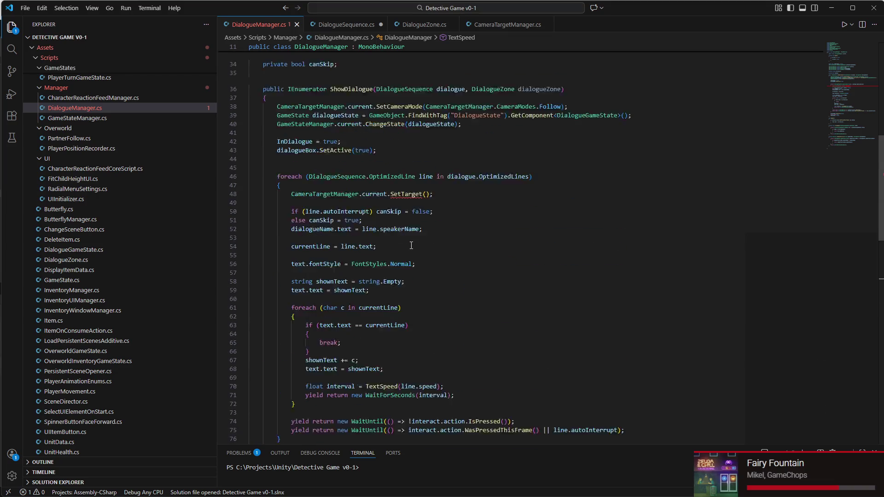
pyautogui.click(424, 241)
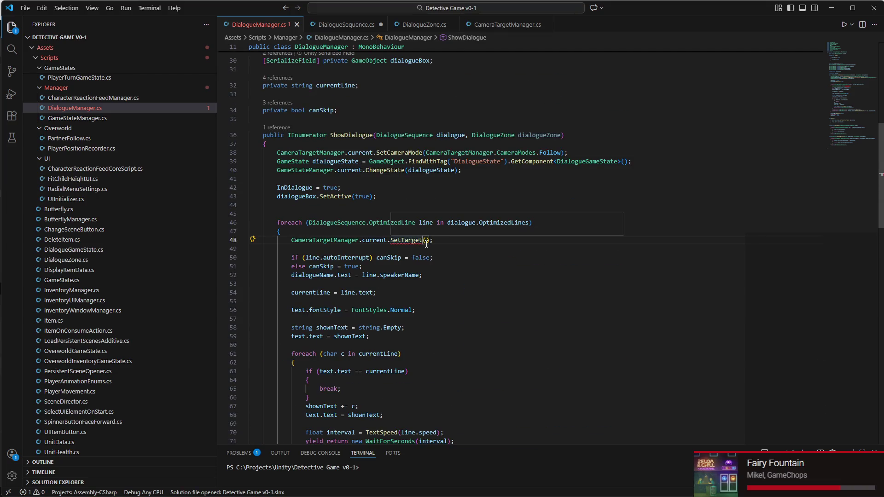
pyautogui.write('Speaker')
pyautogui.press('Tab')
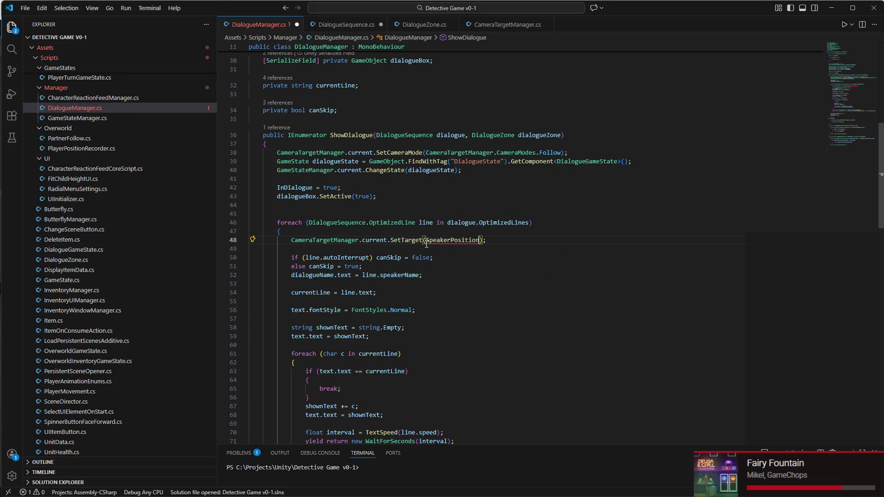
pyautogui.write('(')
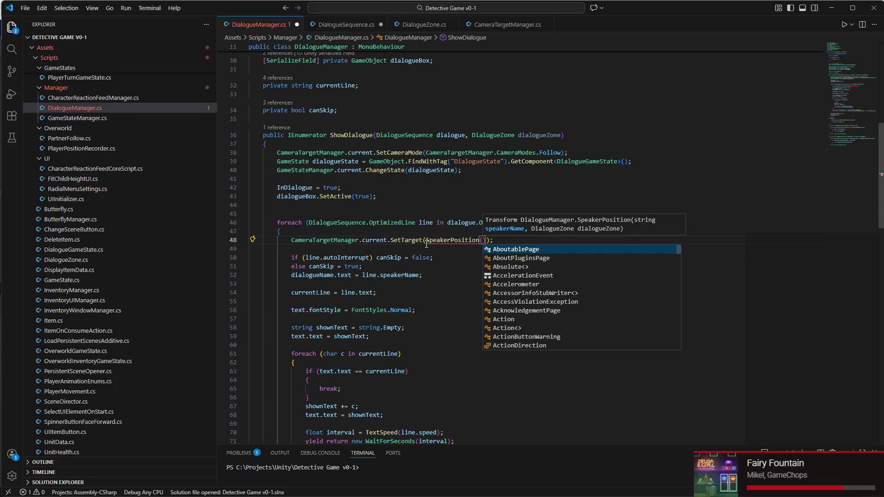
pyautogui.write('dialogue.')
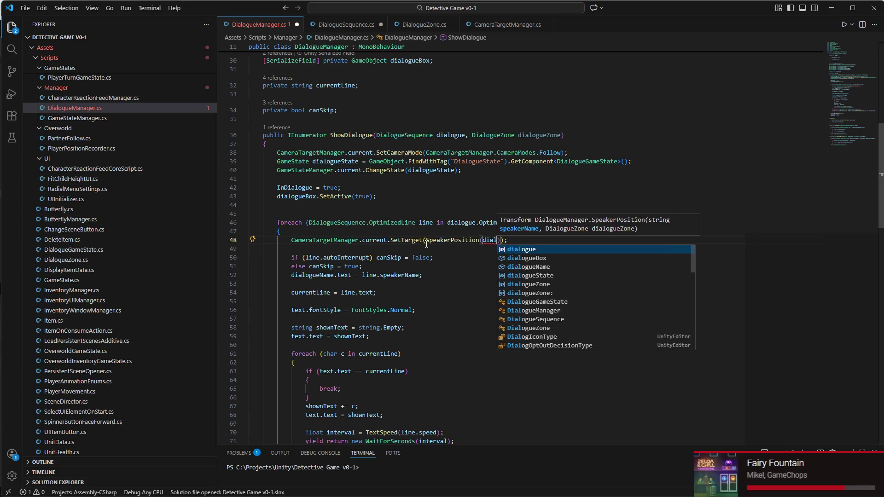
pyautogui.press('BackSpace')
pyautogui.press('BackSpace')
pyautogui.press('BackSpace')
pyautogui.write('line.speakerName, dialogueZone')
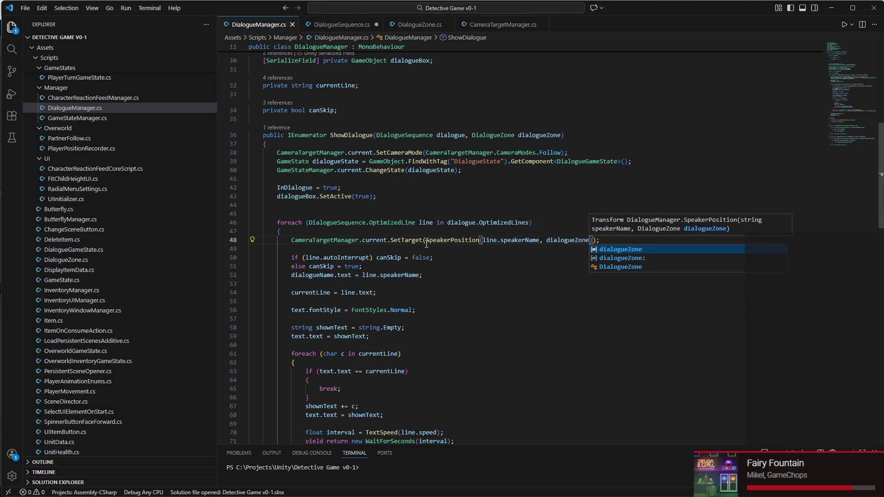
pyautogui.click(469, 327)
pyautogui.scroll(-5, 474, 313)
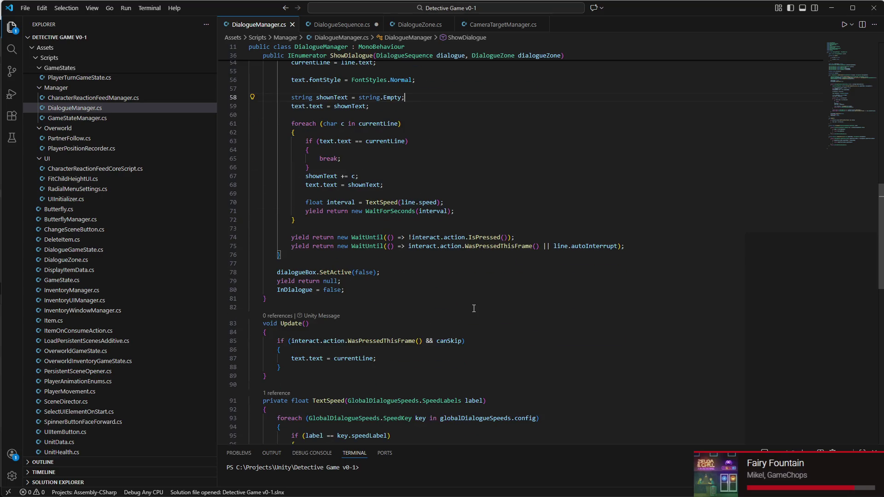
pyautogui.scroll(4, 474, 307)
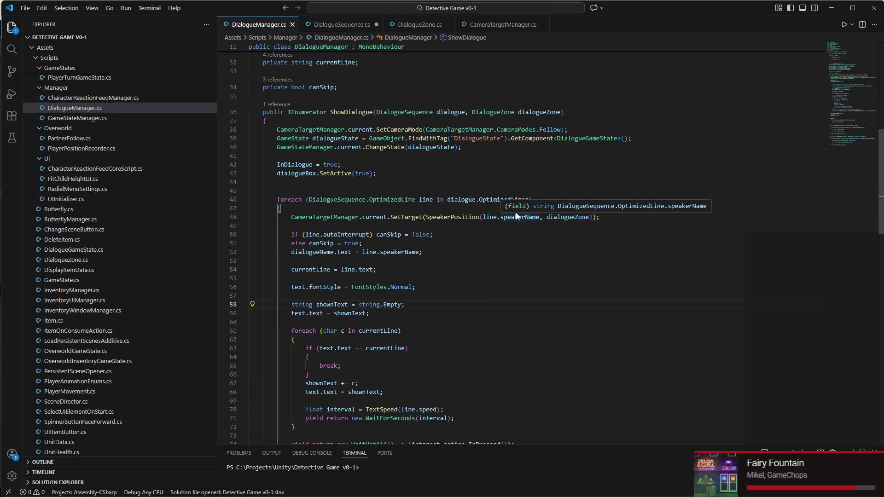
pyautogui.click(459, 208)
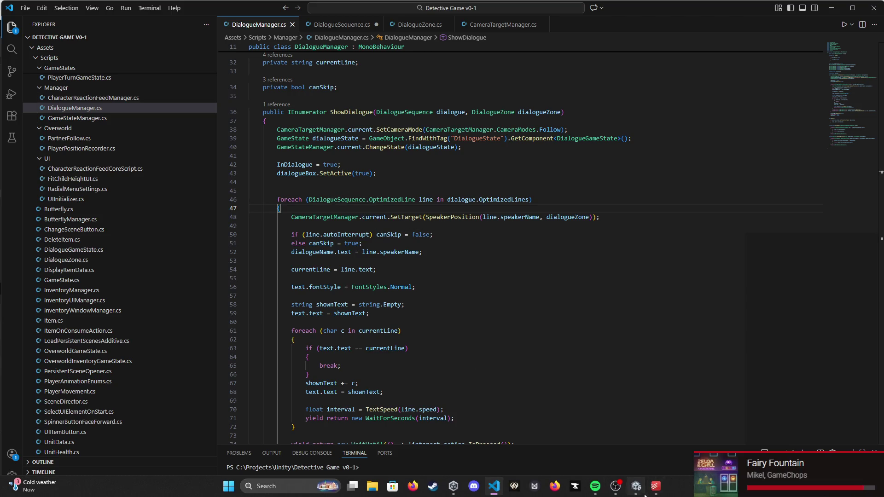
# Step: Return to Unity and show the ScriptableObjects folder in the Project window
pyautogui.click(636, 493)
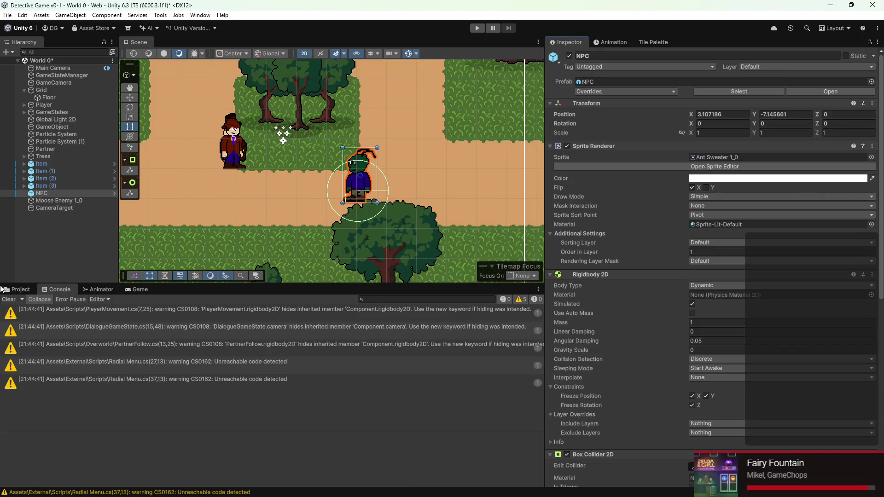
pyautogui.click(24, 289)
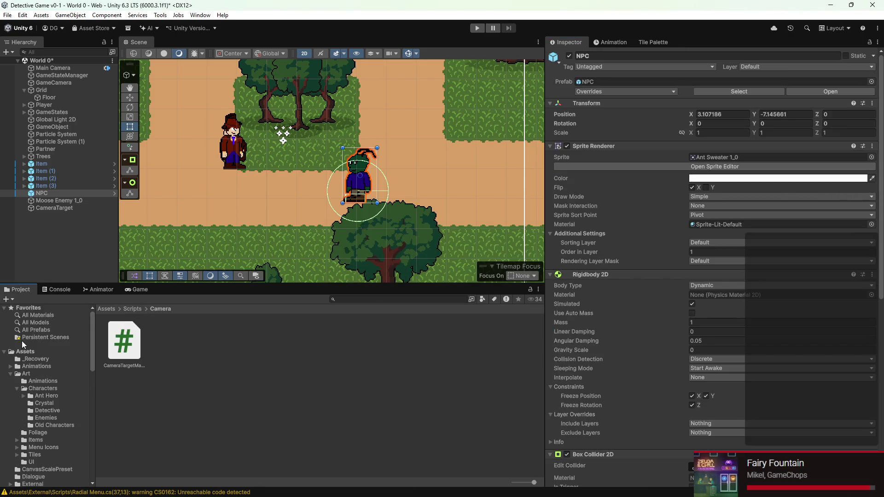
pyautogui.scroll(-8, 29, 351)
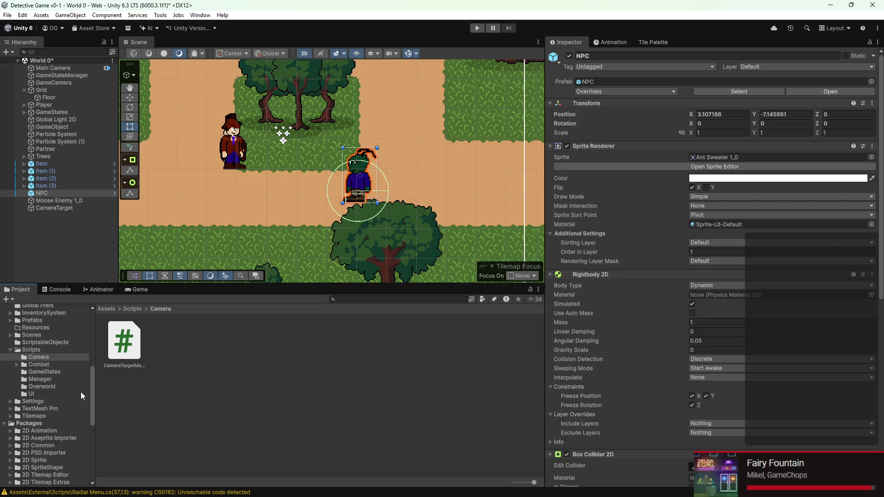
pyautogui.scroll(4, 51, 385)
pyautogui.click(53, 397)
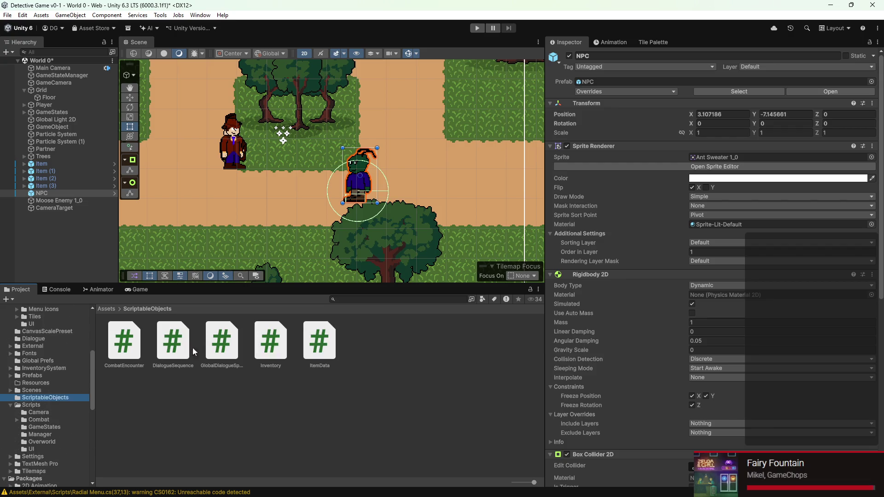
pyautogui.scroll(2, 54, 388)
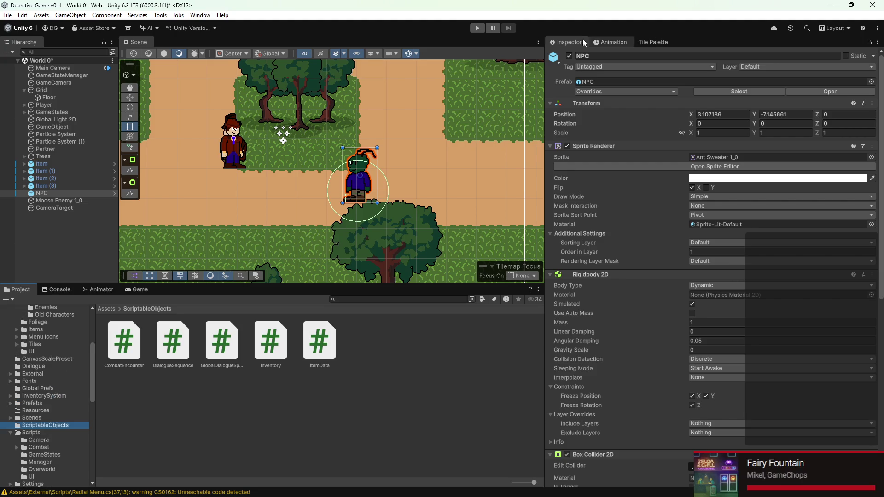
pyautogui.scroll(-3, 394, 123)
# Step: Frame the NPC and detective in the Scene view, then open the Dialogue folder
pyautogui.moveTo(401, 148)
pyautogui.mouseDown()
pyautogui.moveTo(363, 189)
pyautogui.moveTo(219, 203)
pyautogui.moveTo(445, 133)
pyautogui.moveTo(286, 126)
pyautogui.moveTo(310, 115)
pyautogui.moveTo(382, 127)
pyautogui.moveTo(299, 118)
pyautogui.moveTo(277, 144)
pyautogui.moveTo(261, 204)
pyautogui.moveTo(268, 211)
pyautogui.mouseUp()
pyautogui.moveTo(315, 137); pyautogui.dragTo(325, 149)
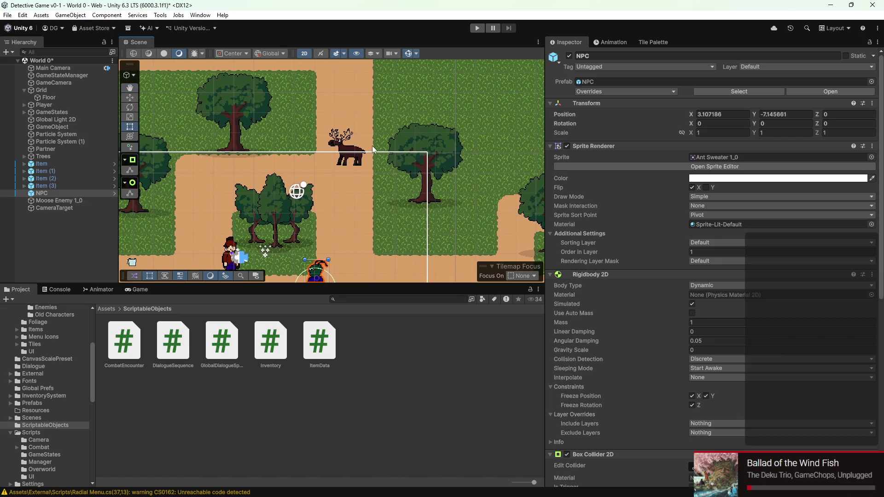
pyautogui.scroll(2, 325, 149)
pyautogui.scroll(-2, 346, 180)
pyautogui.moveTo(347, 185); pyautogui.dragTo(360, 145)
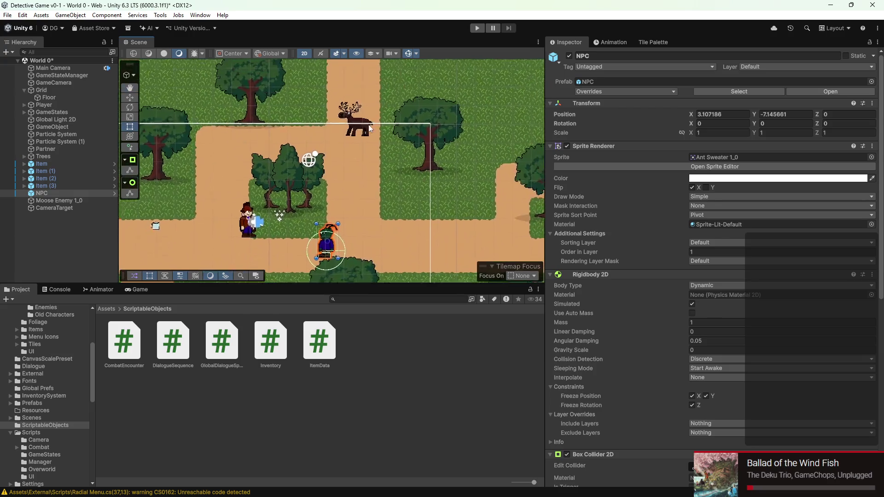
pyautogui.scroll(-2, 360, 144)
pyautogui.moveTo(311, 173); pyautogui.dragTo(353, 141)
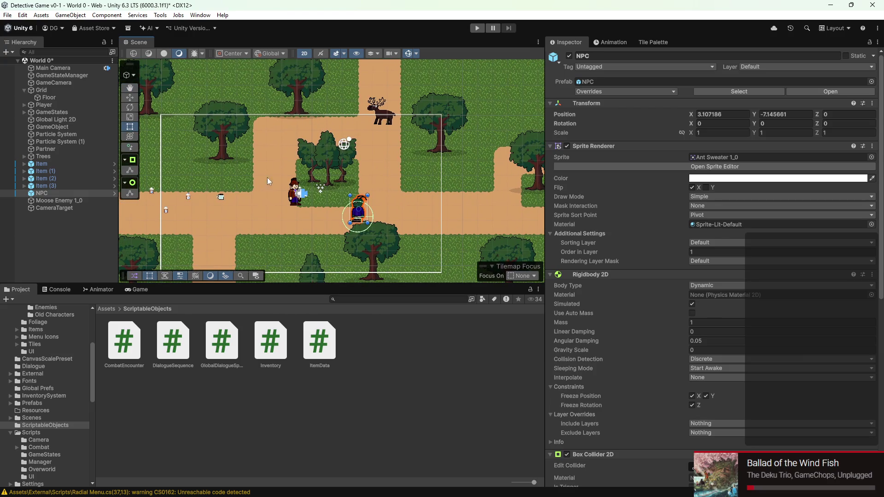
pyautogui.scroll(-3, 48, 426)
pyautogui.scroll(3, 42, 400)
pyautogui.click(35, 367)
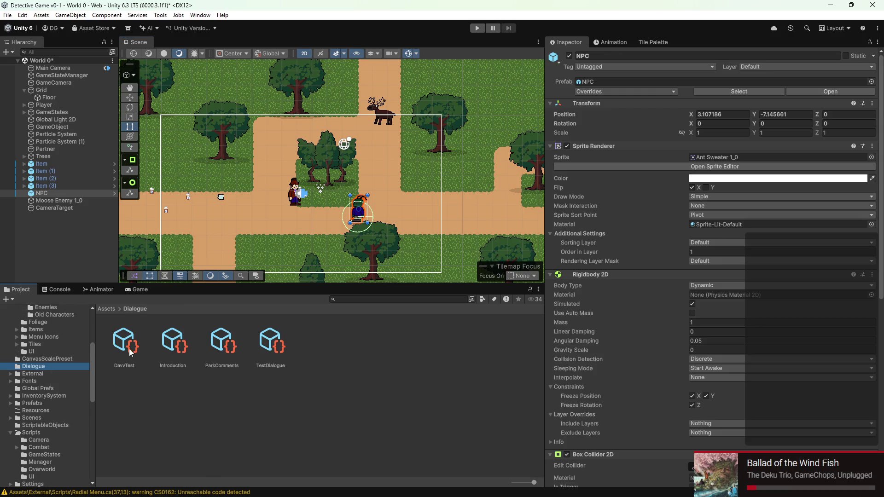
# Step: In ParkComments, remove the third line and make line two Moose saying 'Are you sure about that?'
pyautogui.scroll(-10, 669, 229)
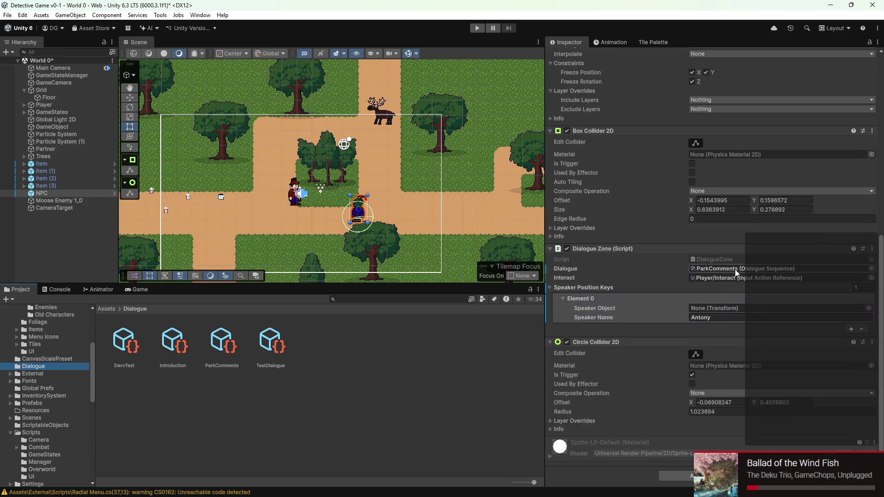
pyautogui.click(227, 346)
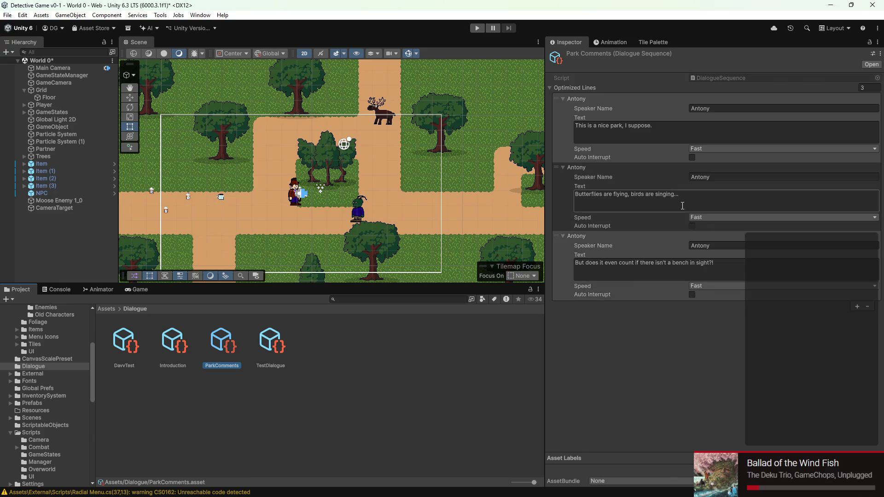
pyautogui.click(873, 305)
pyautogui.click(682, 205)
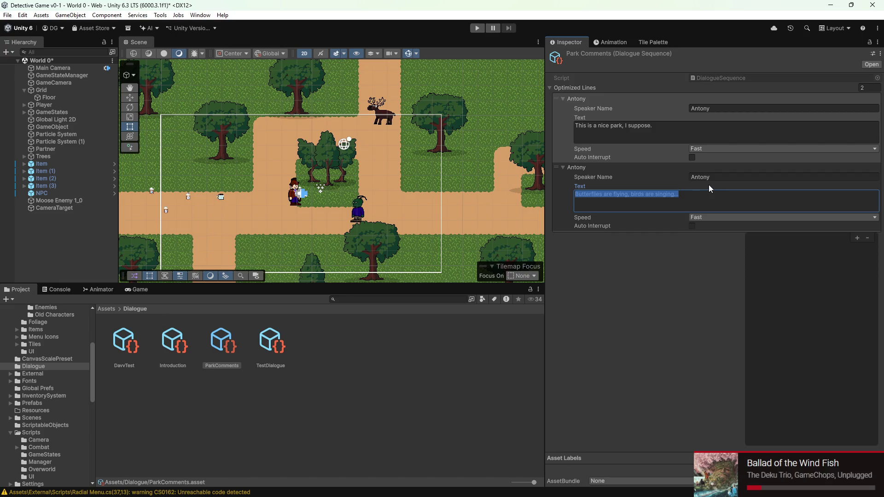
pyautogui.write('Are you sure about that?')
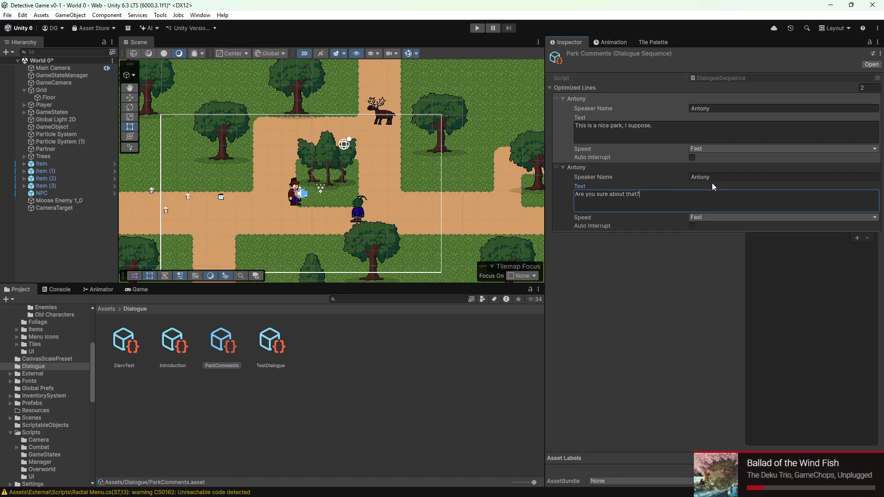
pyautogui.click(711, 177)
pyautogui.write('Moose')
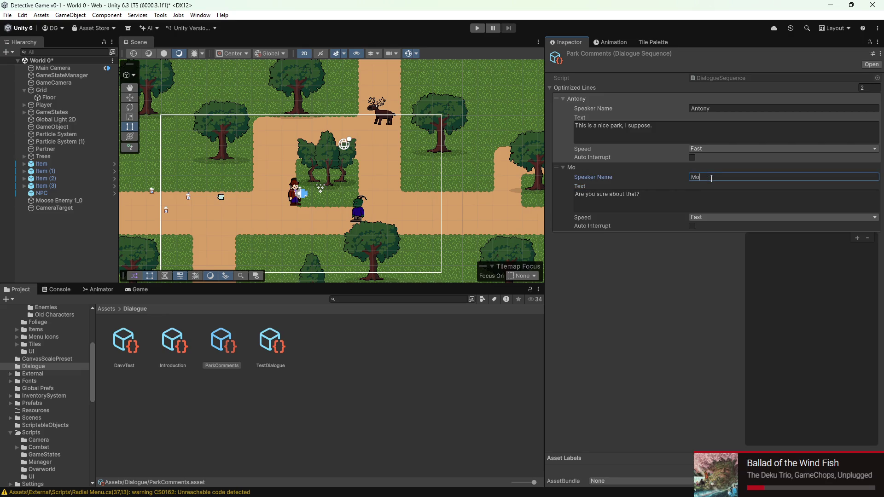
# Step: Add a third line spoken by Notsaw: 'WHAT IN THE BLAZES-!'
pyautogui.click(856, 238)
pyautogui.click(682, 266)
pyautogui.hotkey('ctrl', 'a')
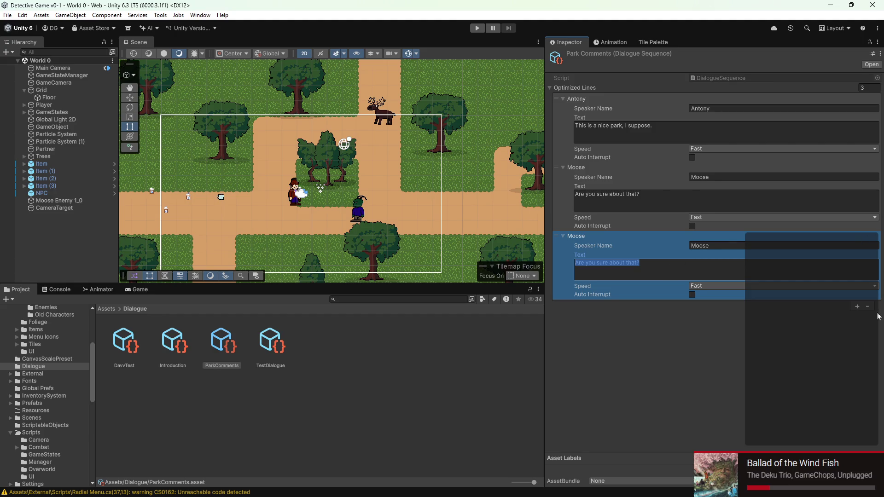
pyautogui.click(700, 245)
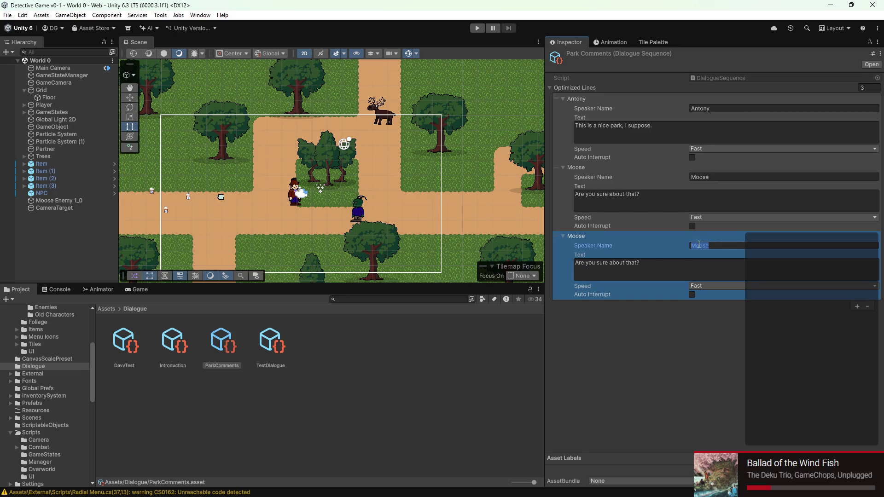
pyautogui.write('Notsa')
pyautogui.write('w')
pyautogui.click(708, 278)
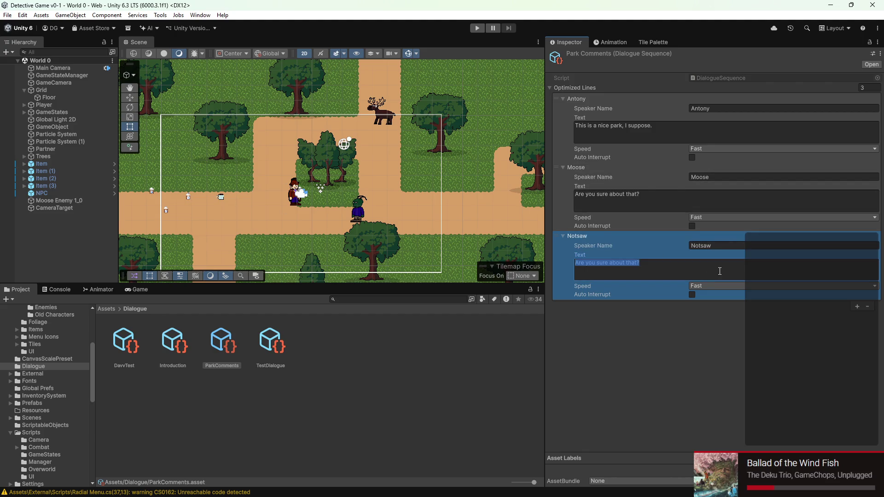
pyautogui.write('WHAT IN THE BLAZES-!')
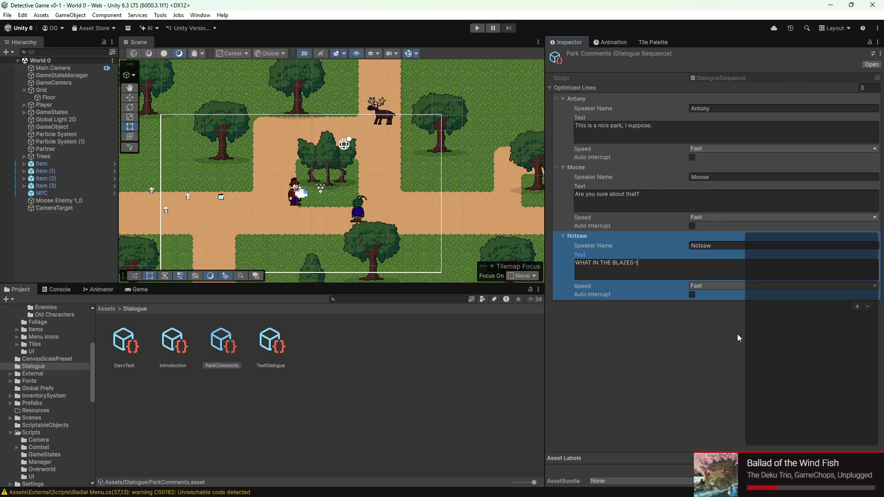
# Step: Add a fourth line with Antony asking 'What is it?'
pyautogui.click(856, 306)
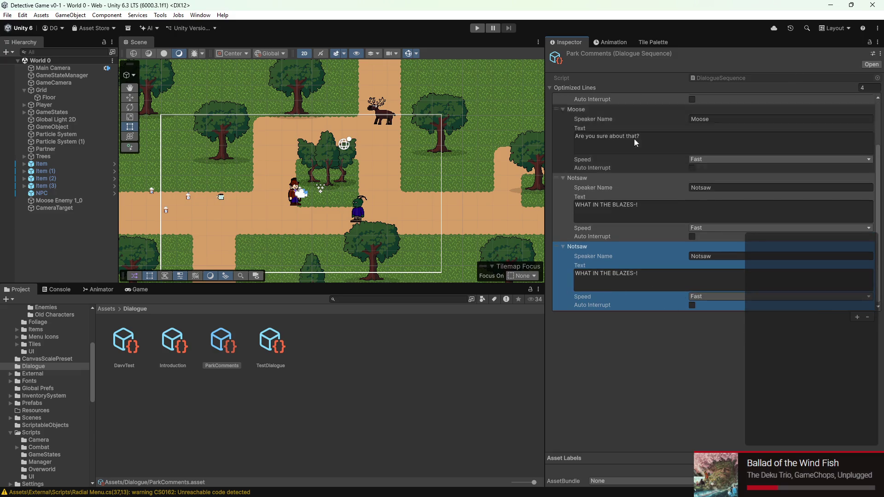
pyautogui.click(706, 256)
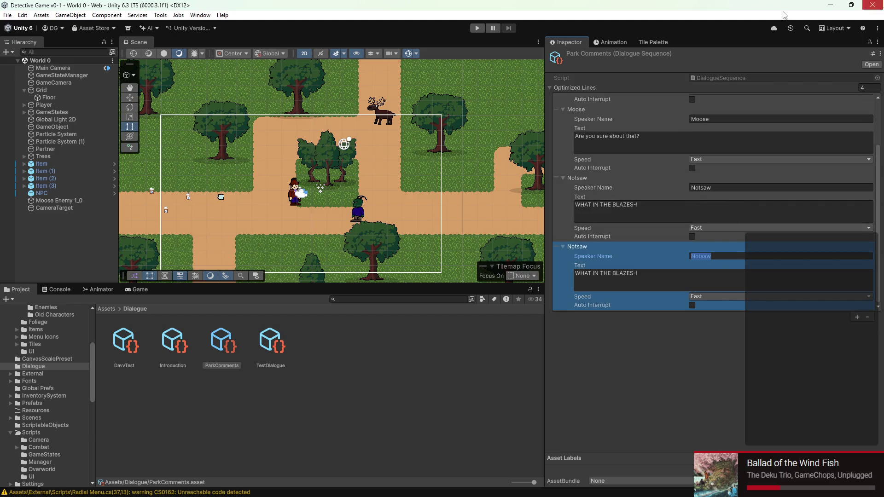
pyautogui.scroll(3, 691, 230)
pyautogui.scroll(-3, 679, 207)
pyautogui.write('Antony')
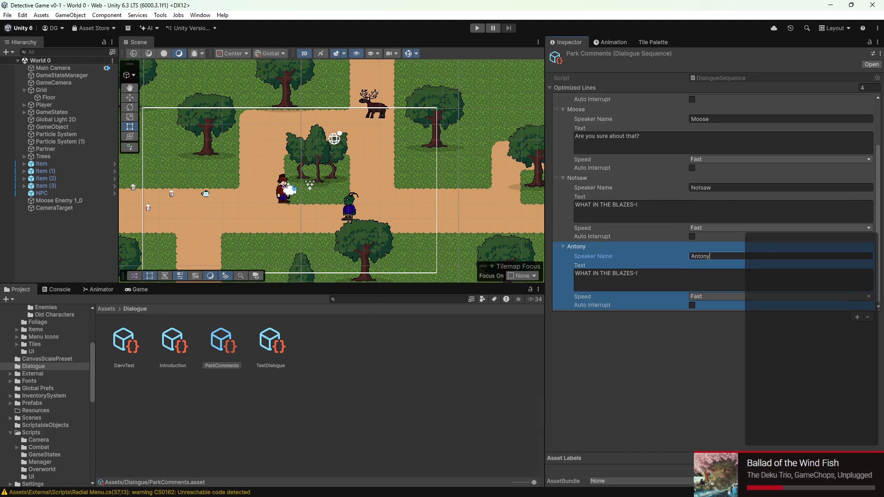
pyautogui.click(659, 278)
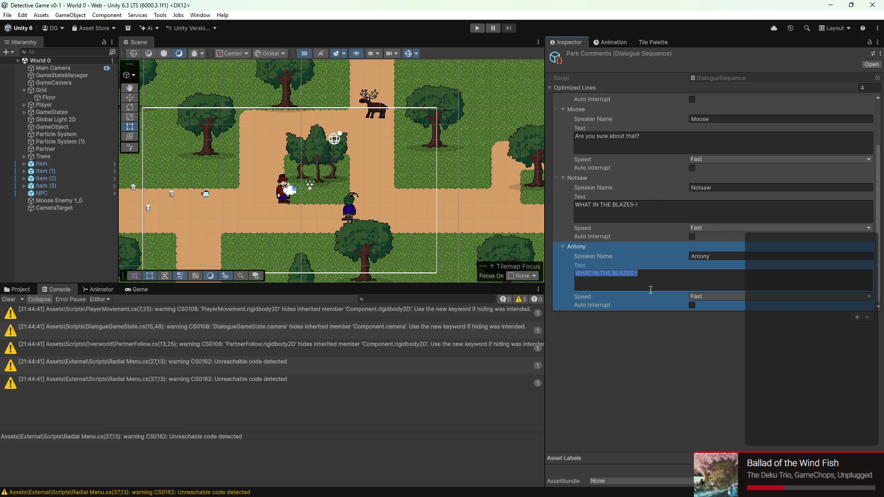
pyautogui.write('What,')
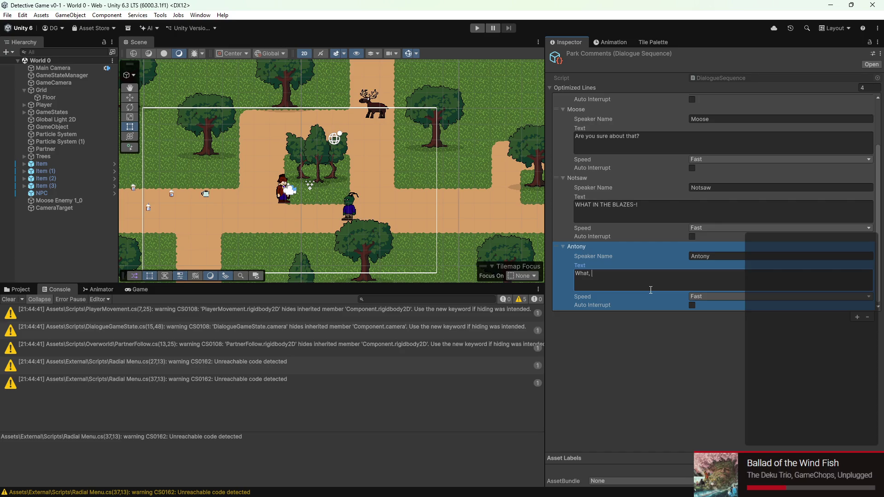
pyautogui.write('it')
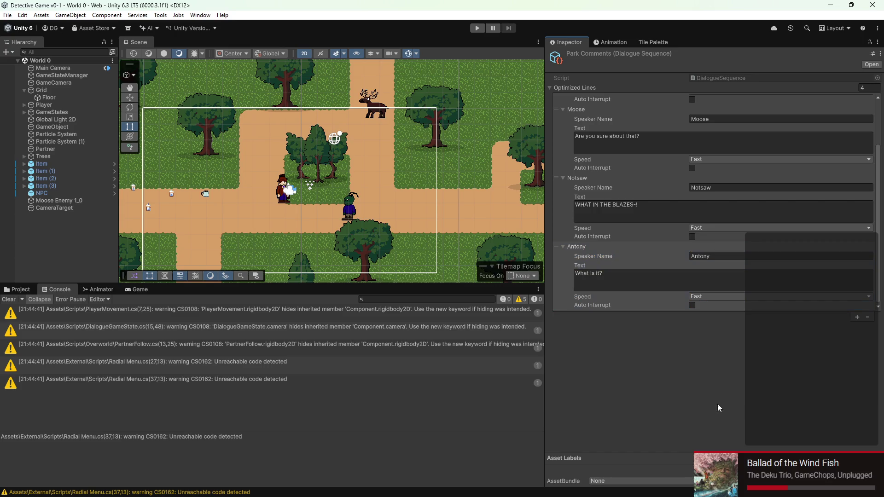
pyautogui.click(716, 344)
pyautogui.scroll(3, 711, 283)
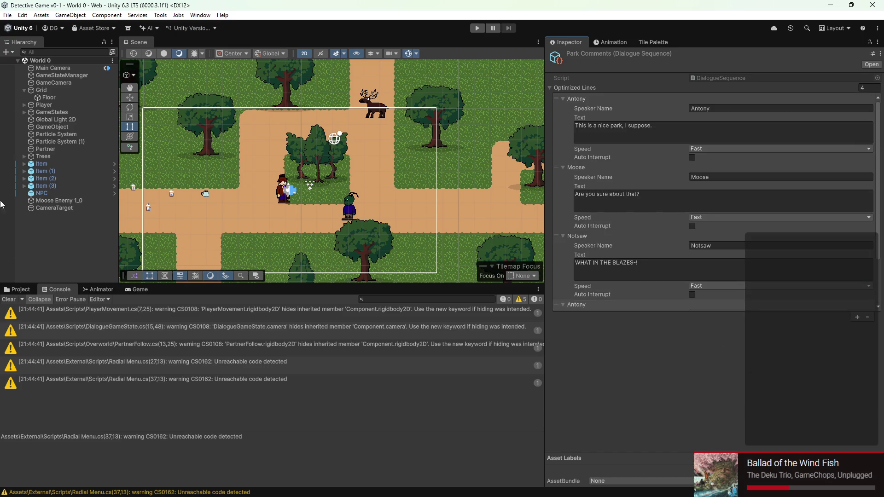
pyautogui.click(48, 194)
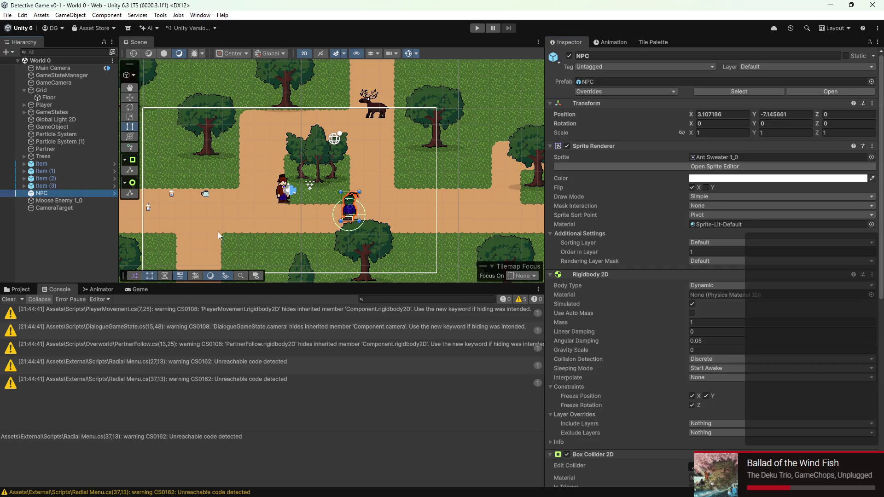
# Step: Restore the Moose and Notsaw speaker keys and assign NPC as Antony's speaker object
pyautogui.scroll(-2, 607, 280)
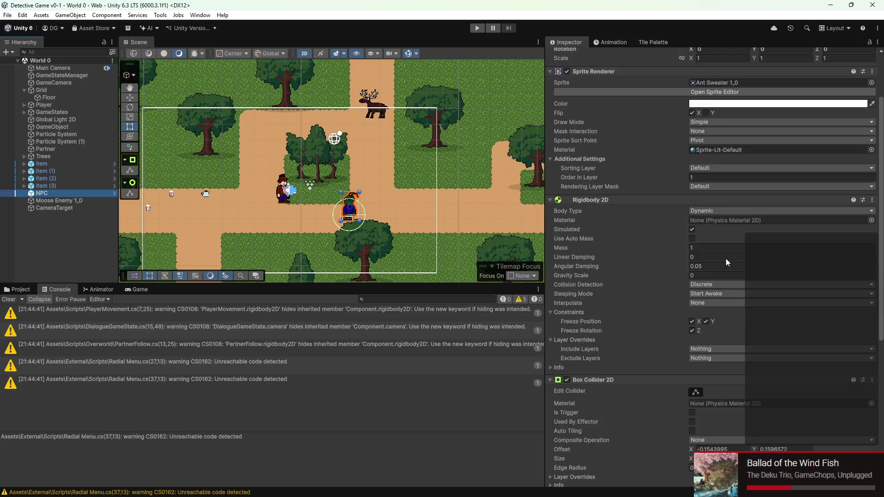
pyautogui.scroll(-3, 765, 297)
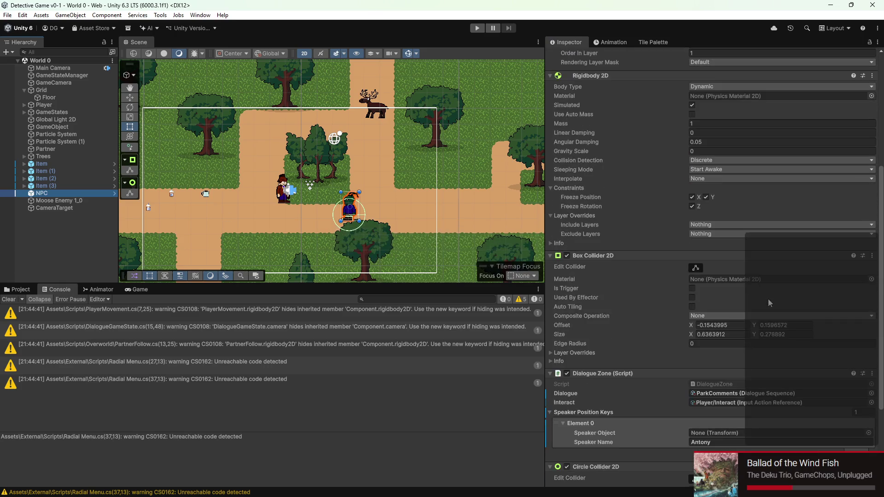
pyautogui.scroll(-3, 768, 299)
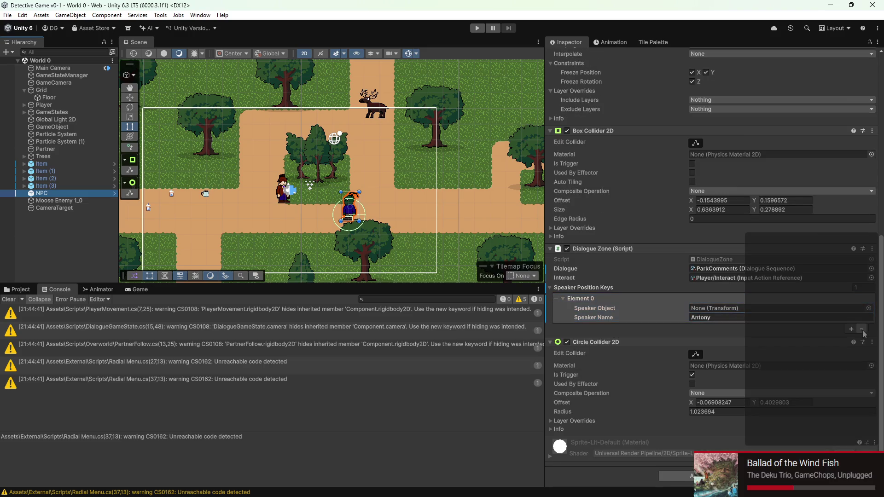
pyautogui.hotkey('ctrl', 'z')
pyautogui.hotkey('ctrl', 'z')
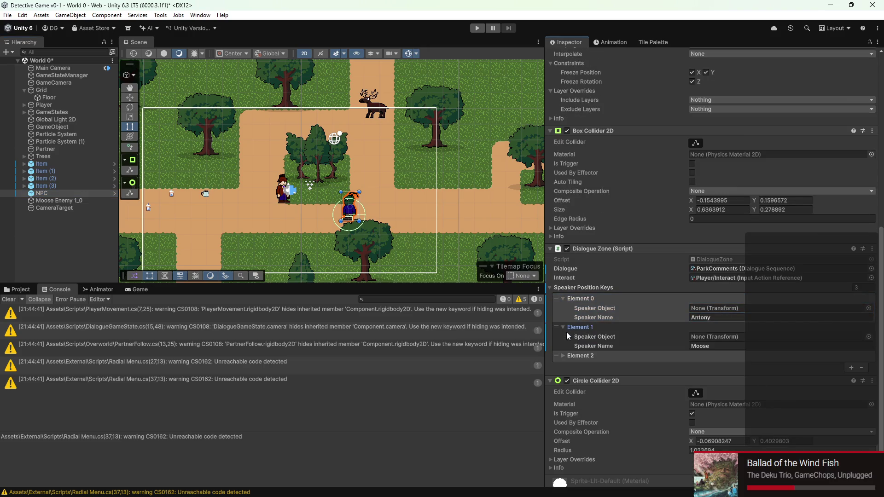
pyautogui.click(567, 353)
pyautogui.scroll(-2, 674, 358)
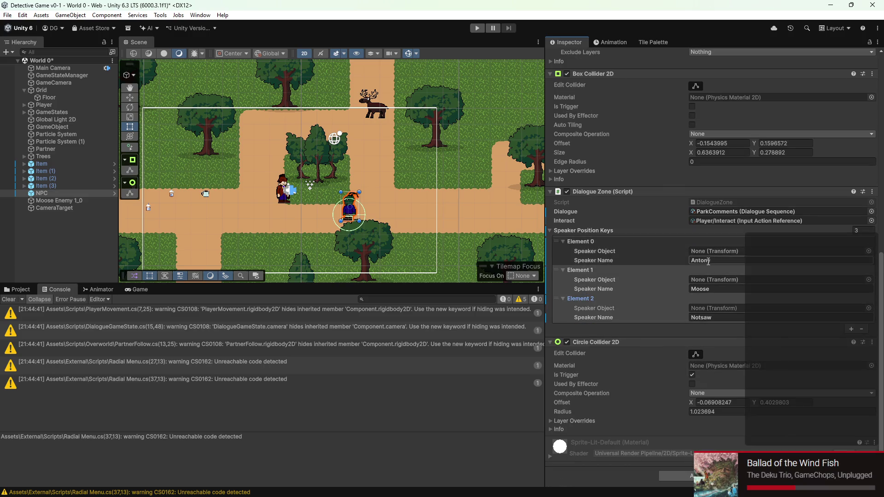
pyautogui.scroll(4, 274, 224)
pyautogui.moveTo(678, 327)
pyautogui.mouseDown()
pyautogui.moveTo(790, 338)
pyautogui.moveTo(725, 283)
pyautogui.moveTo(725, 252)
pyautogui.mouseUp()
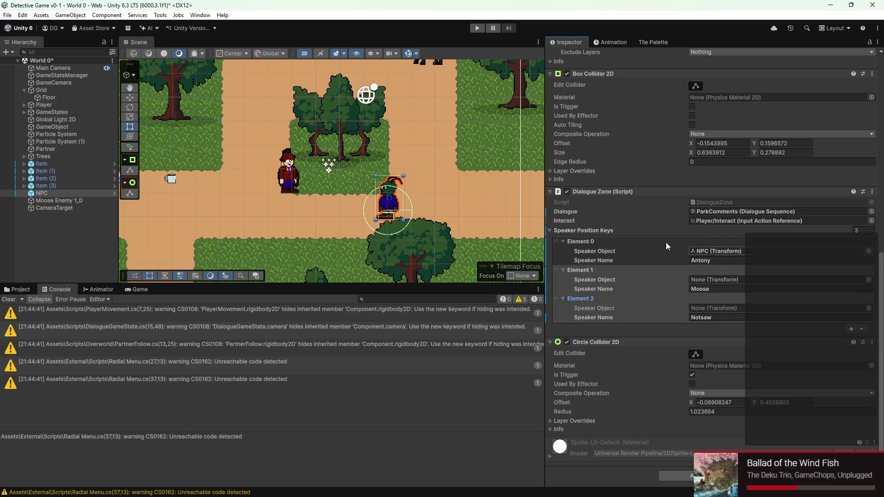
# Step: Assign Moose Enemy 1_0 to Moose and Partner to Notsaw, then enter Play mode
pyautogui.moveTo(402, 103); pyautogui.dragTo(291, 158)
pyautogui.moveTo(79, 198)
pyautogui.mouseDown()
pyautogui.moveTo(736, 308)
pyautogui.moveTo(759, 280)
pyautogui.mouseUp()
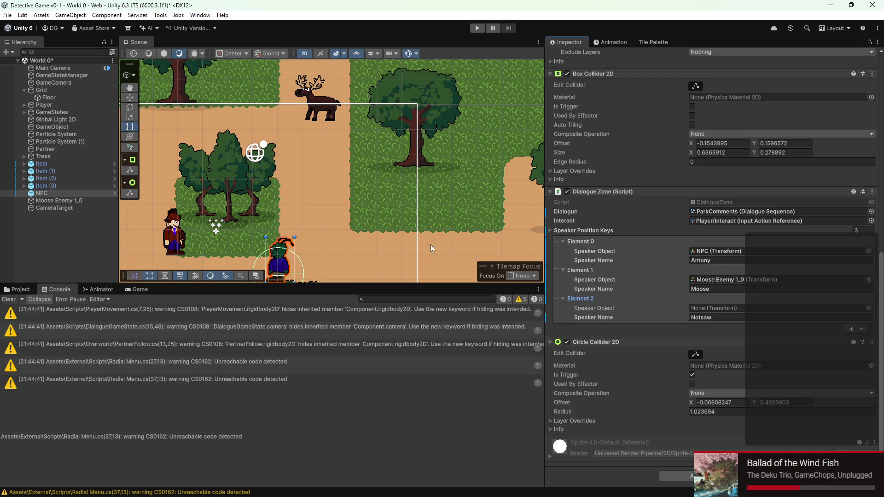
pyautogui.moveTo(76, 148)
pyautogui.mouseDown()
pyautogui.moveTo(569, 230)
pyautogui.moveTo(723, 339)
pyautogui.moveTo(720, 314)
pyautogui.mouseUp()
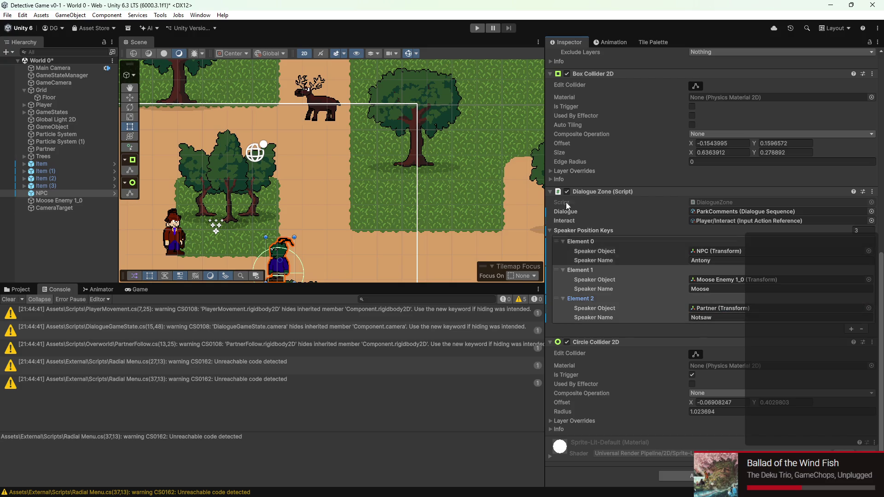
pyautogui.click(478, 28)
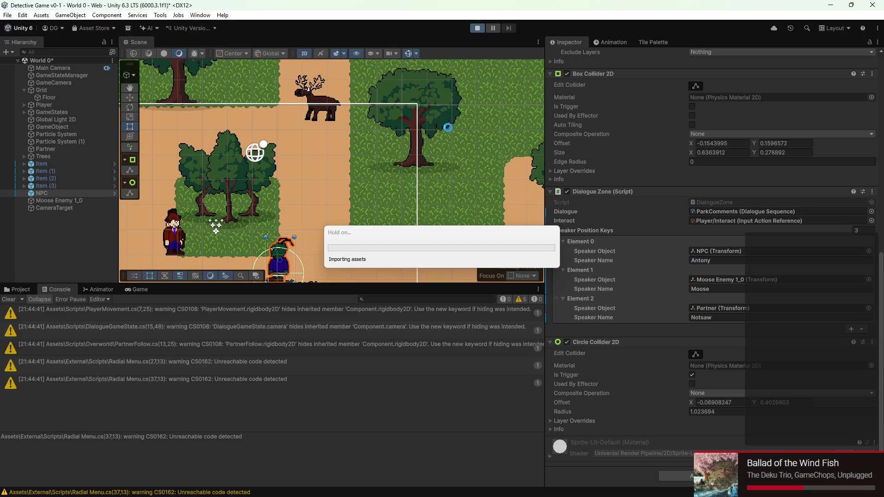
# Step: Walk the detective to the NPC, step through the conversation, check the Console, and stop playing
pyautogui.press('s')
pyautogui.press('d')
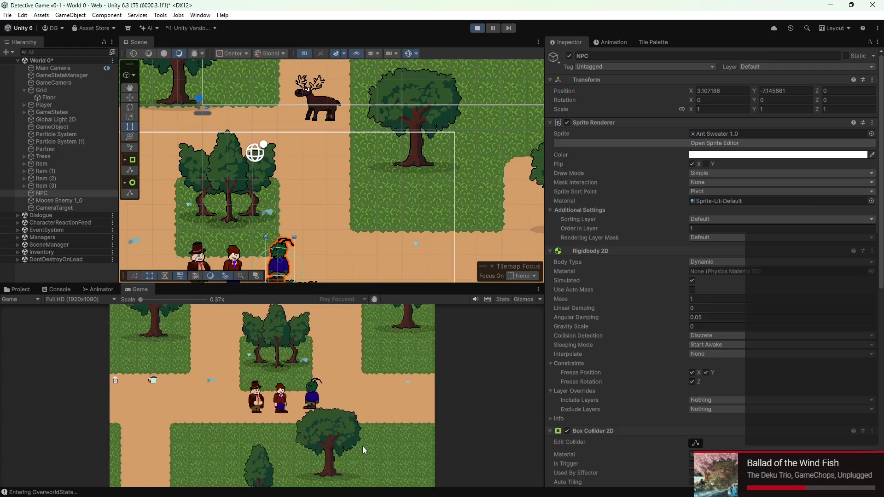
pyautogui.press('space')
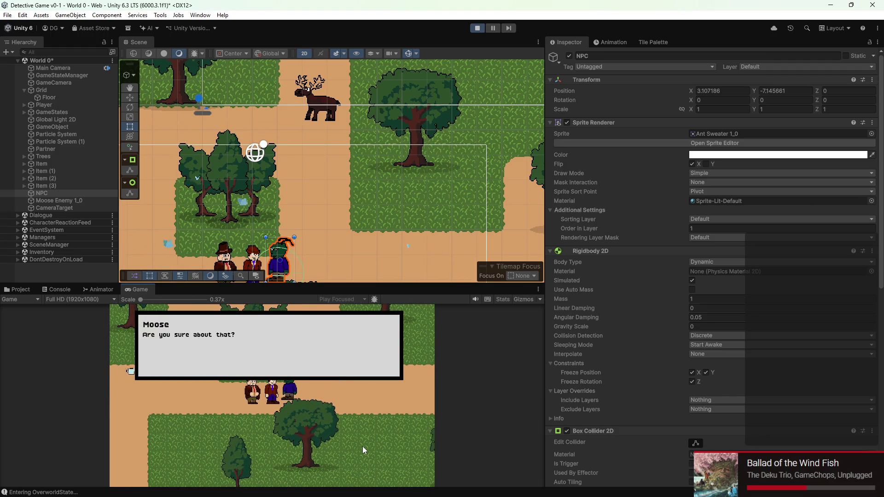
pyautogui.press('space')
pyautogui.press('space')
pyautogui.press('w')
pyautogui.press('a')
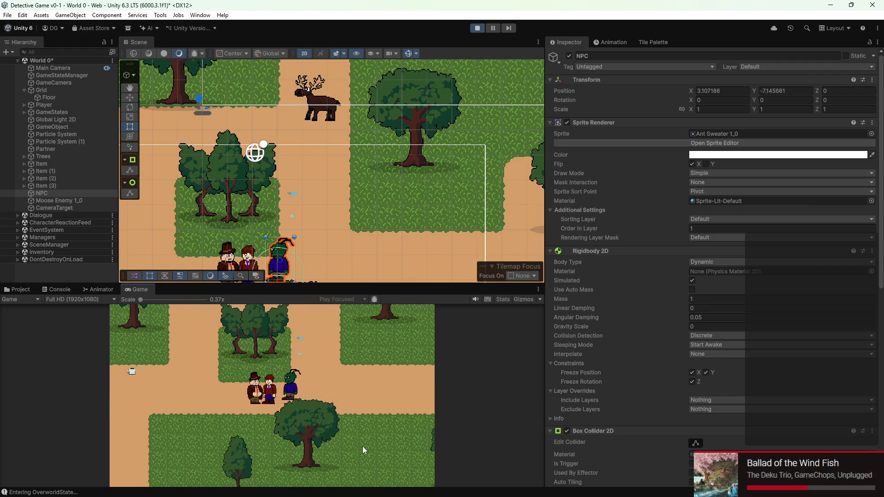
pyautogui.press('s')
pyautogui.press('d')
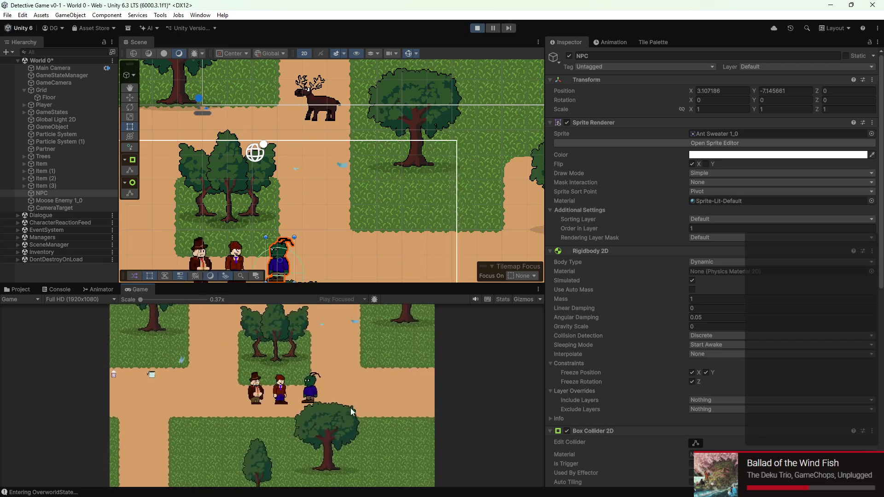
pyautogui.press('space')
pyautogui.press('space')
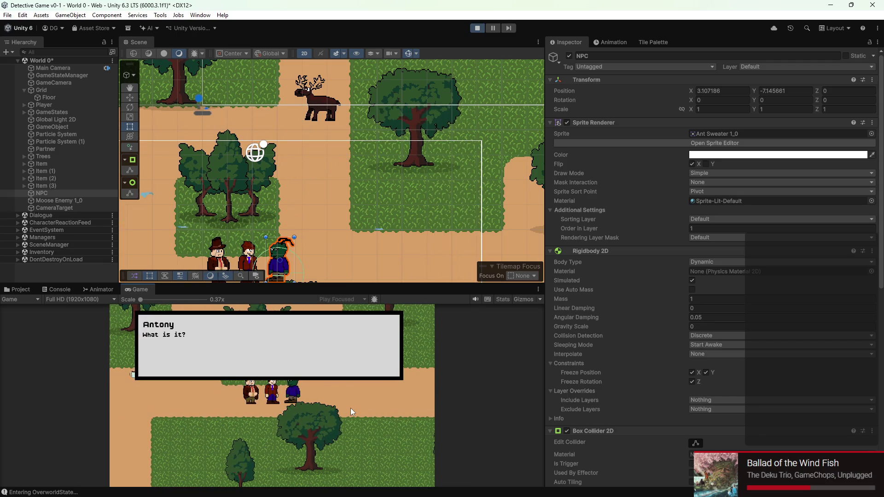
pyautogui.press('space')
pyautogui.click(66, 287)
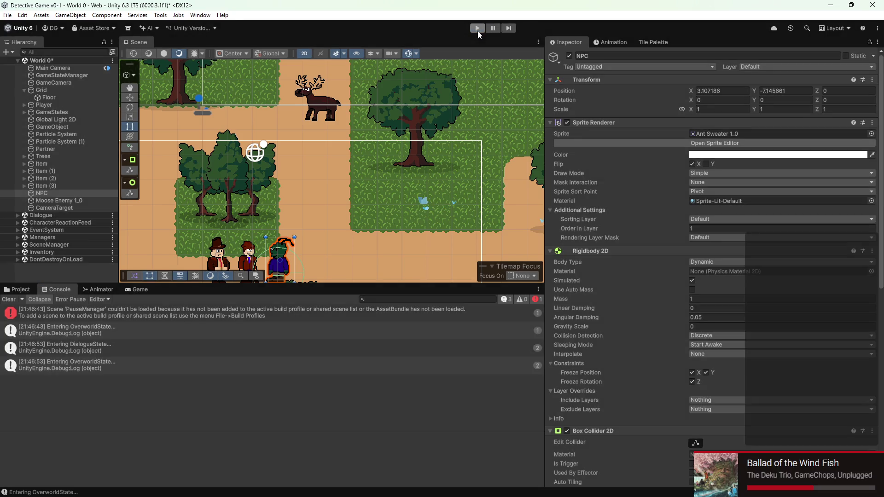
pyautogui.click(478, 31)
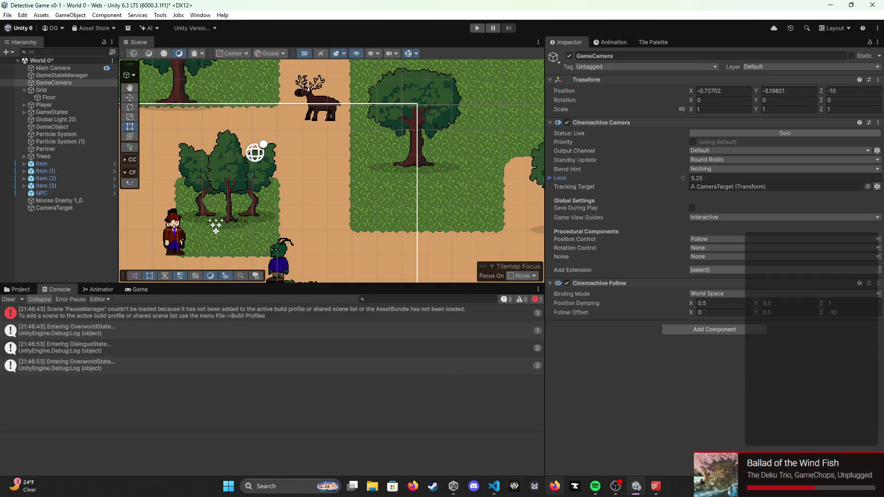
# Step: Inspect line 48's SetTarget(SpeakerPosition(line.speakerName, dialogueZone)) call in DialogueManager.cs, then return to Unity
pyautogui.click(494, 486)
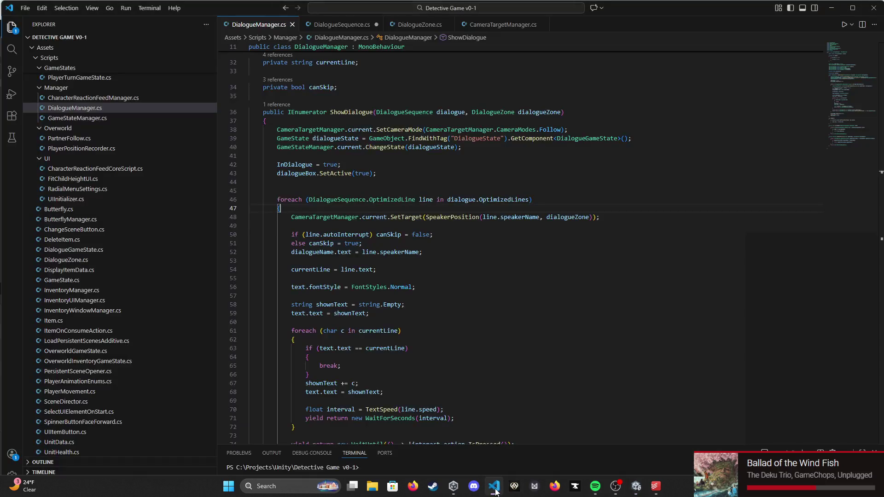
pyautogui.scroll(-10, 423, 345)
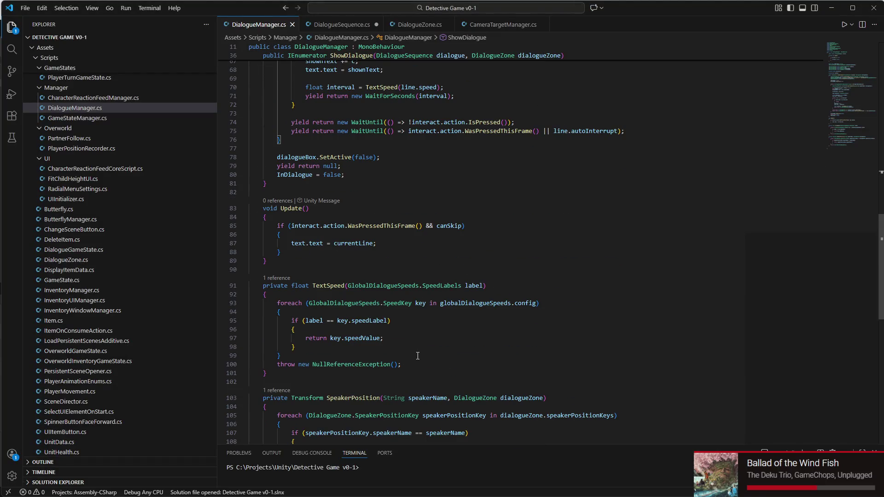
pyautogui.scroll(1, 414, 363)
pyautogui.scroll(10, 412, 372)
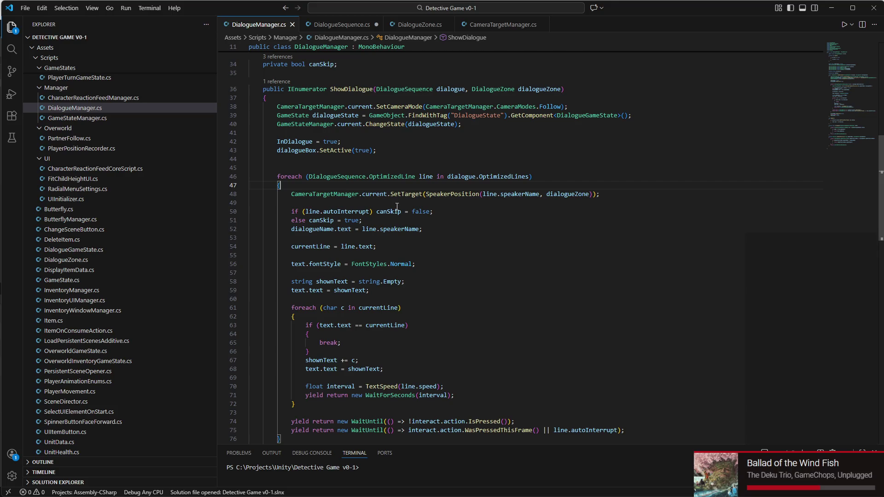
pyautogui.scroll(2, 473, 201)
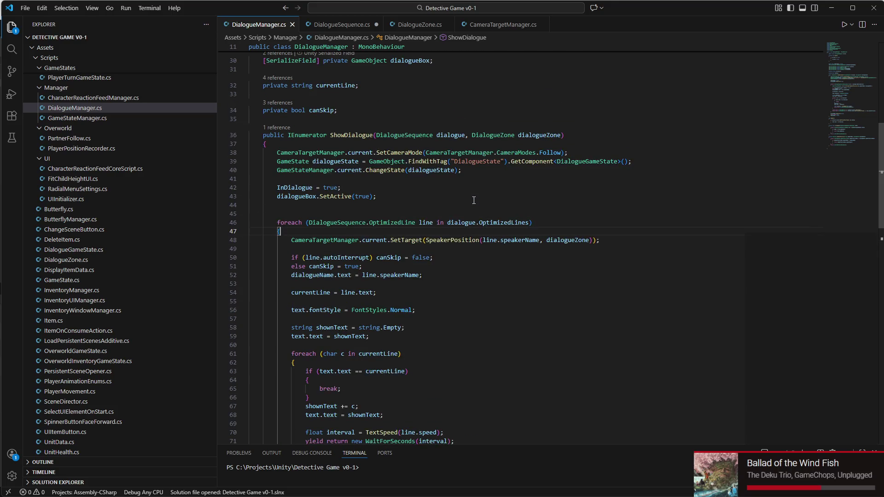
pyautogui.click(533, 243)
pyautogui.click(563, 243)
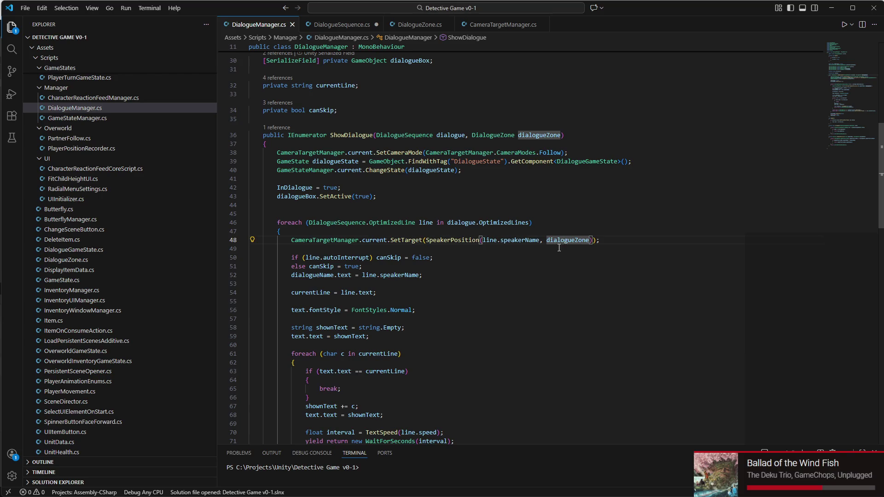
pyautogui.tripleClick(347, 244)
pyautogui.click(346, 244)
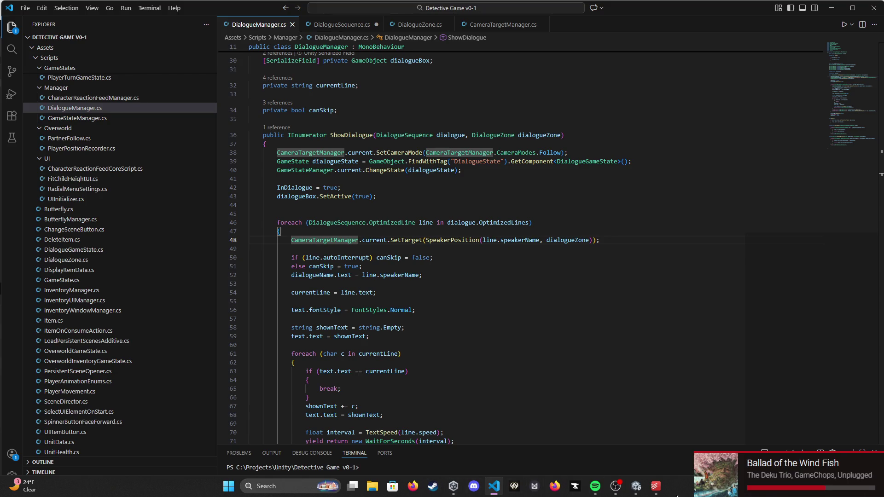
pyautogui.click(643, 490)
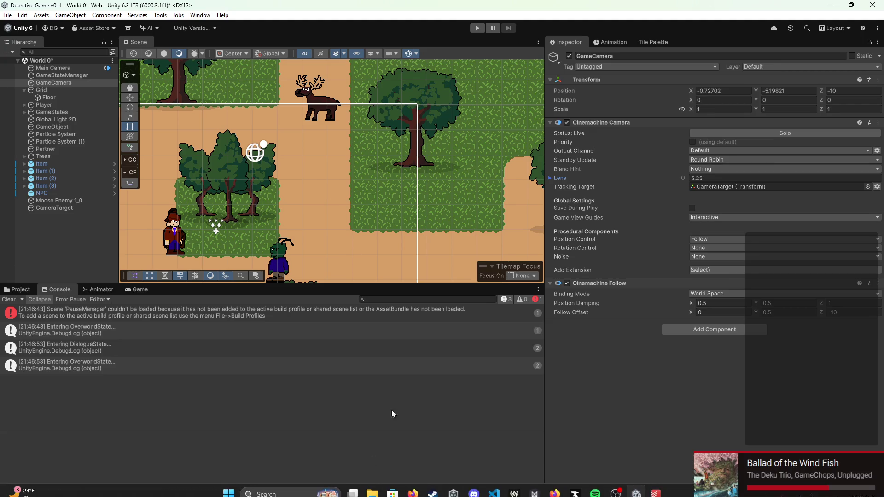
pyautogui.click(478, 29)
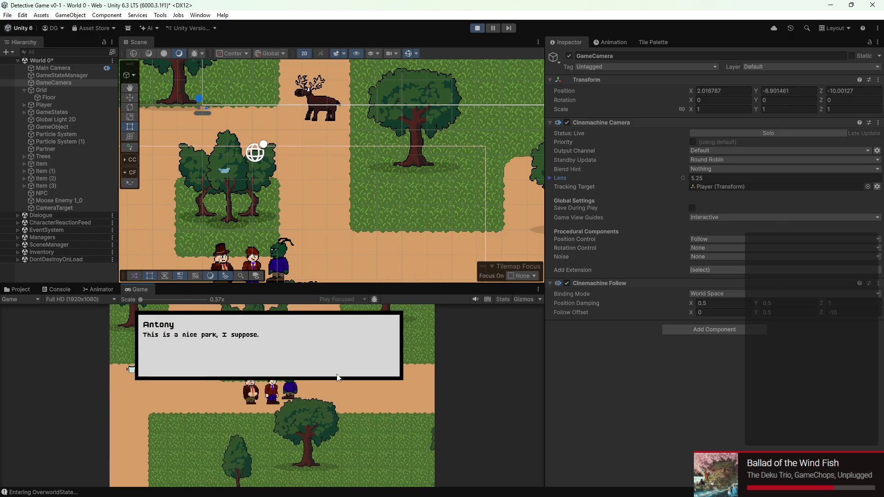
pyautogui.press('space')
pyautogui.press('space')
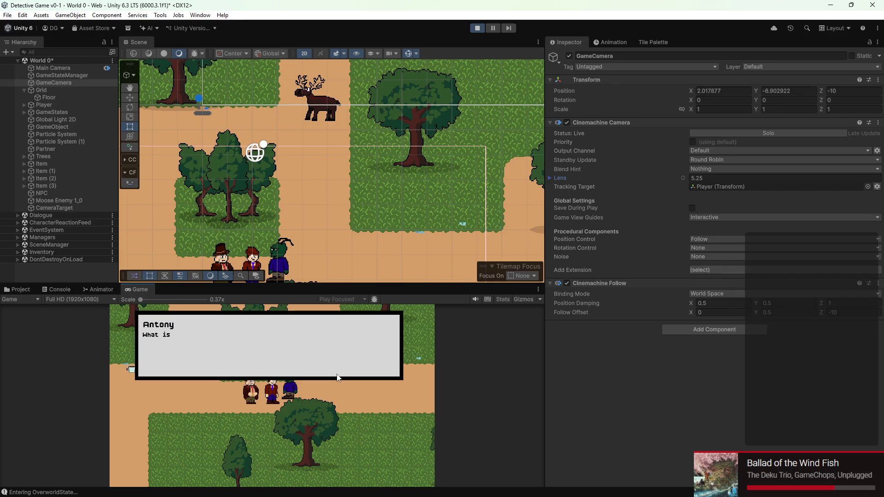
pyautogui.press('space')
pyautogui.scroll(-2, 388, 182)
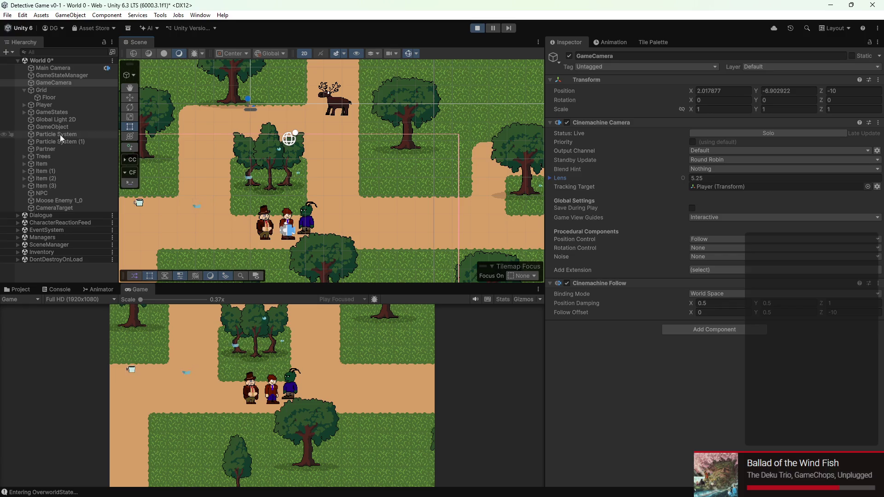
pyautogui.click(76, 202)
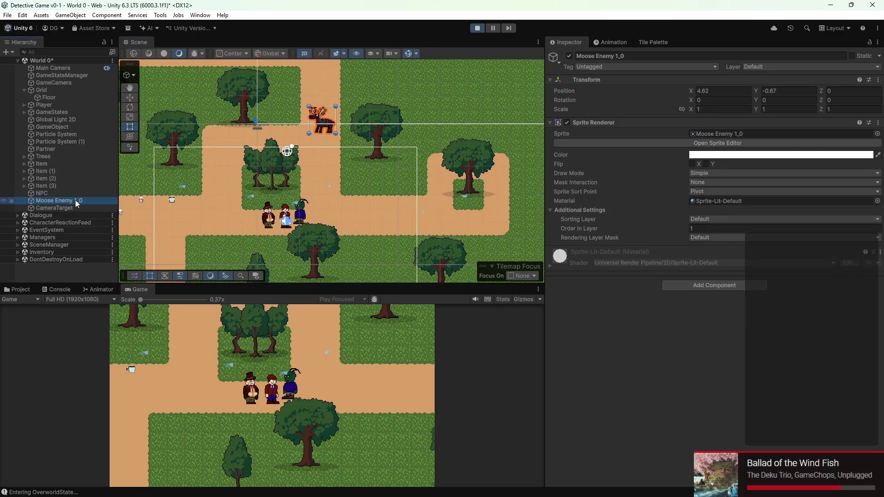
pyautogui.doubleClick(76, 202)
pyautogui.doubleClick(75, 206)
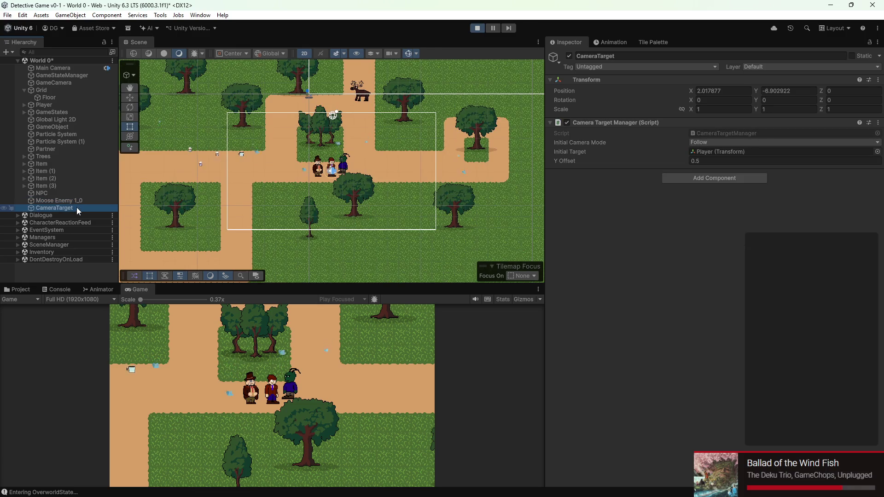
pyautogui.doubleClick(76, 207)
pyautogui.click(204, 360)
pyautogui.doubleClick(70, 208)
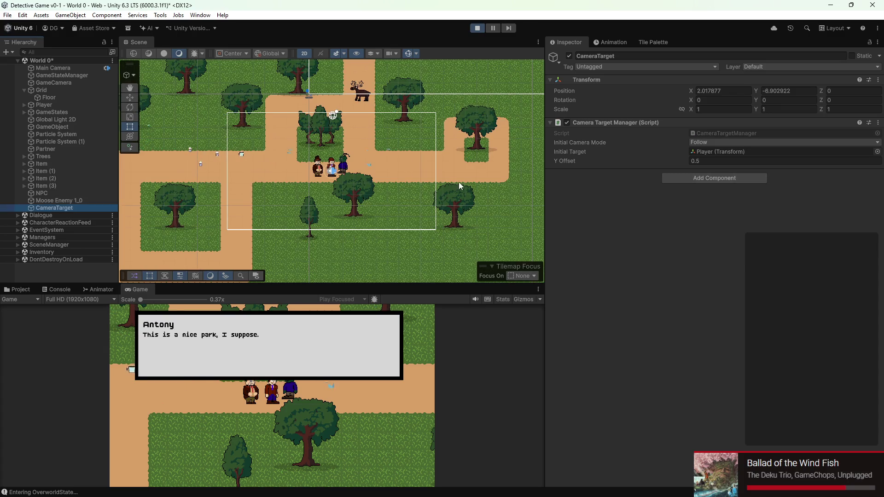
pyautogui.click(297, 358)
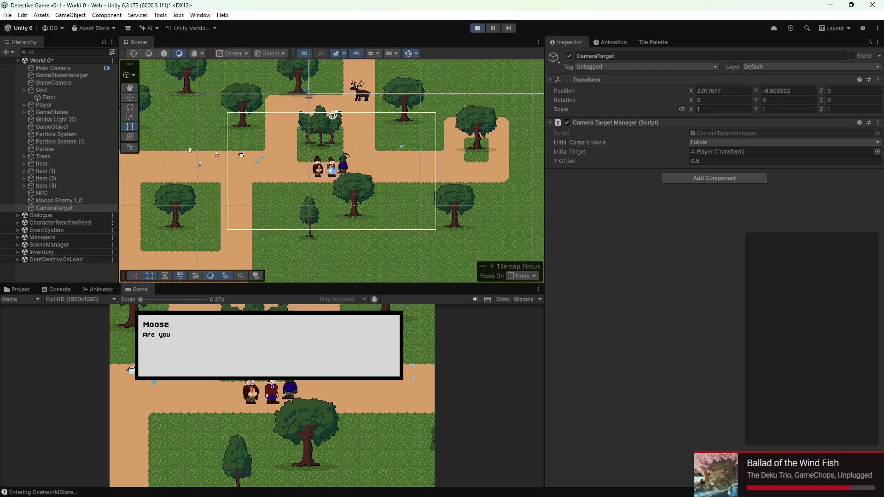
pyautogui.click(312, 323)
pyautogui.click(312, 327)
pyautogui.click(478, 29)
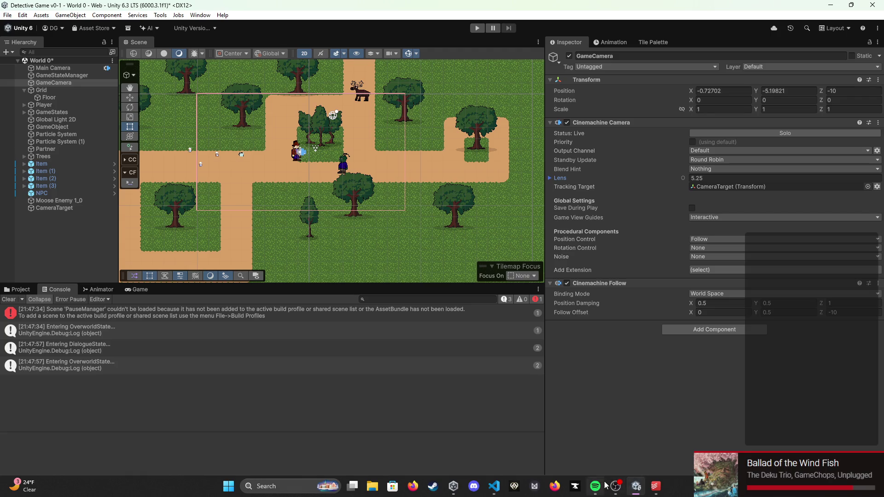
# Step: In CameraTargetManager.cs Awake, change the assignment to 'if (current == null) current = this;'
pyautogui.click(495, 487)
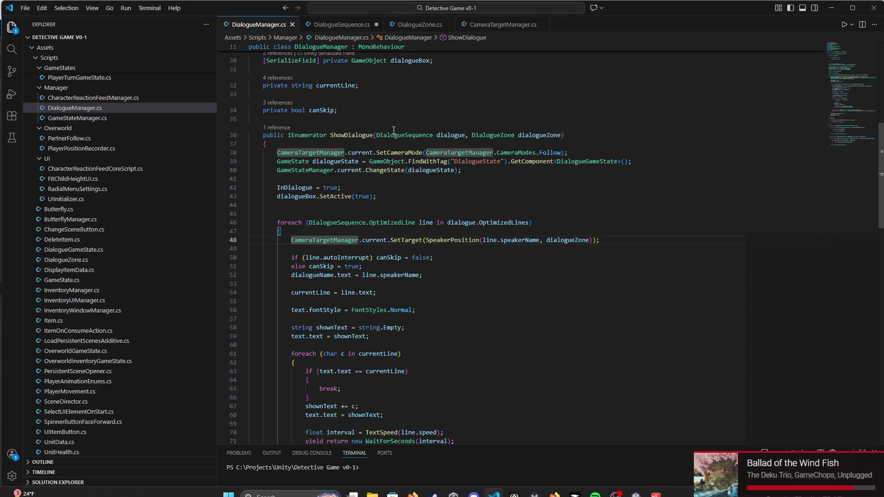
pyautogui.scroll(2, 397, 143)
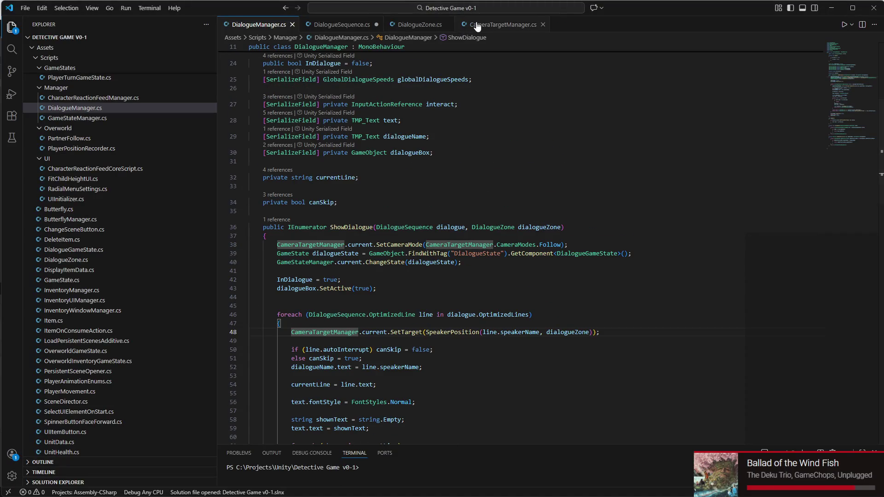
pyautogui.click(474, 26)
pyautogui.scroll(-3, 368, 194)
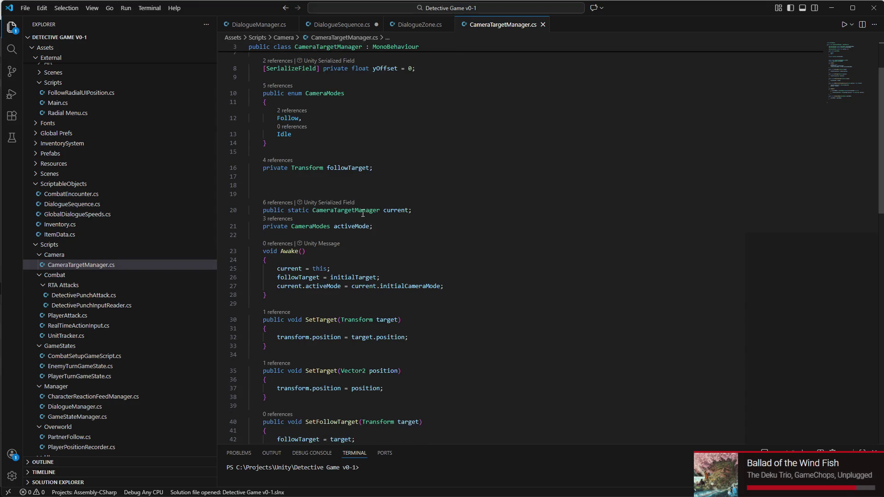
pyautogui.click(351, 256)
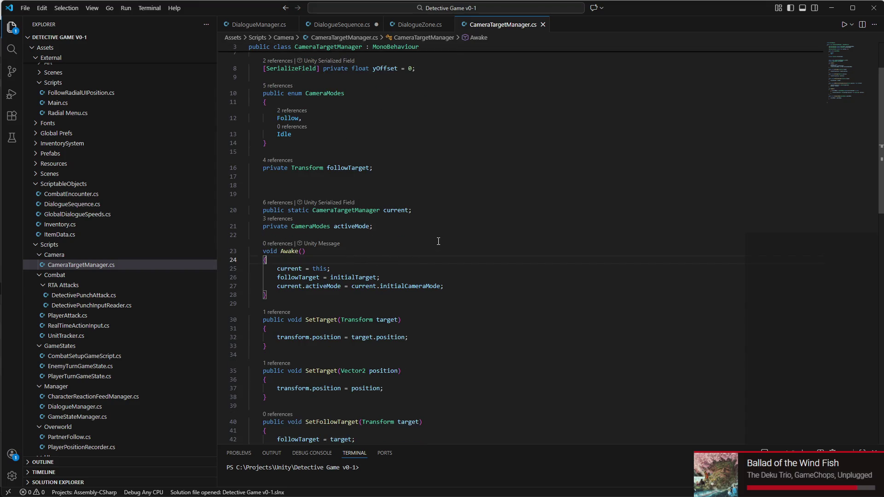
pyautogui.press('Return')
pyautogui.write('if (')
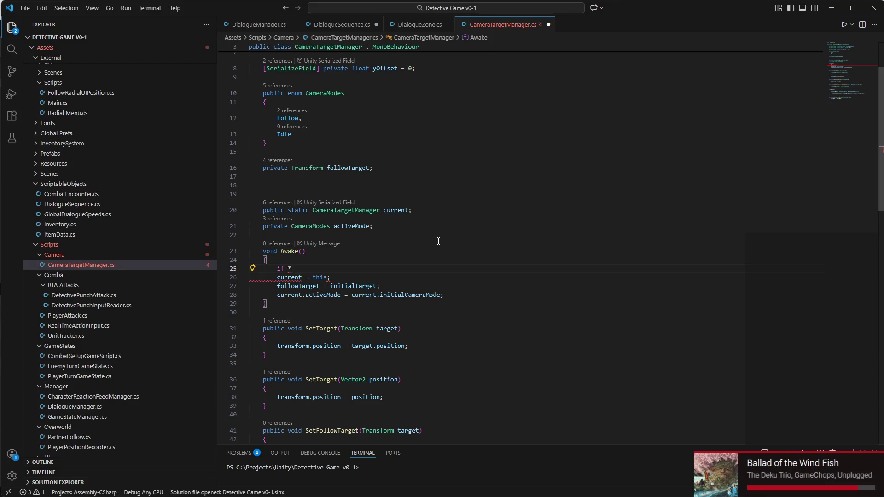
pyautogui.write('current ')
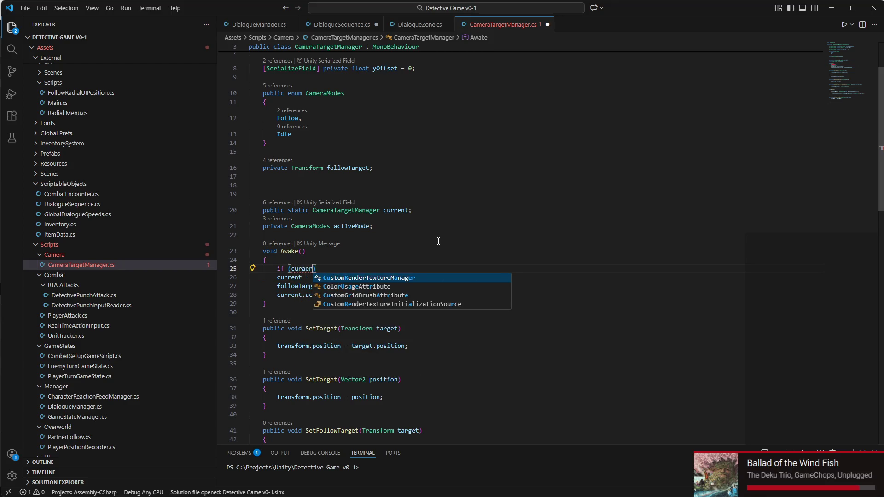
pyautogui.write('== ')
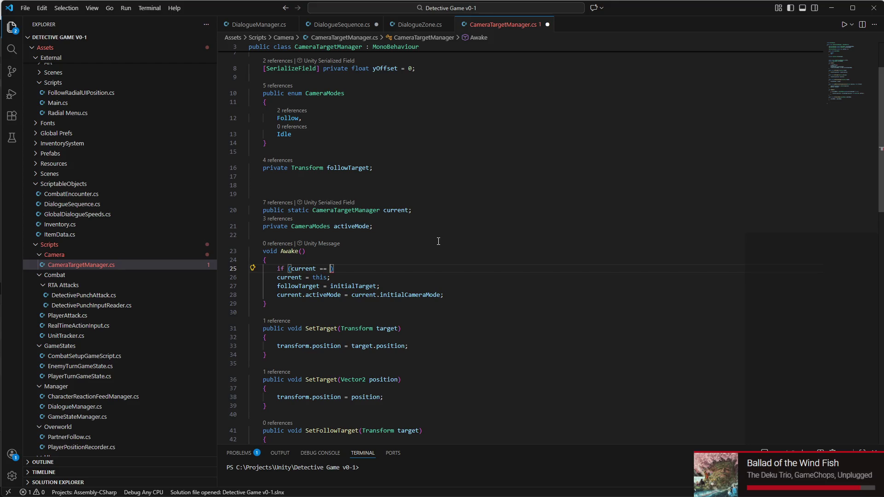
pyautogui.write('null')
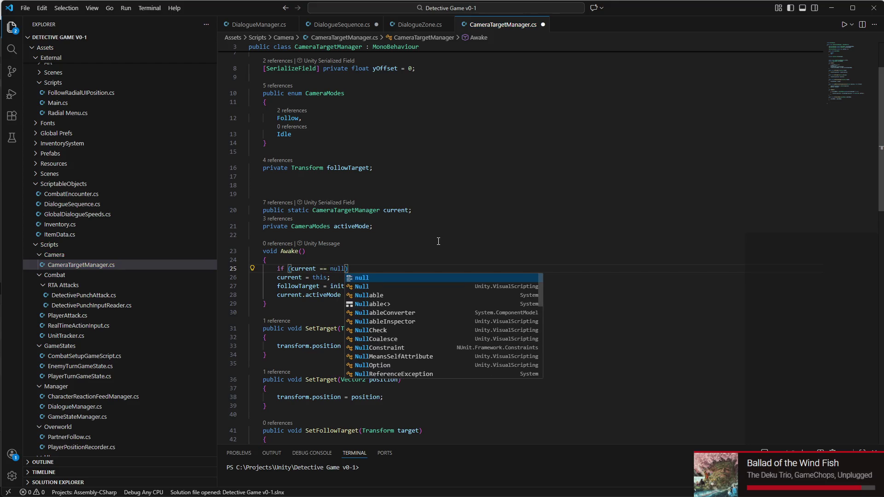
pyautogui.press('Escape')
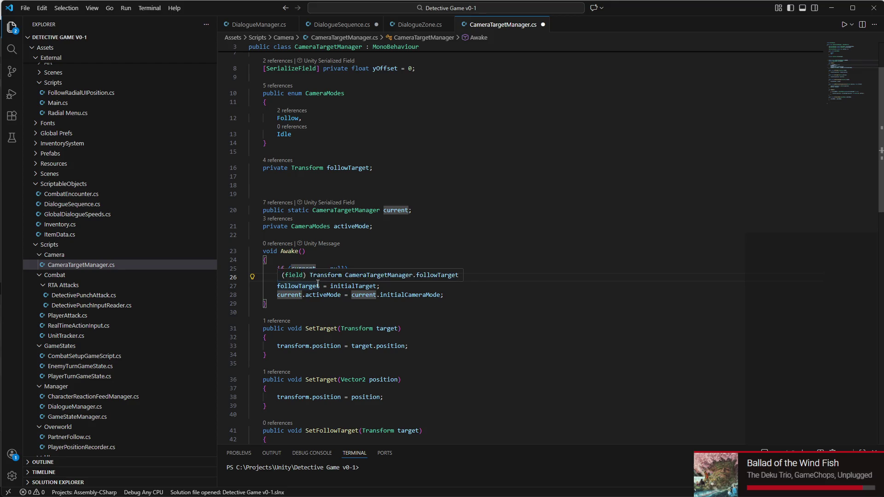
pyautogui.hotkey('ctrl', 'Delete')
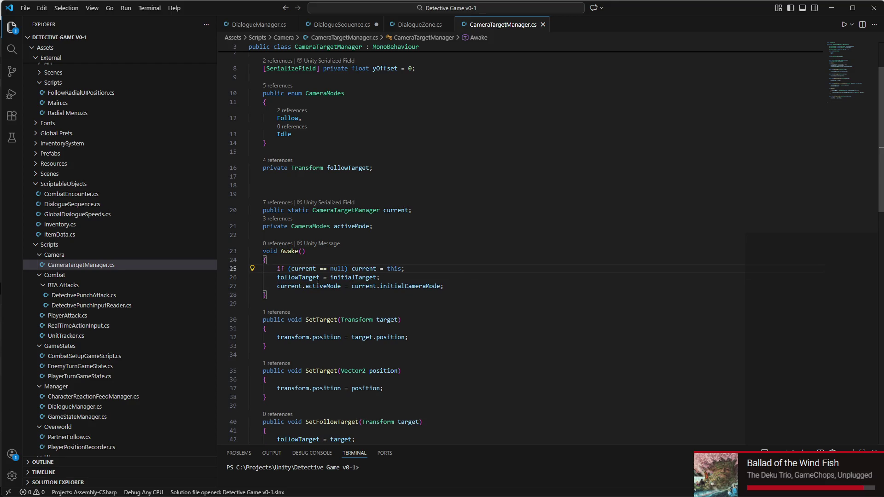
pyautogui.moveTo(323, 494)
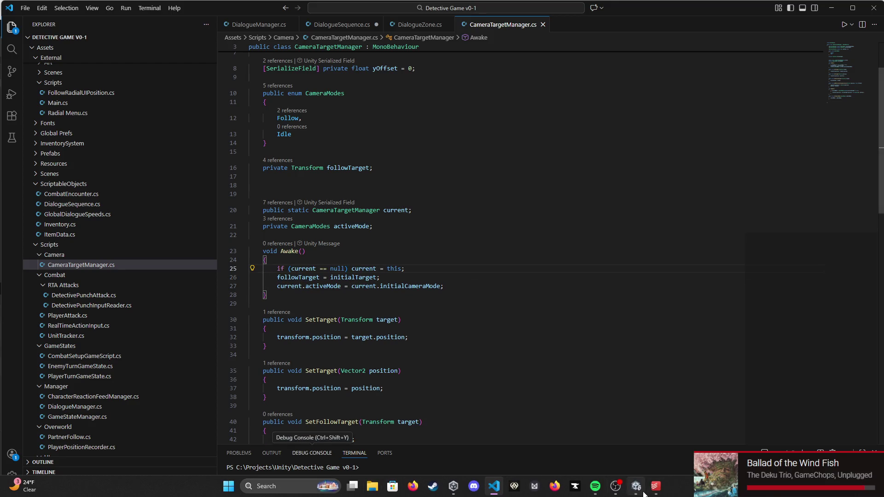
pyautogui.click(641, 491)
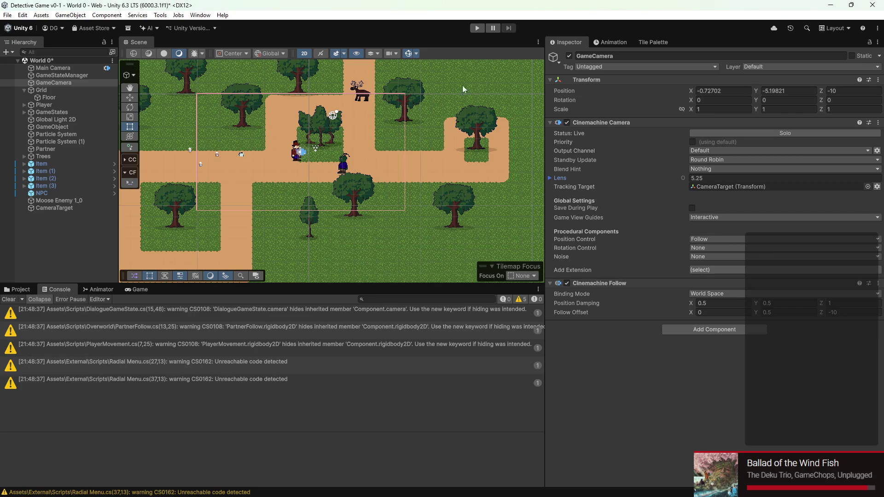
pyautogui.click(471, 30)
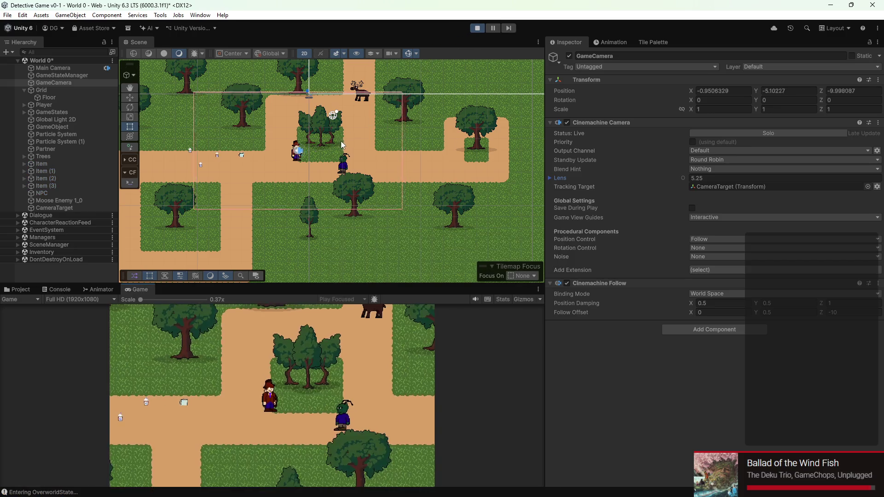
pyautogui.click(352, 139)
pyautogui.press('s')
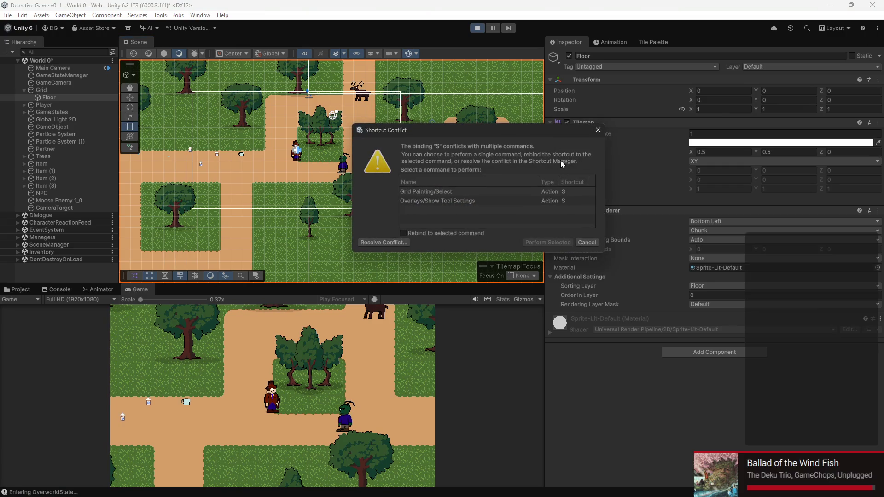
pyautogui.press('Escape')
pyautogui.click(291, 393)
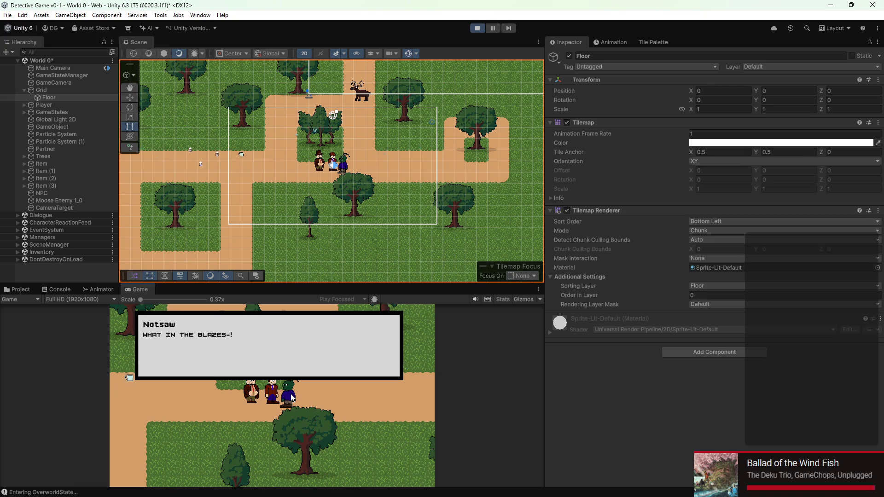
pyautogui.click(476, 27)
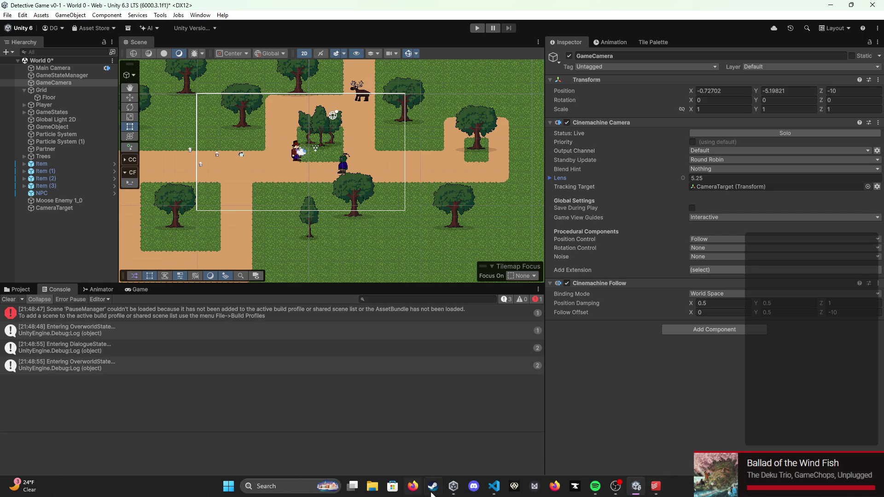
pyautogui.click(494, 486)
# Step: Look over the SetFollowTarget method body and the DialogueZone.cs script
pyautogui.scroll(-5, 387, 278)
pyautogui.click(362, 281)
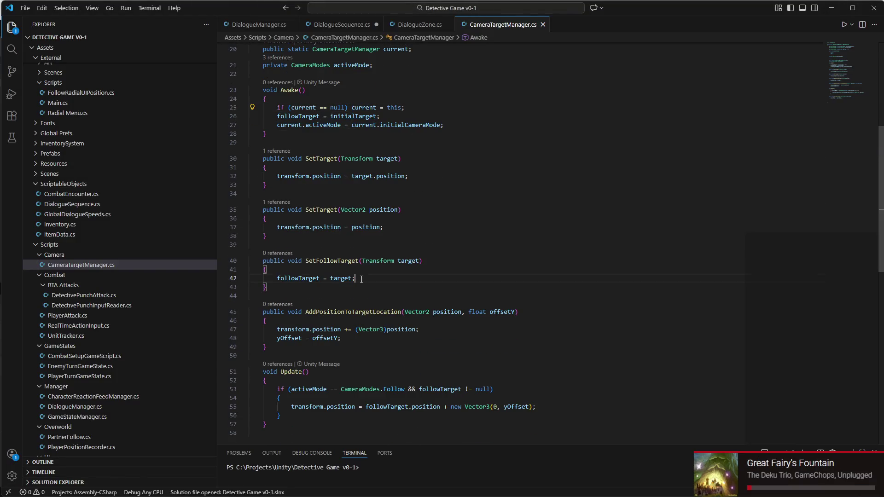
pyautogui.tripleClick(361, 279)
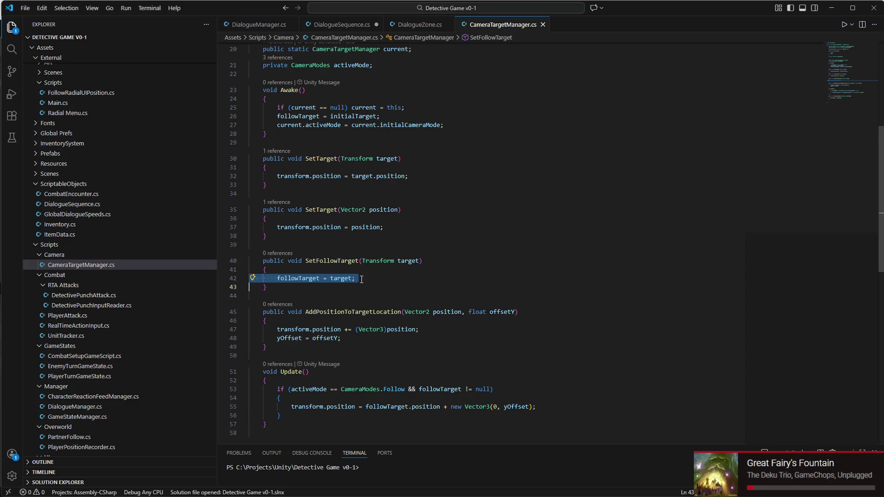
pyautogui.click(305, 272)
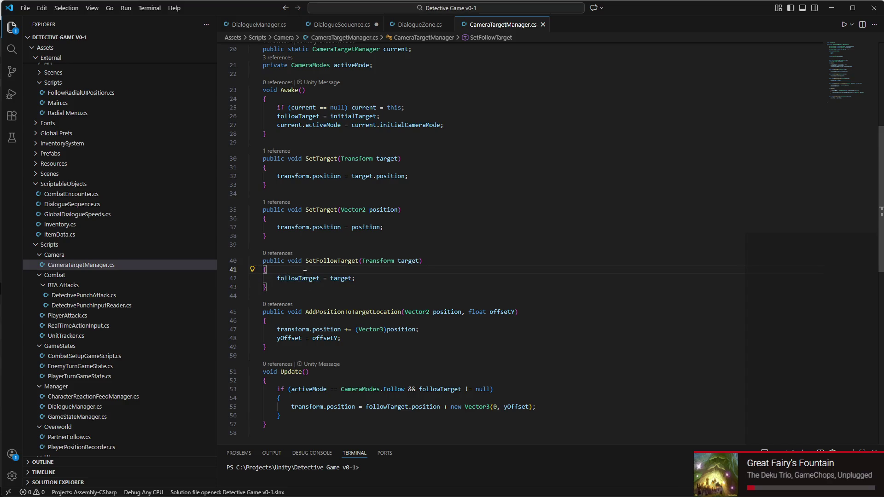
pyautogui.doubleClick(274, 262)
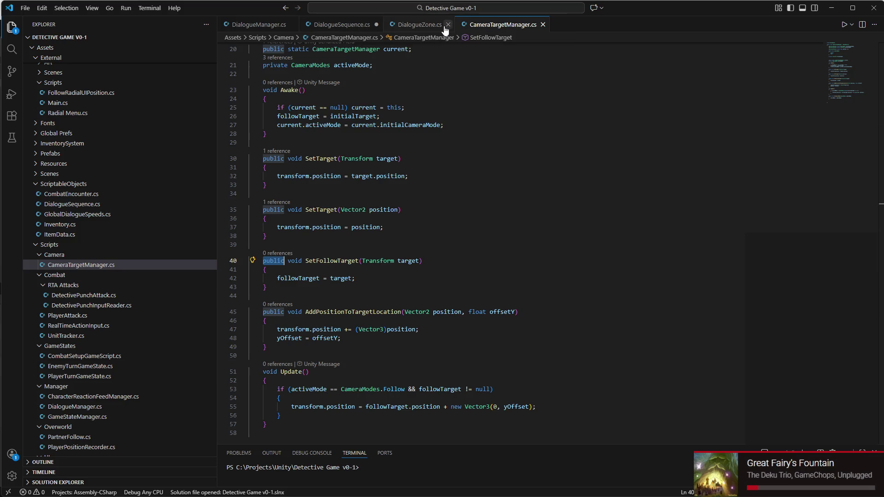
pyautogui.click(421, 25)
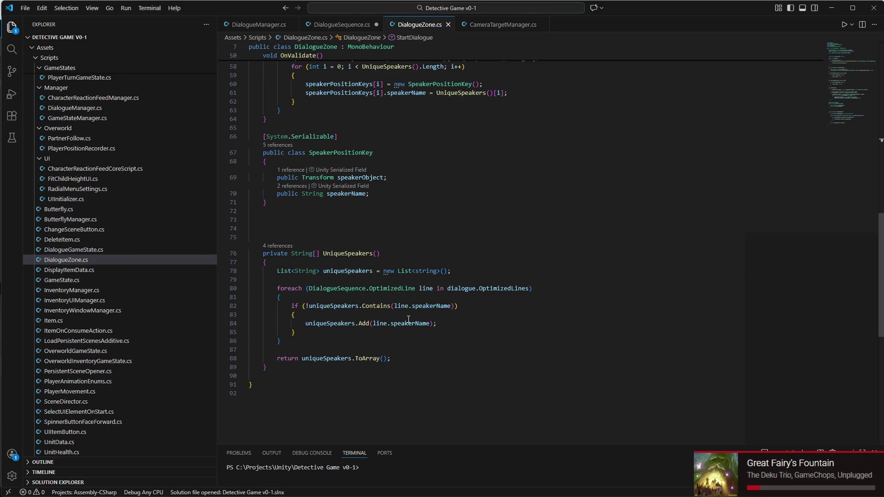
# Step: Change line 48 of DialogueManager.cs to call SetFollowTarget instead of SetTarget
pyautogui.click(254, 25)
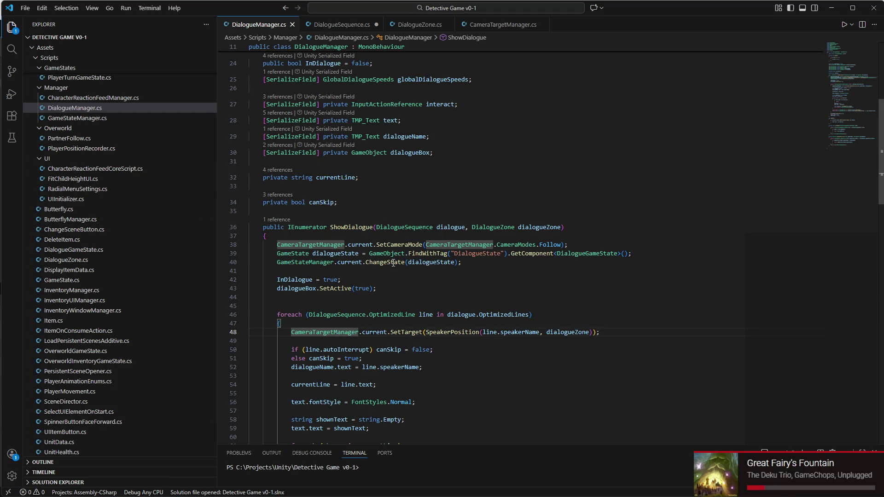
pyautogui.scroll(-1, 393, 263)
pyautogui.click(398, 311)
pyautogui.click(399, 314)
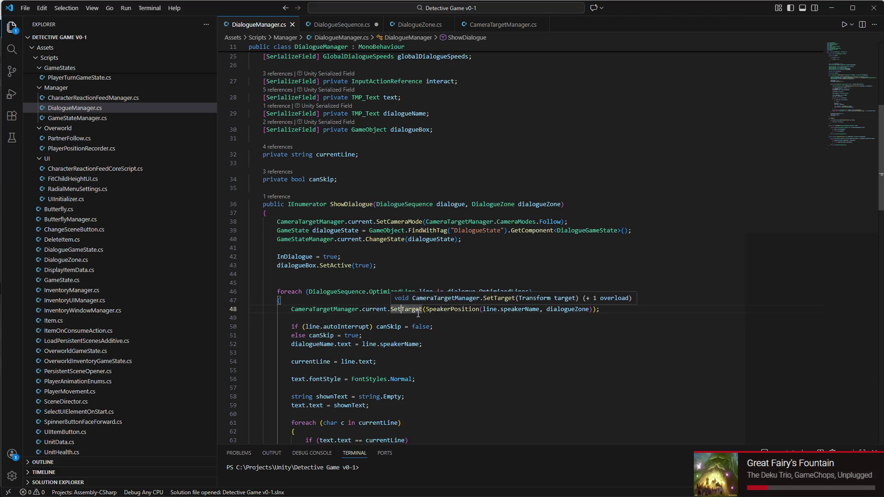
pyautogui.write('Follow')
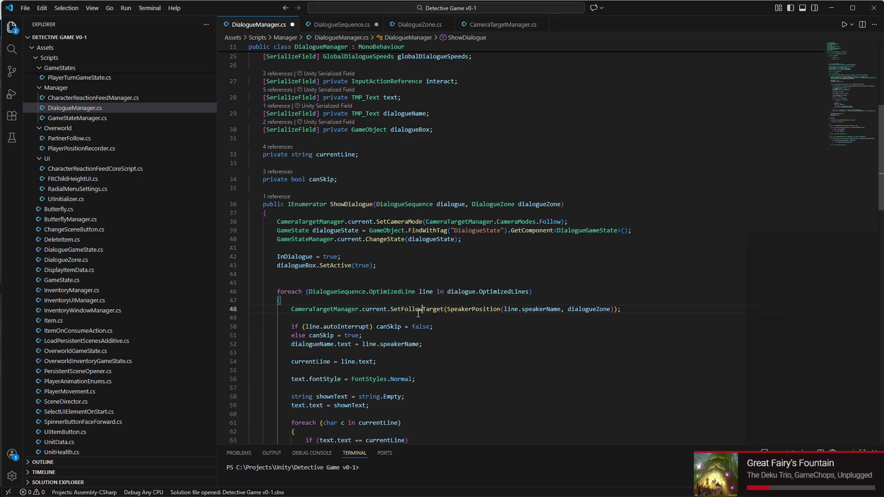
pyautogui.moveTo(692, 496)
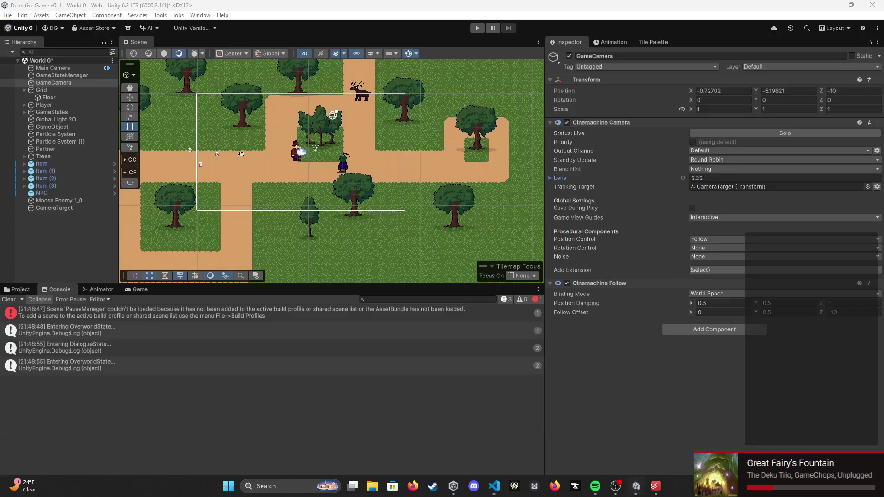
pyautogui.click(636, 486)
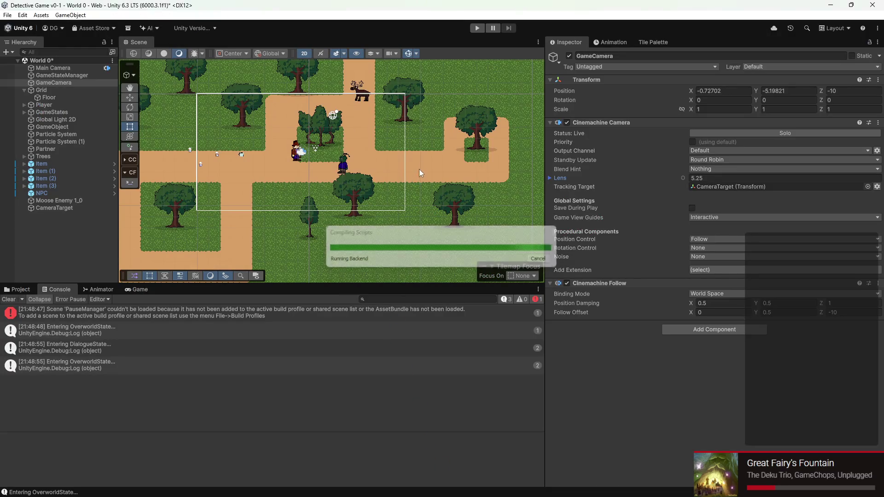
# Step: Run a dialogue camera play test, dock the Game tab beside the Scene tab, and stop playing
pyautogui.click(475, 29)
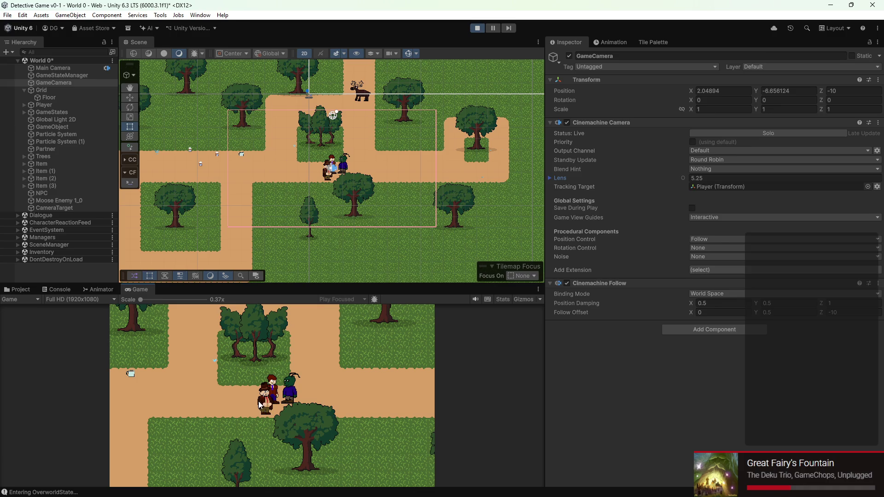
pyautogui.click(477, 29)
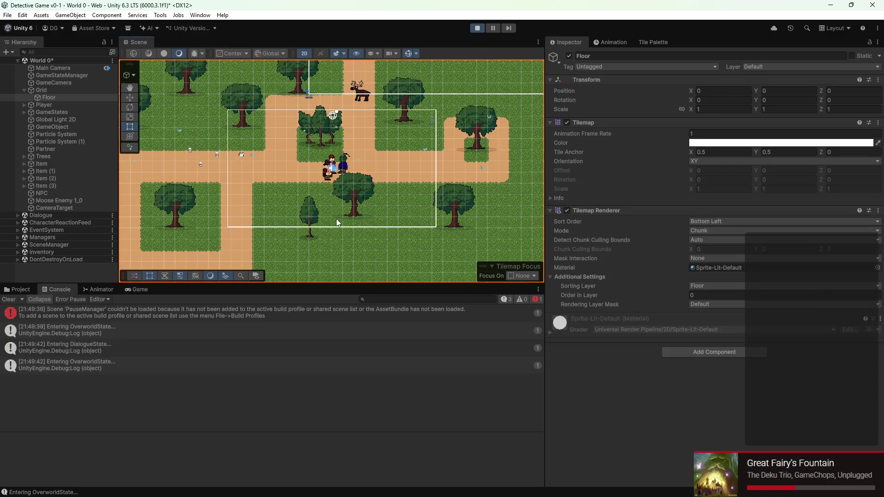
pyautogui.moveTo(129, 289)
pyautogui.mouseDown()
pyautogui.moveTo(163, 33)
pyautogui.moveTo(167, 39)
pyautogui.mouseUp()
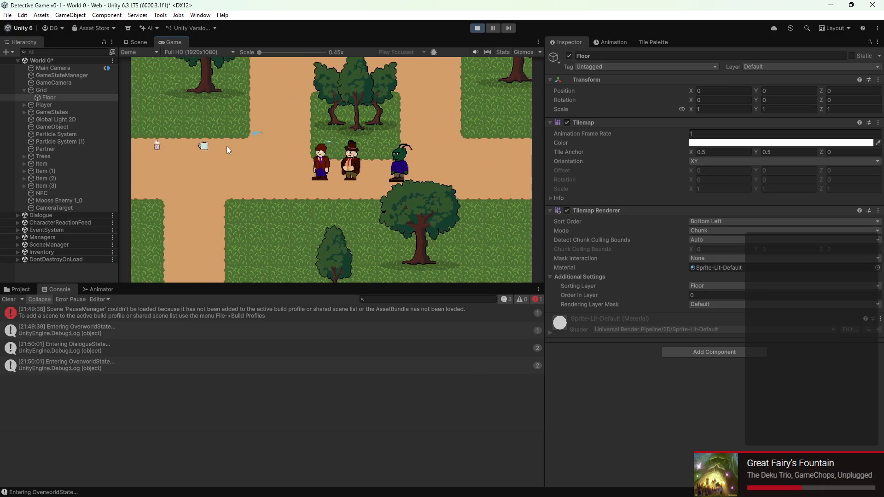
pyautogui.click(477, 28)
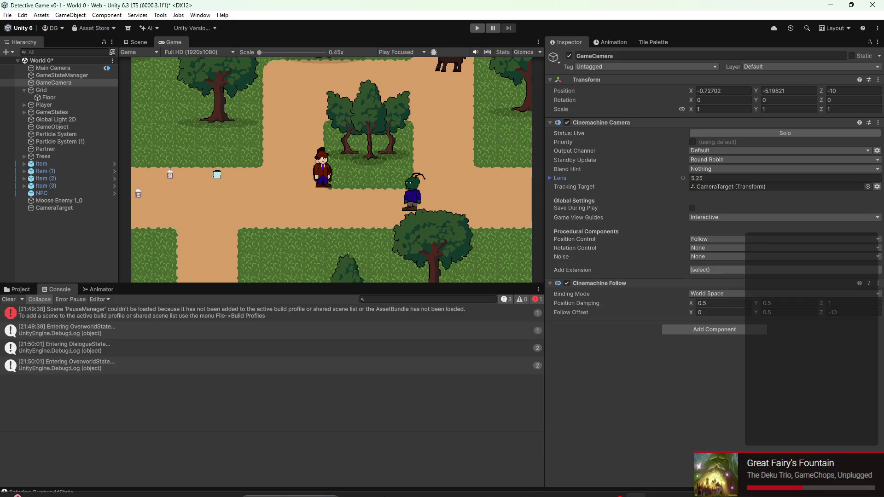
pyautogui.moveTo(354, 494)
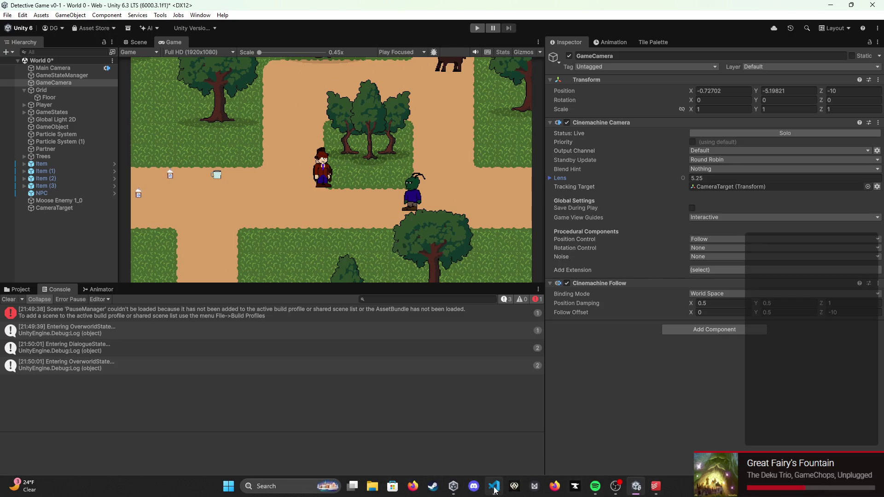
pyautogui.click(494, 486)
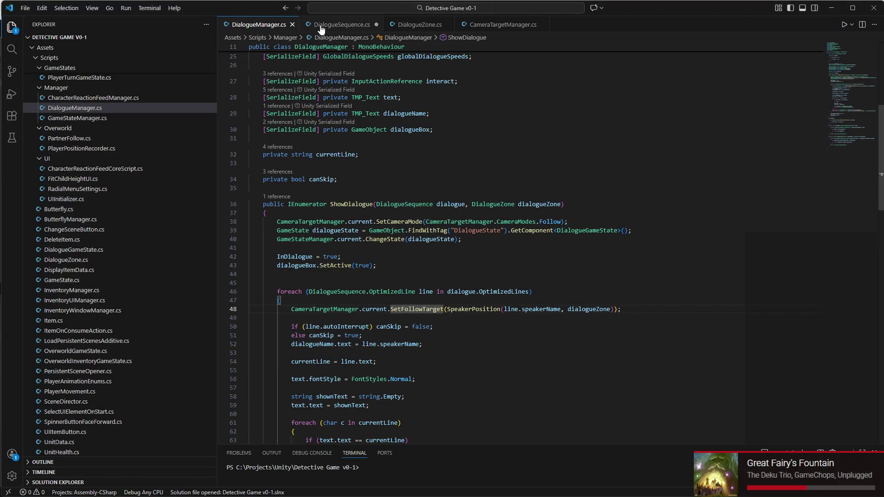
# Step: Browse the DialogueSequence.cs, DialogueZone.cs and CameraTargetManager.cs scripts, then return to Unity
pyautogui.click(321, 25)
pyautogui.click(412, 25)
pyautogui.click(477, 25)
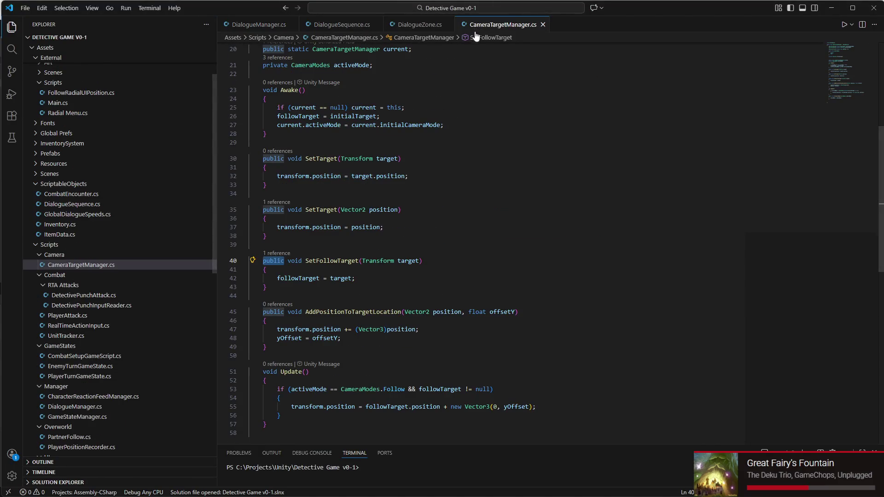
pyautogui.click(633, 492)
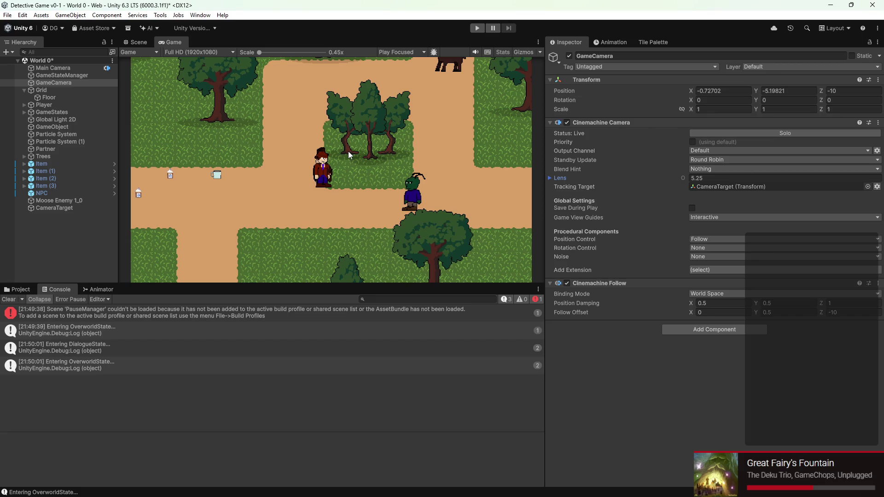
# Step: Play-test the follow camera, briefly maximizing the Game view and walking the party left, right, down and up
pyautogui.click(476, 31)
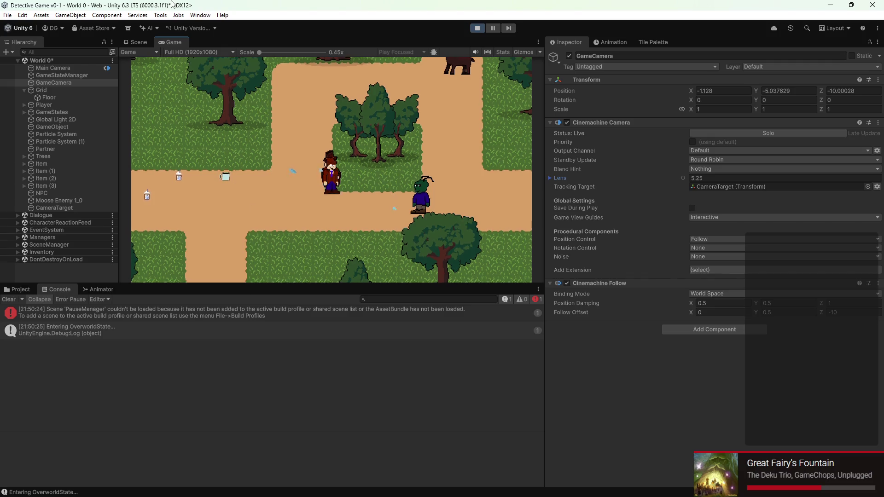
pyautogui.hotkey('shift', 'space')
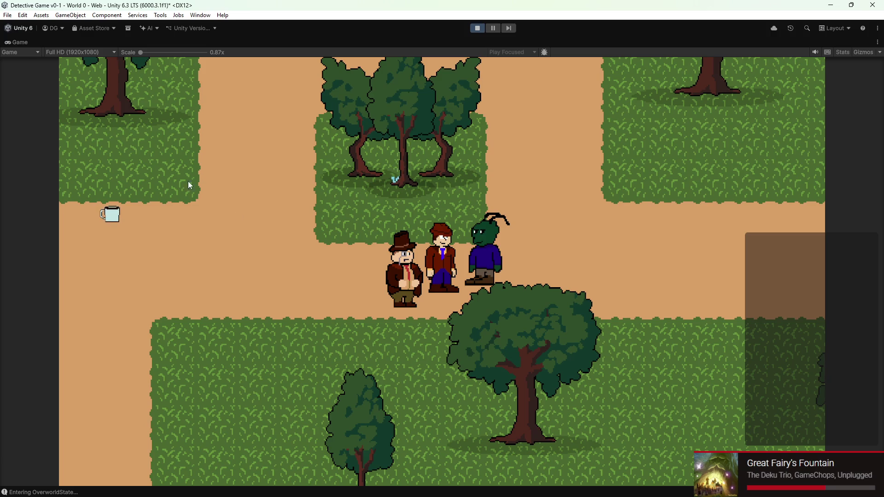
pyautogui.doubleClick(12, 41)
pyautogui.press('Left')
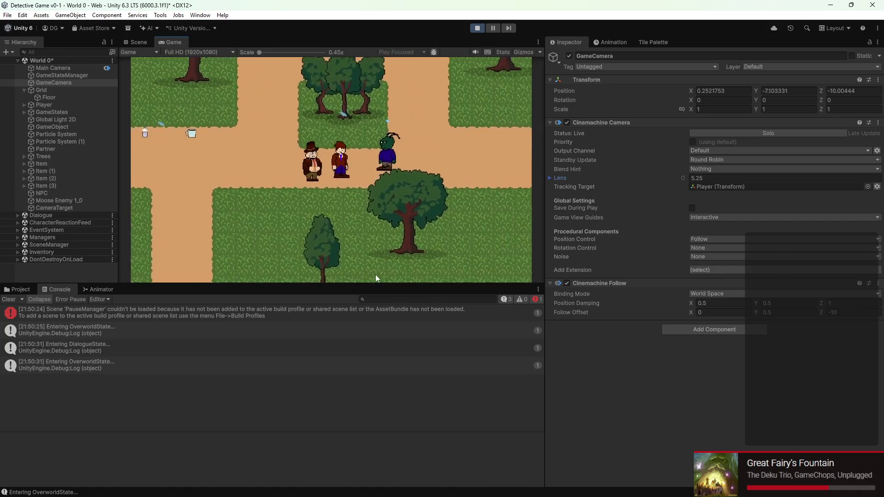
pyautogui.press('Right')
pyautogui.press('Down')
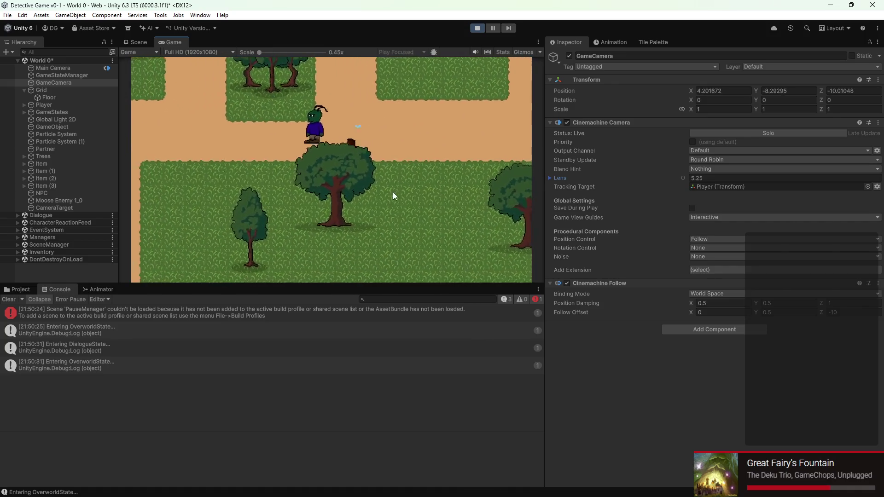
pyautogui.press('Up')
pyautogui.press('Left')
pyautogui.hotkey('ctrl', 'p')
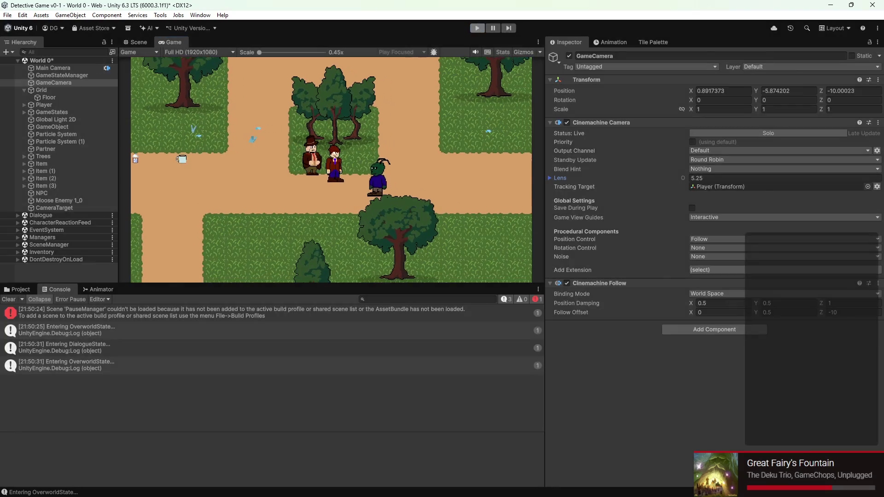
# Step: Restart play mode and select CameraTarget to show its Camera Target Manager settings
pyautogui.click(489, 489)
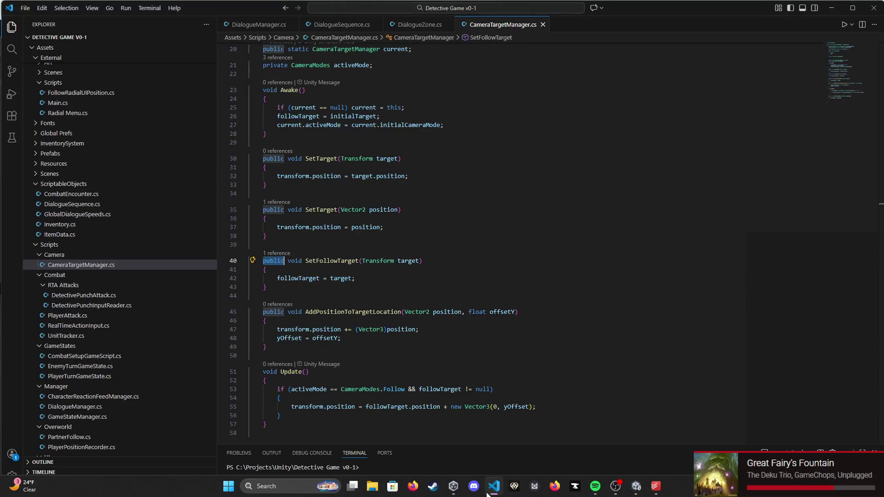
pyautogui.moveTo(602, 483)
pyautogui.click(633, 489)
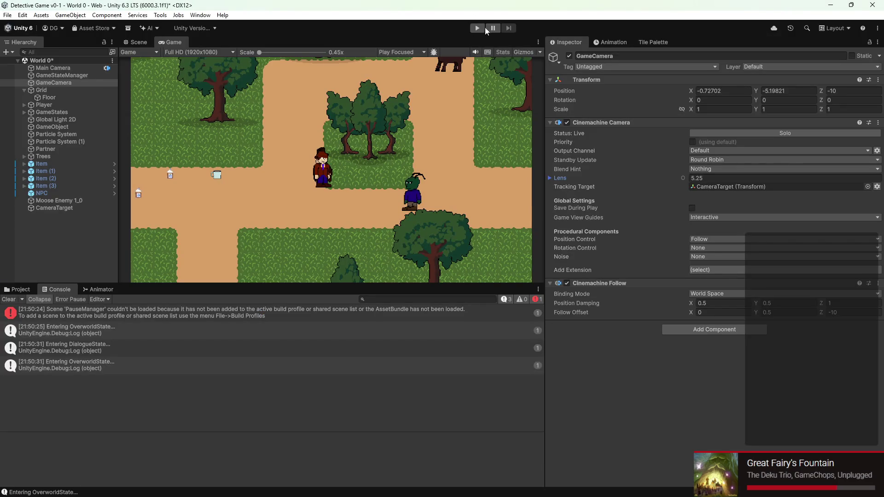
pyautogui.click(477, 28)
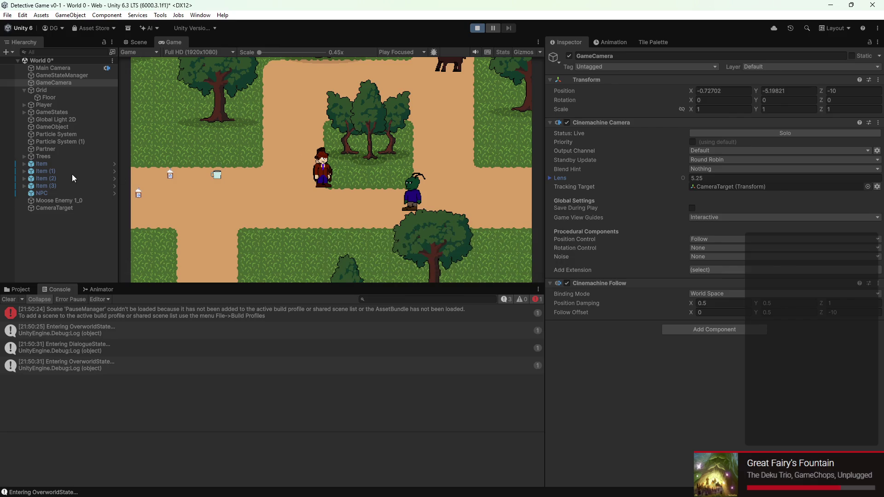
pyautogui.click(59, 208)
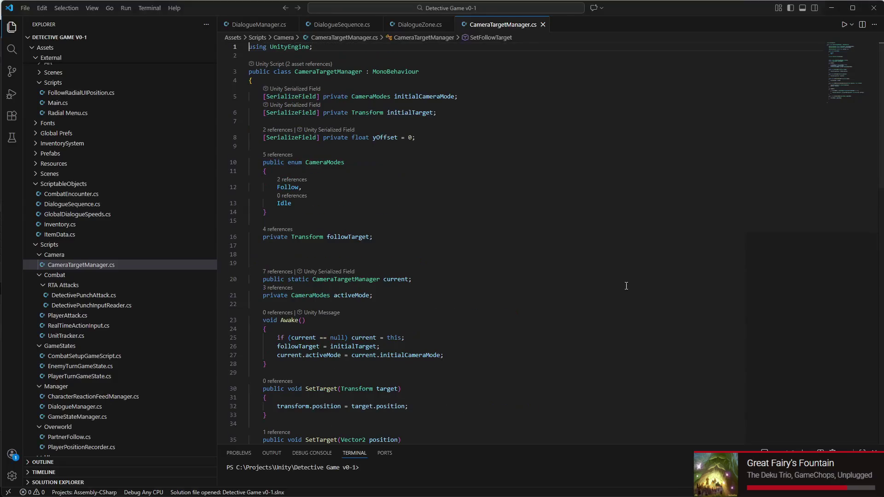
# Step: Highlight every use of followTarget in CameraTargetManager.cs, including line 55
pyautogui.scroll(-2, 336, 251)
pyautogui.scroll(-5, 428, 199)
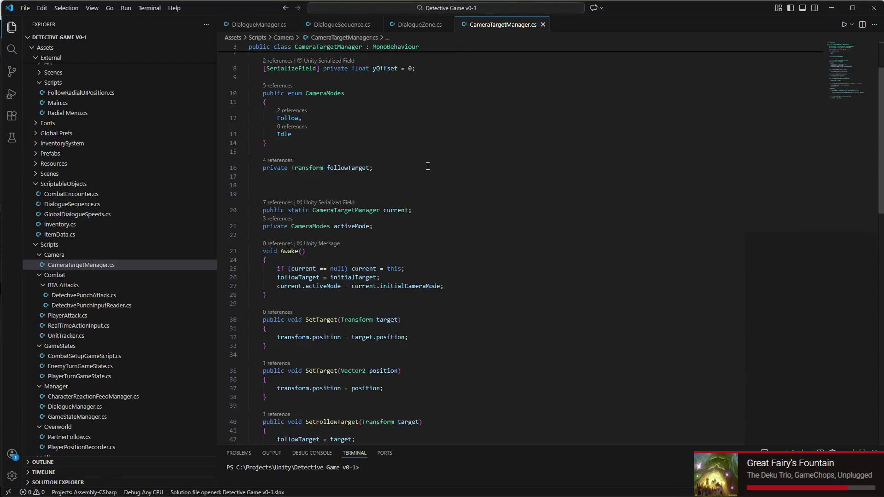
pyautogui.scroll(-9, 310, 195)
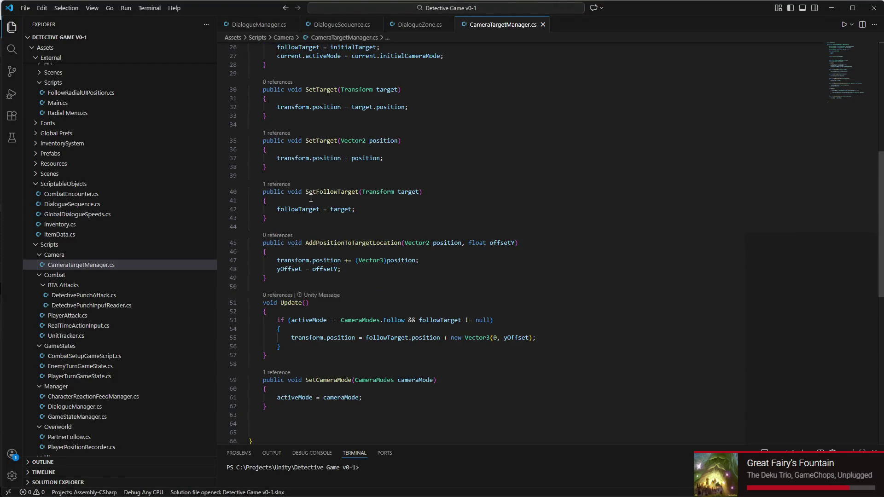
pyautogui.moveTo(369, 270); pyautogui.dragTo(537, 269)
pyautogui.click(559, 270)
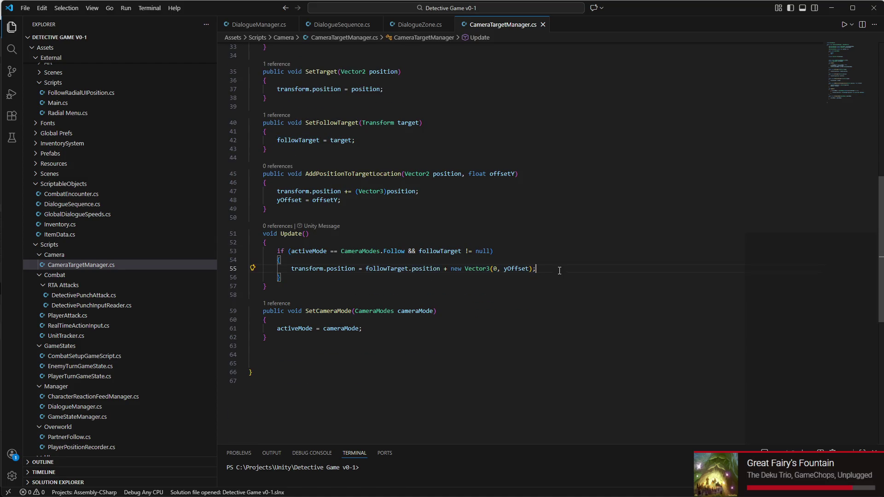
pyautogui.click(398, 271)
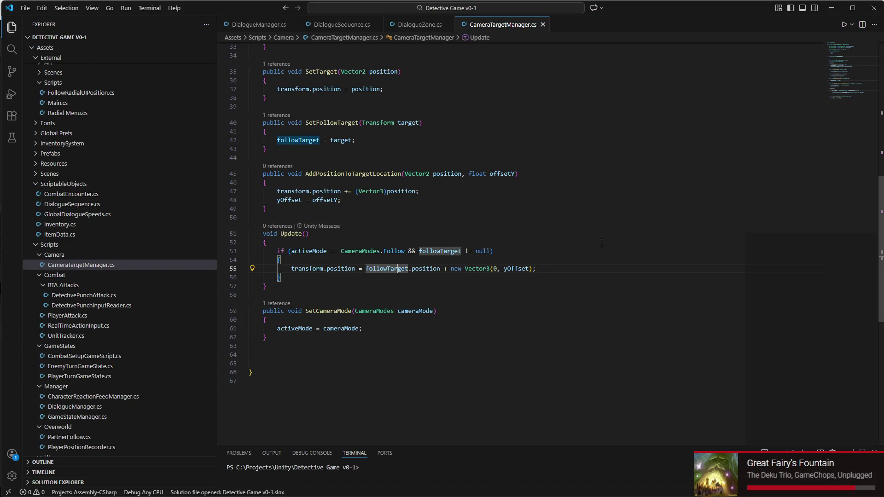
pyautogui.scroll(5, 584, 243)
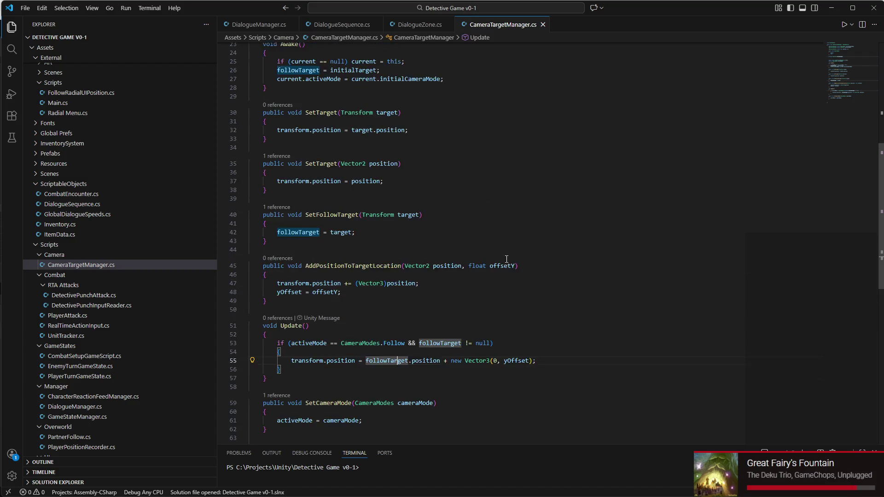
pyautogui.scroll(6, 365, 262)
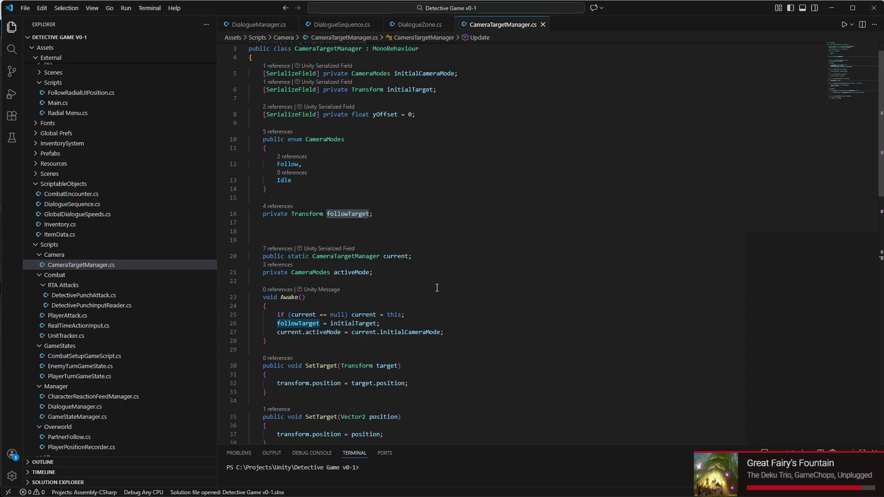
pyautogui.scroll(1, 346, 293)
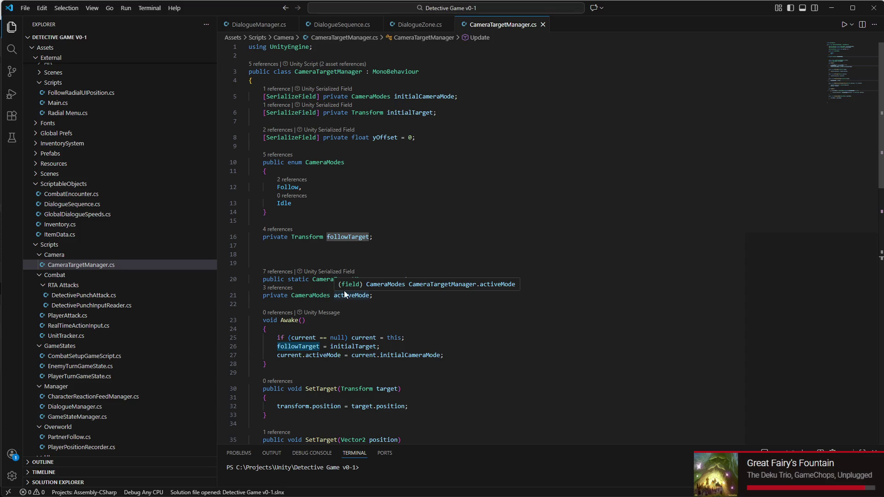
# Step: Delete the blank lines below followTarget, prefix it with [SerializeField], and save
pyautogui.click(328, 254)
pyautogui.press('BackSpace')
pyautogui.press('BackSpace')
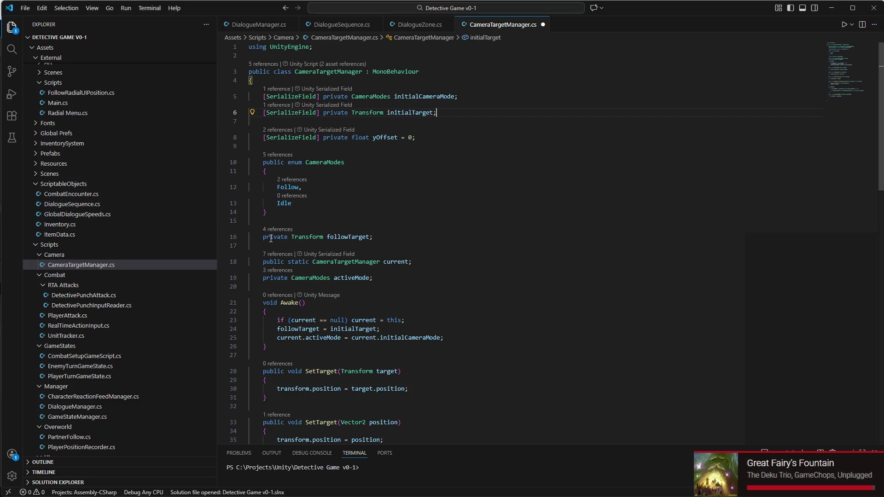
pyautogui.press('Home')
pyautogui.write('[Seri')
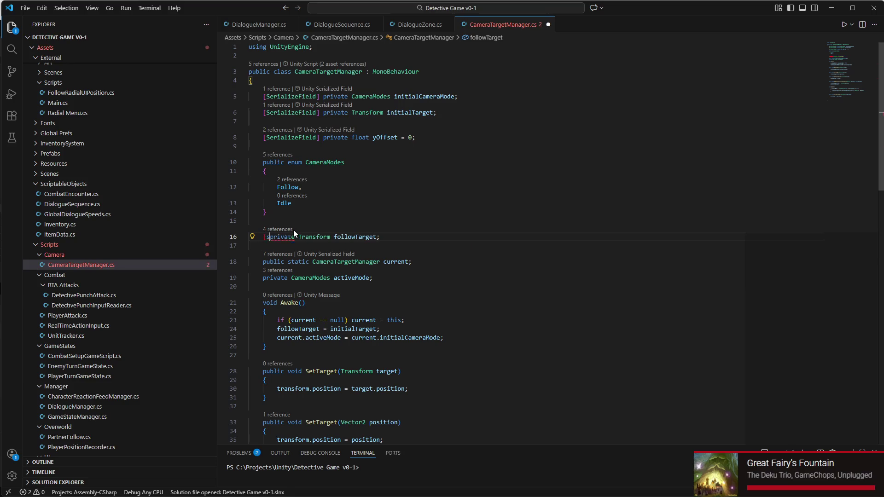
pyautogui.press('Tab')
pyautogui.write(']')
pyautogui.hotkey('ctrl', 's')
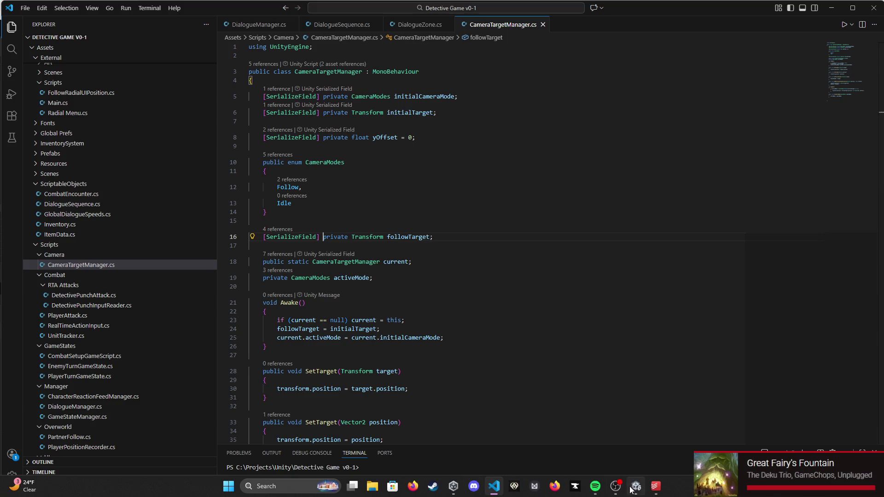
pyautogui.click(636, 489)
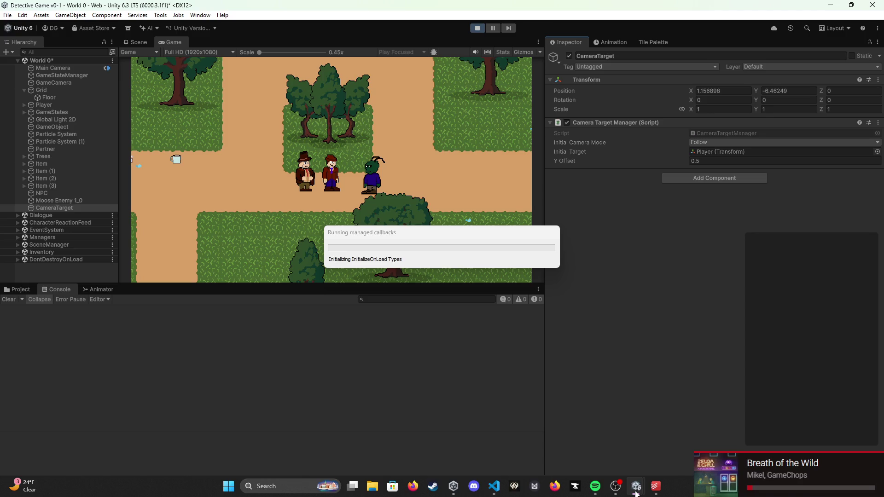
# Step: Restart the game with the new code and select CameraTarget to watch its Follow Target
pyautogui.moveTo(616, 487)
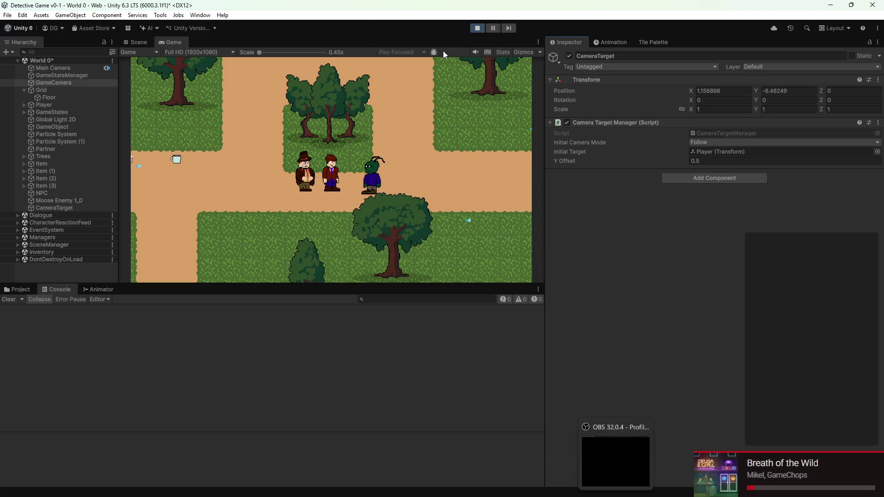
pyautogui.click(477, 29)
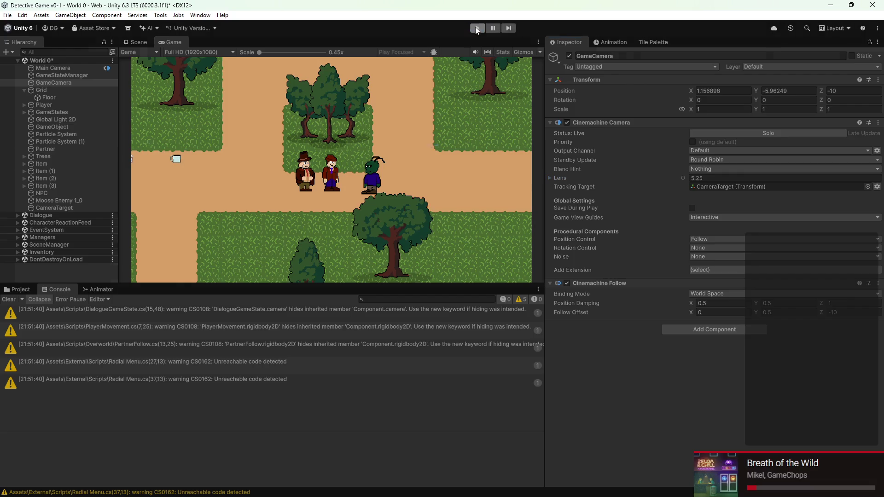
pyautogui.click(476, 28)
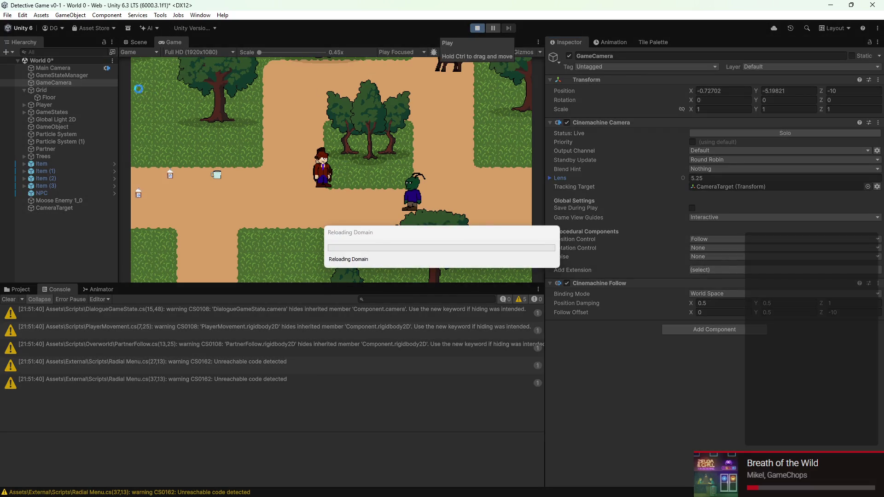
pyautogui.click(60, 208)
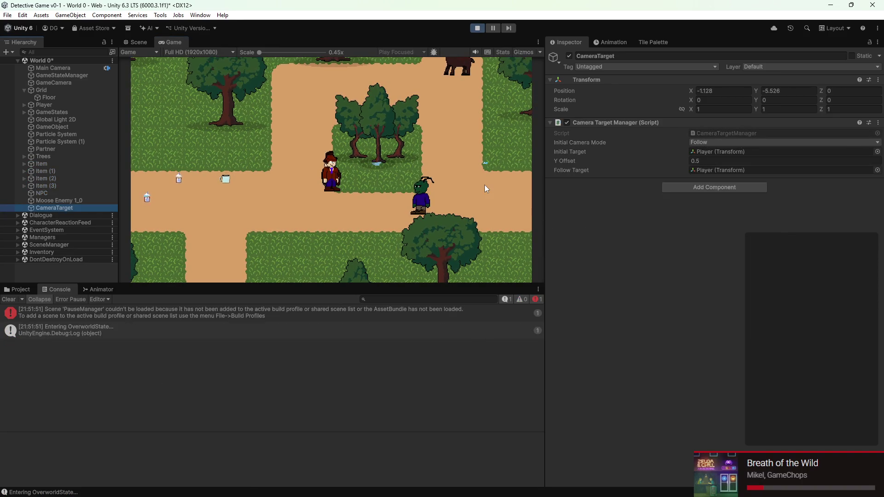
# Step: Walk right to the green NPC and advance the conversation through to its end
pyautogui.click(310, 164)
pyautogui.press('Right')
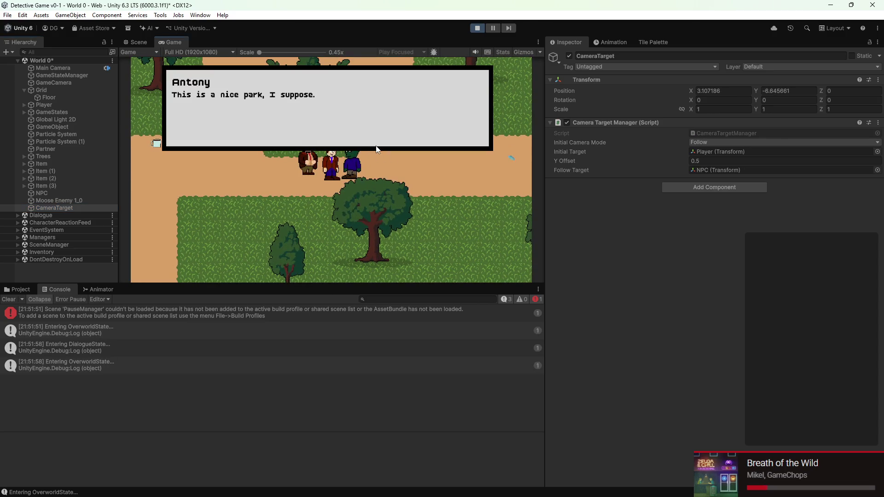
pyautogui.press('space')
pyautogui.press('space')
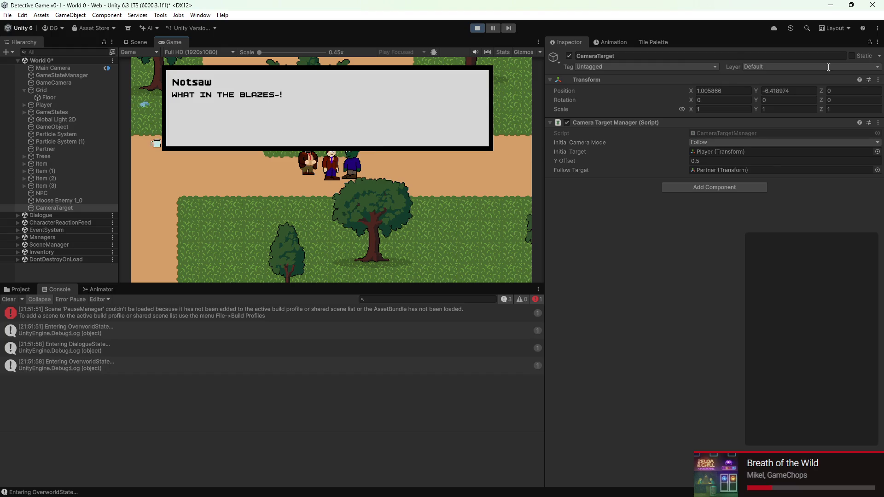
pyautogui.press('space')
pyautogui.press('space')
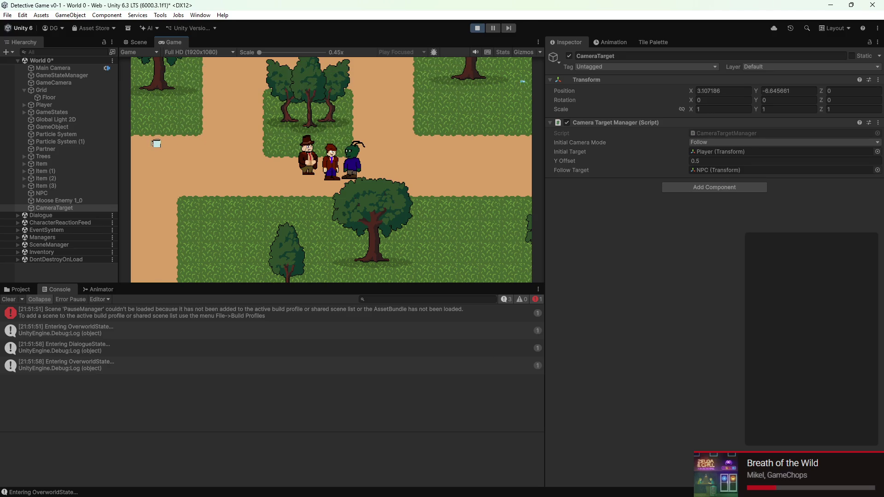
pyautogui.moveTo(575, 493)
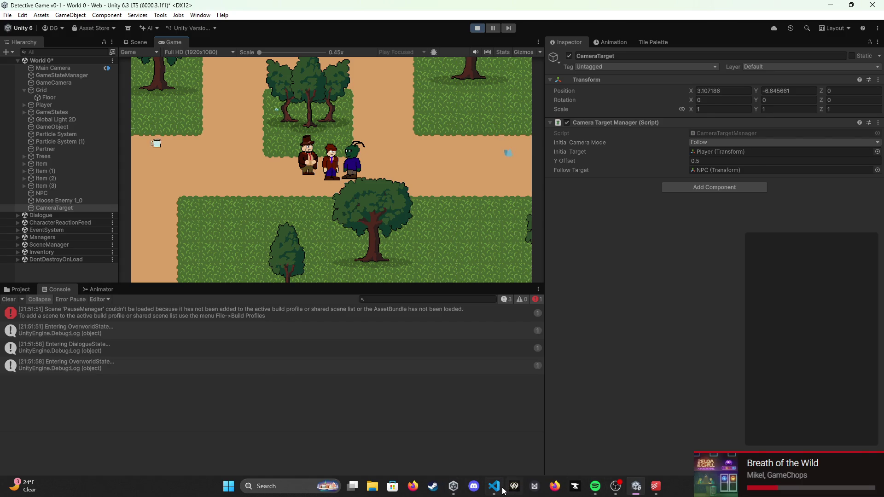
pyautogui.click(502, 490)
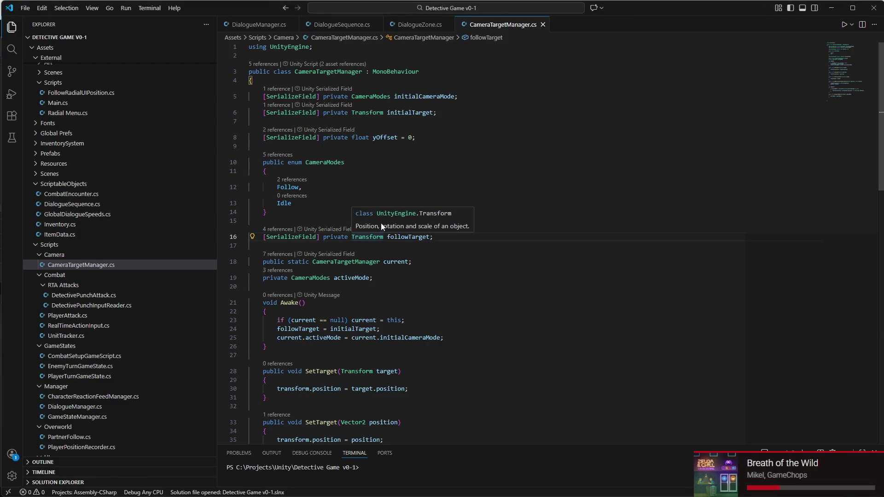
# Step: Glance at DialogueZone.cs, then bring up DialogueSequence.cs with its speaker and line fields
pyautogui.click(408, 27)
pyautogui.click(338, 24)
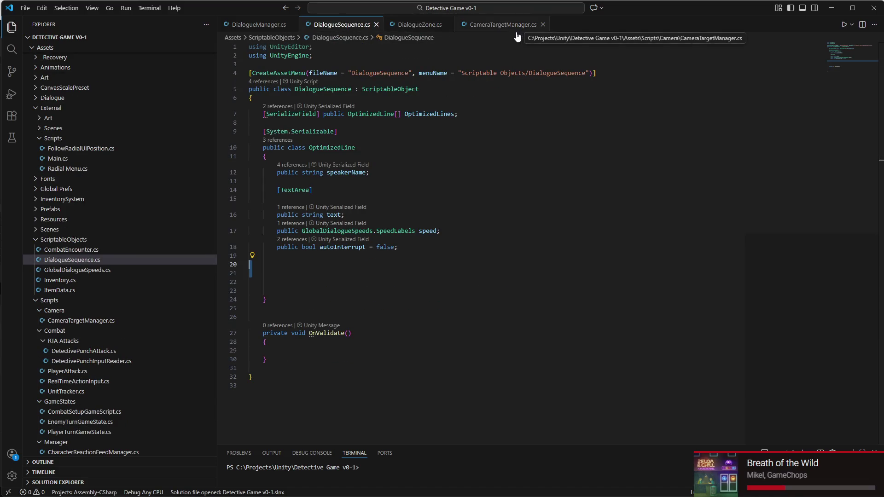
pyautogui.moveTo(617, 492)
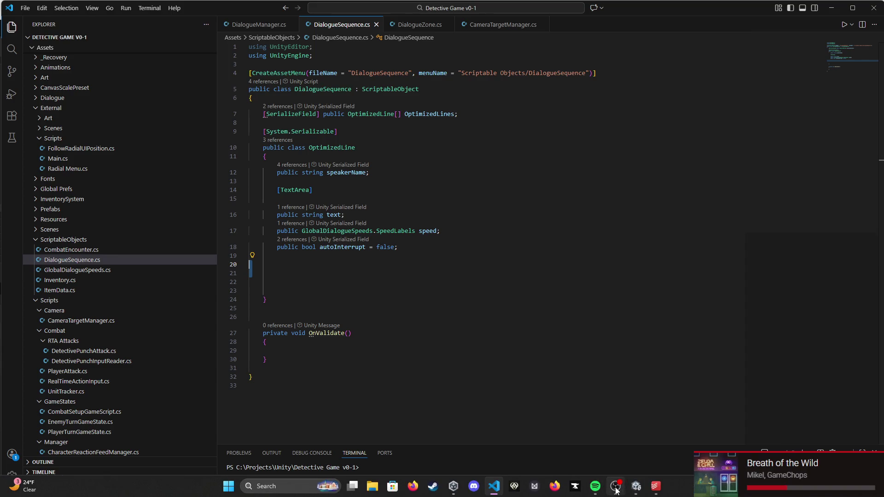
# Step: Inspect GameCamera's current tracking target along with the GameStateManager and Main Camera settings
pyautogui.click(617, 492)
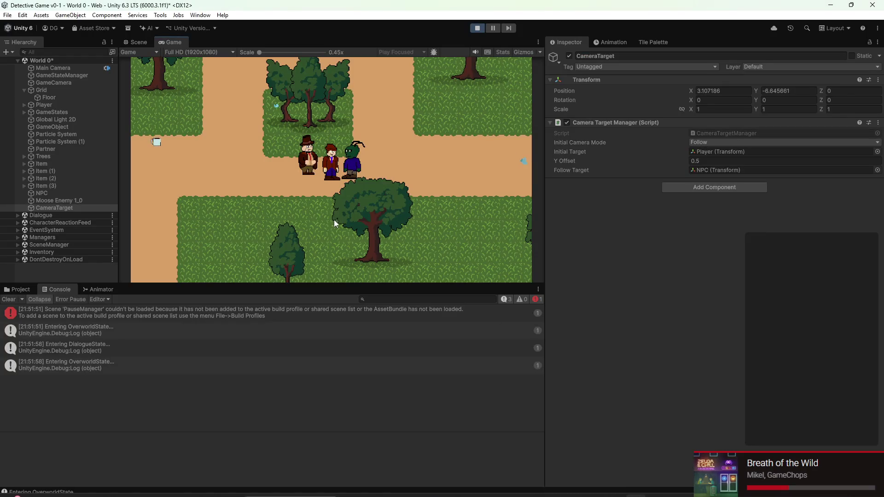
pyautogui.click(83, 82)
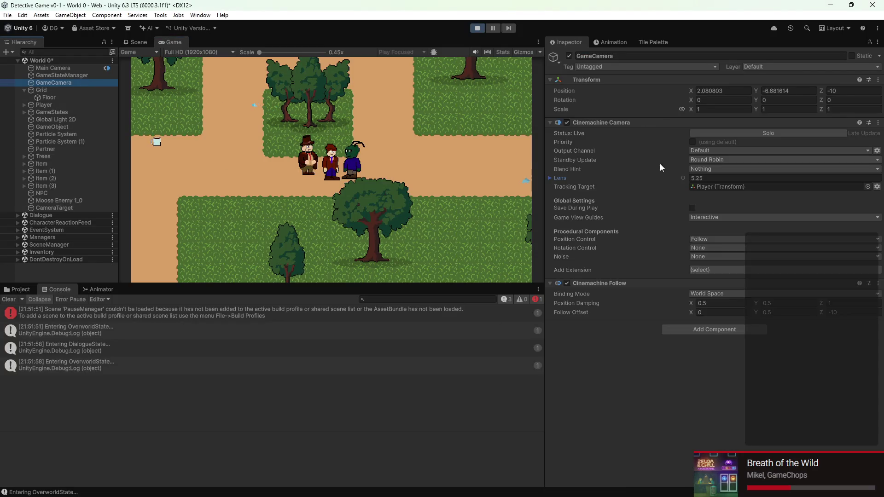
pyautogui.click(720, 186)
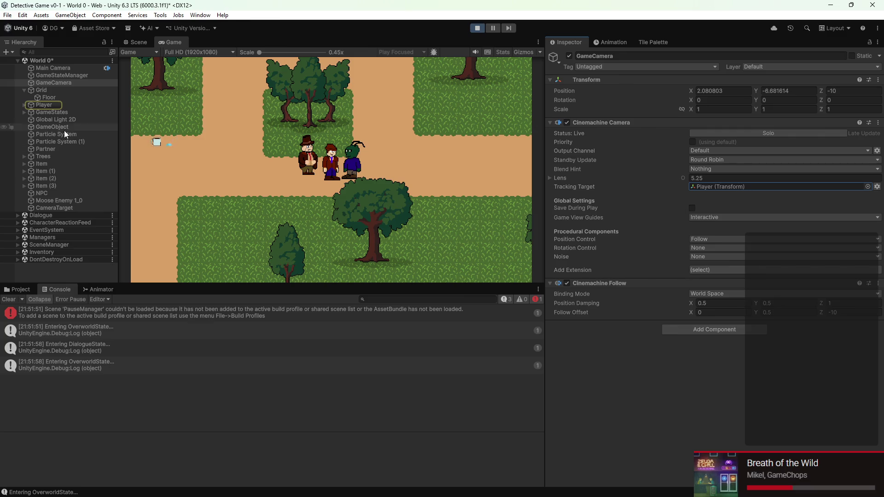
pyautogui.click(65, 75)
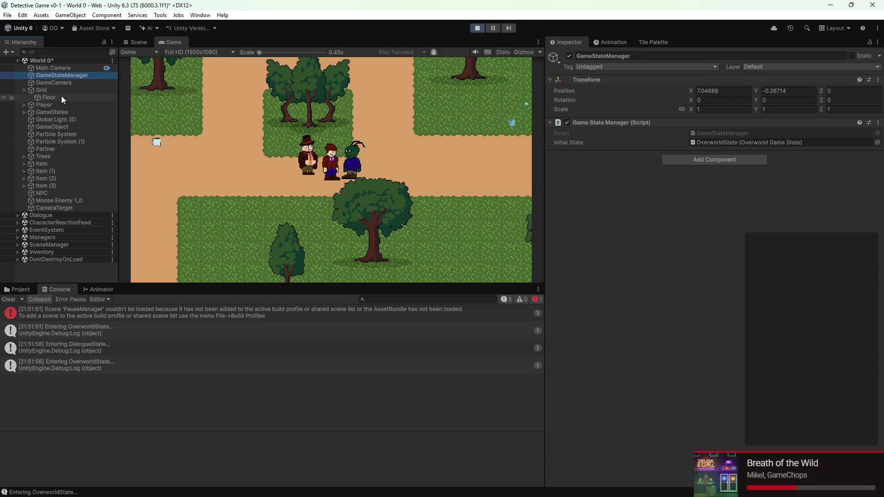
pyautogui.click(54, 67)
pyautogui.scroll(-6, 665, 258)
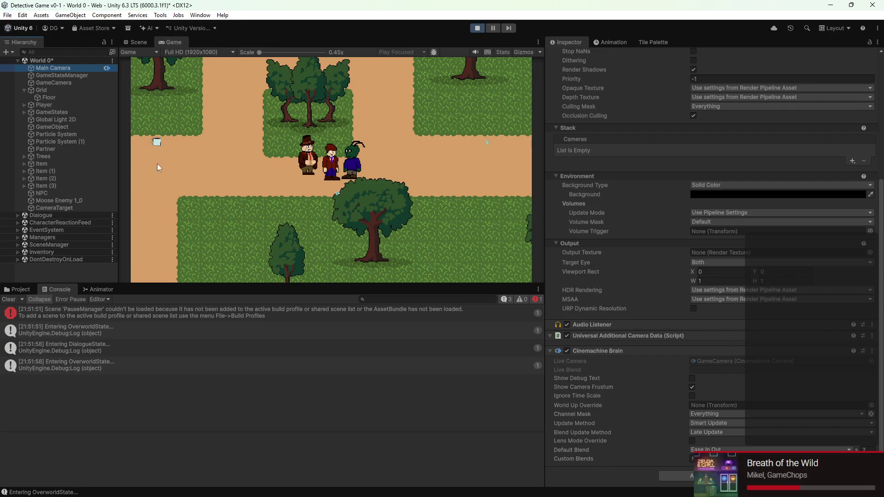
pyautogui.click(69, 83)
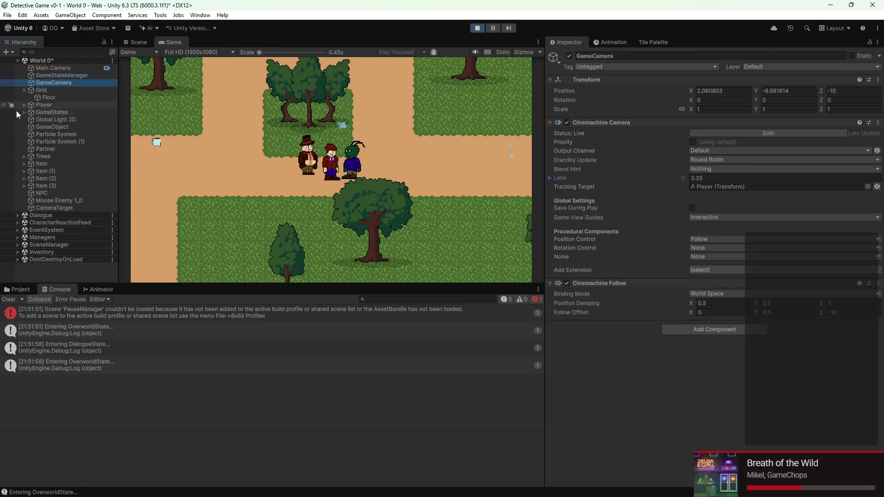
# Step: Exit play mode and set GameCamera's Tracking Target to CameraTarget
pyautogui.hotkey('ctrl', 'p')
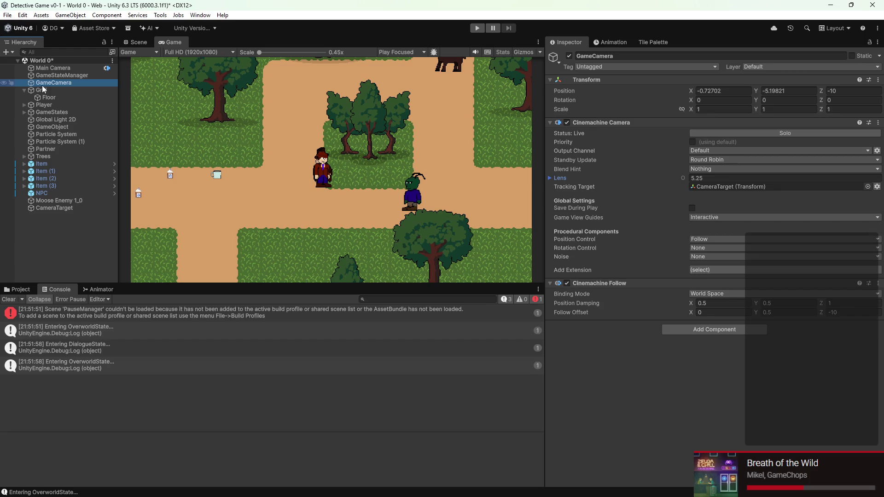
pyautogui.click(69, 208)
pyautogui.moveTo(70, 211); pyautogui.dragTo(711, 188)
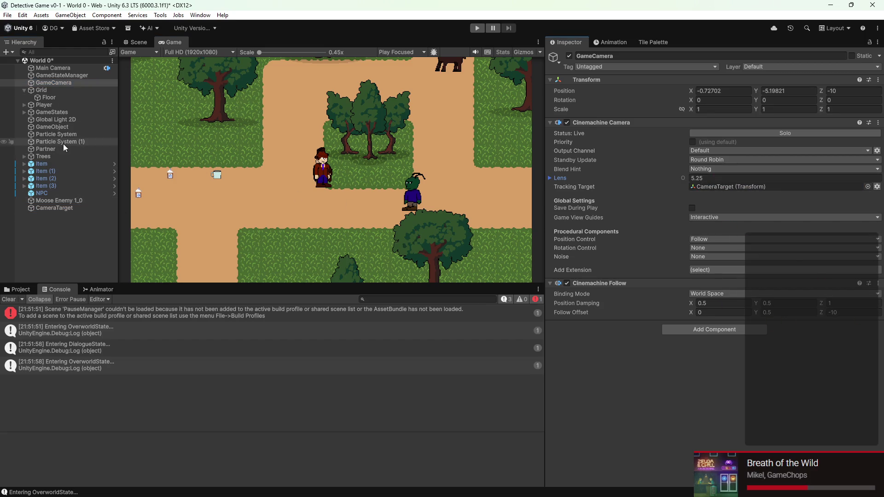
pyautogui.click(86, 89)
pyautogui.click(84, 85)
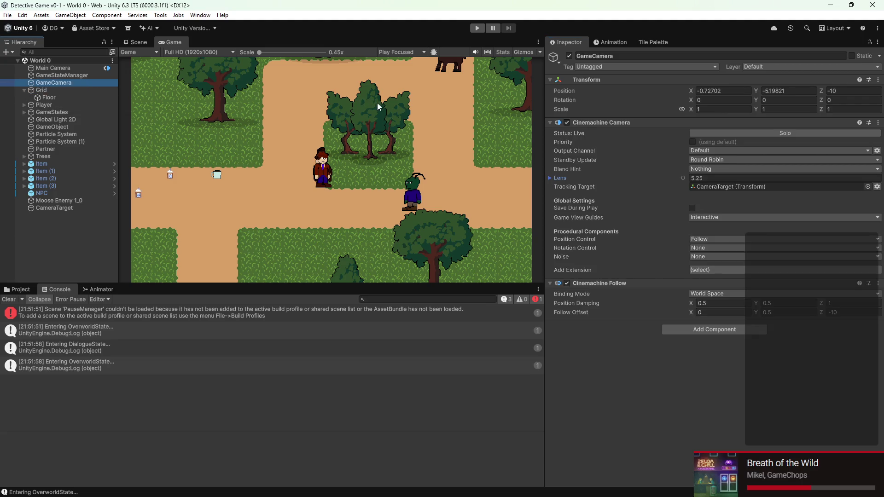
# Step: Run and stop a play test, confirming the camera now tracks CameraTarget
pyautogui.click(478, 28)
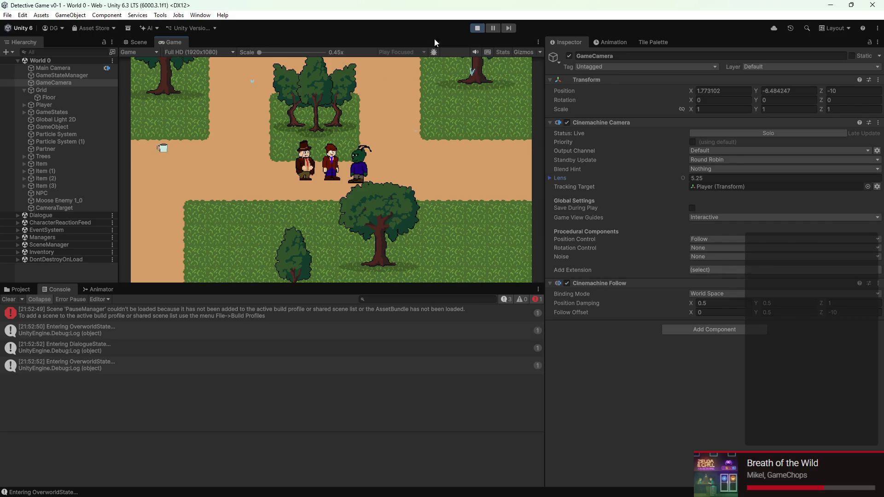
pyautogui.click(477, 28)
pyautogui.click(745, 186)
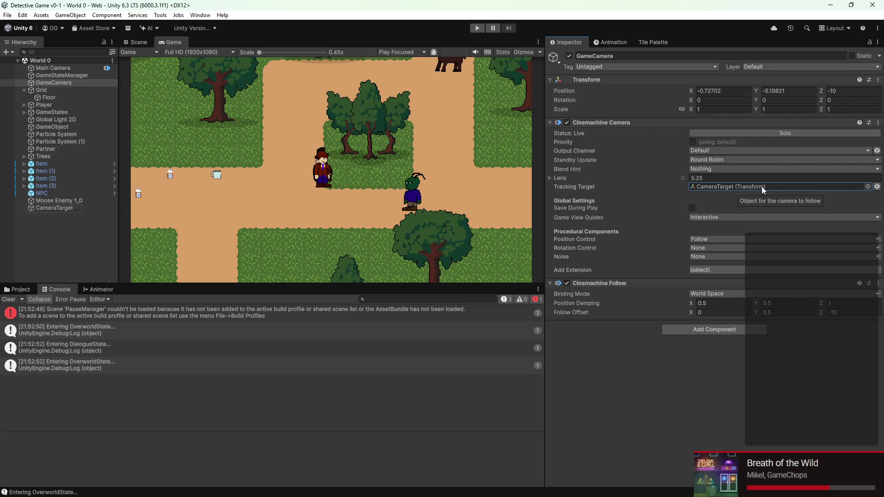
pyautogui.moveTo(638, 483)
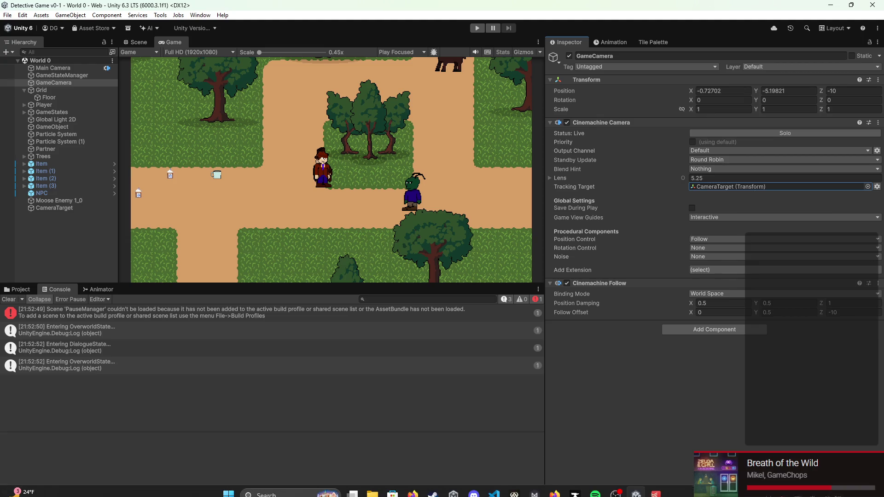
pyautogui.click(493, 486)
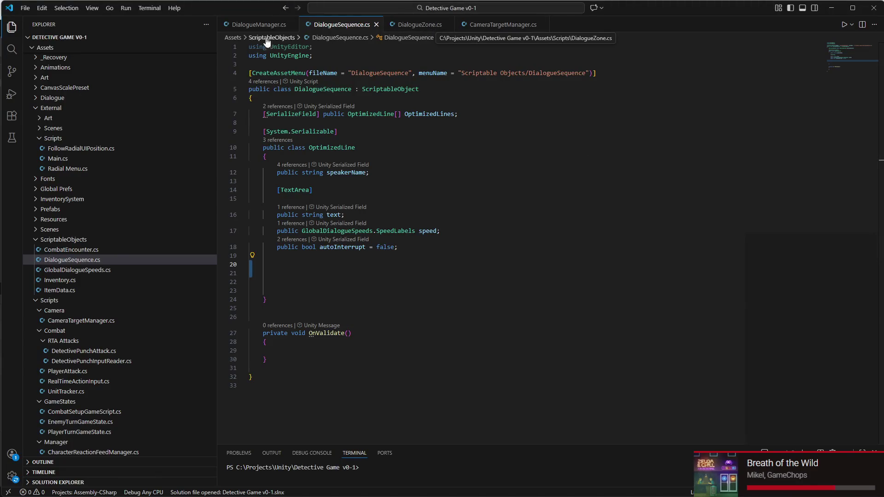
# Step: Scroll through the code and preview CombatSetupGameScript.cs from the Explorer
pyautogui.scroll(1, 193, 152)
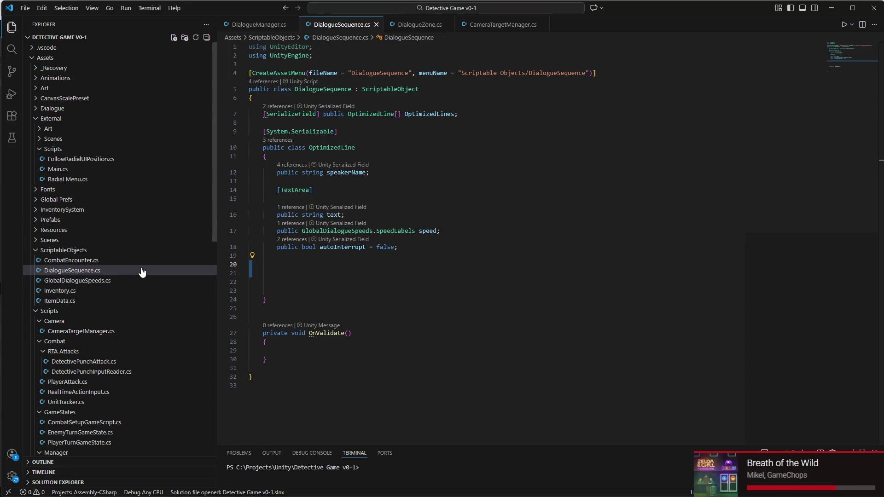
pyautogui.scroll(-1, 156, 275)
pyautogui.scroll(-2, 157, 275)
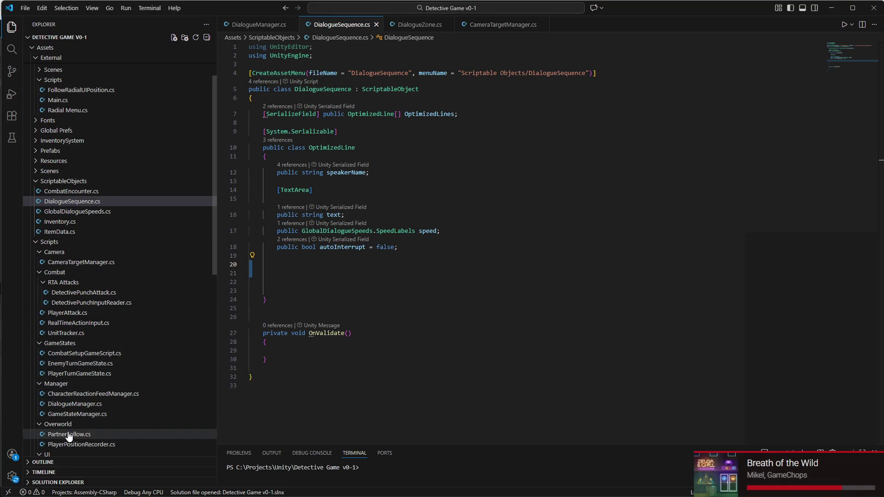
pyautogui.scroll(-4, 89, 365)
pyautogui.scroll(5, 87, 364)
pyautogui.scroll(1, 88, 364)
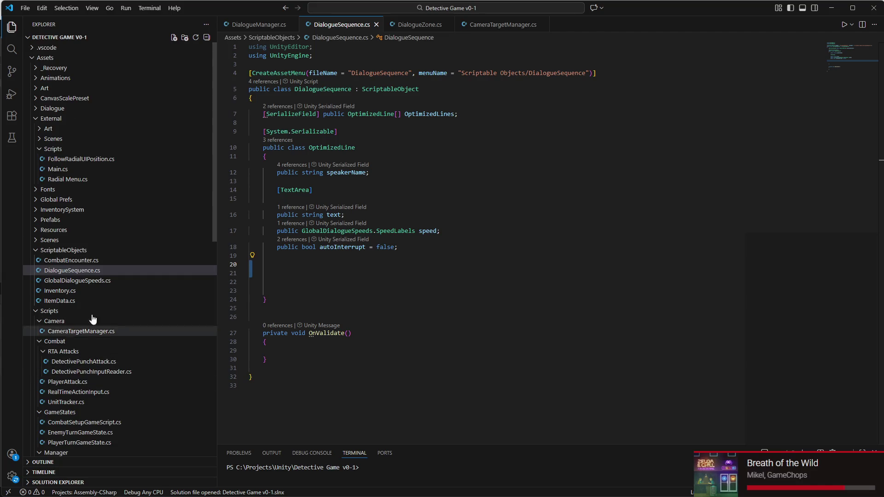
pyautogui.scroll(-4, 65, 322)
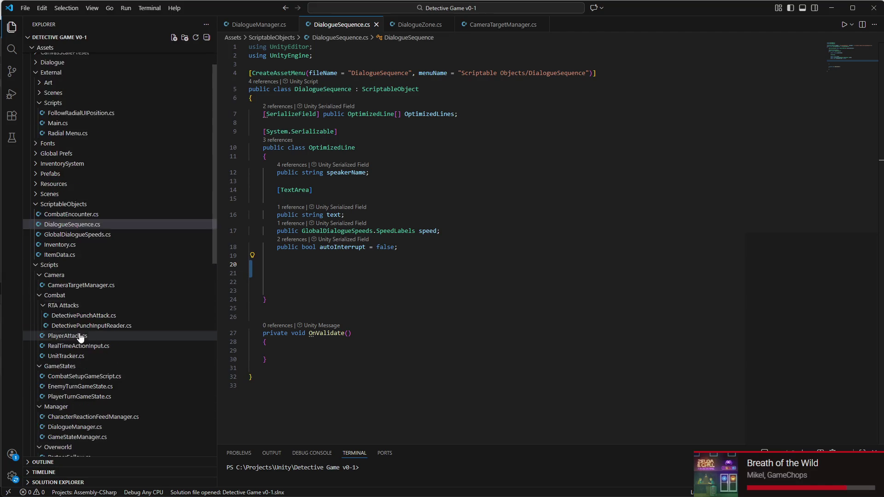
pyautogui.click(80, 312)
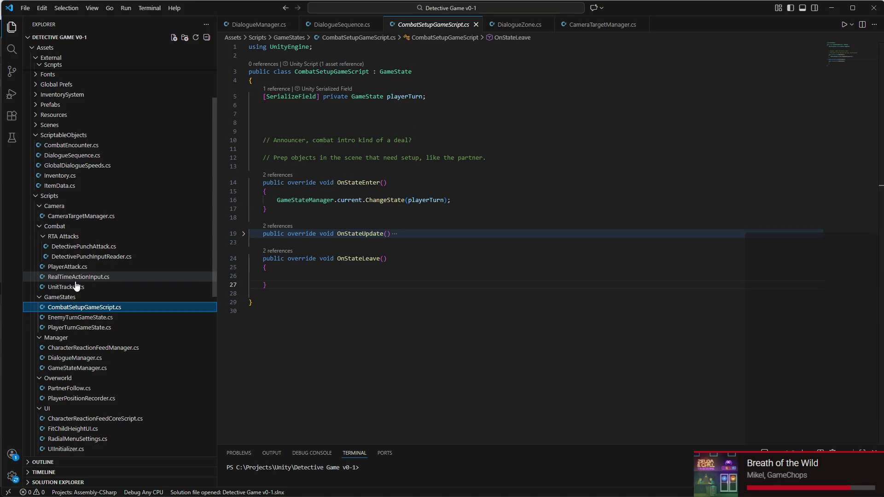
pyautogui.moveTo(83, 495)
pyautogui.click(634, 489)
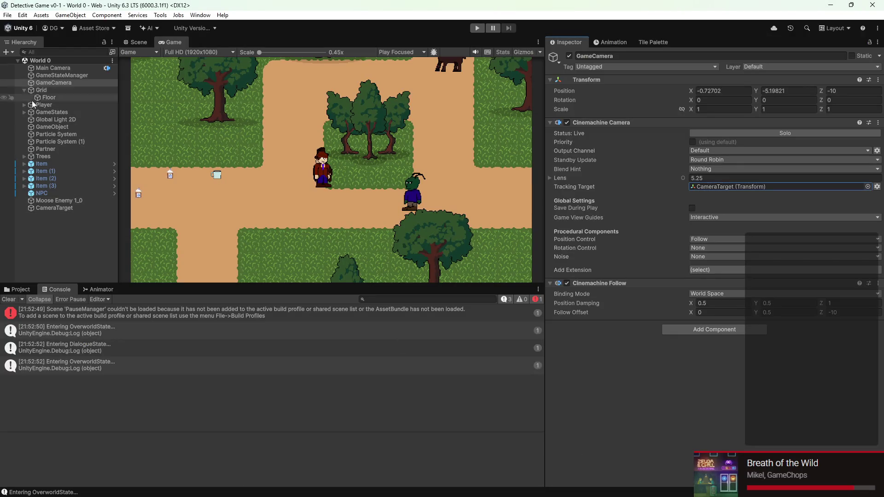
# Step: Expand GameStates and select DialogueState, briefly checking OverworldState and the GameStates parent
pyautogui.click(24, 112)
pyautogui.click(50, 120)
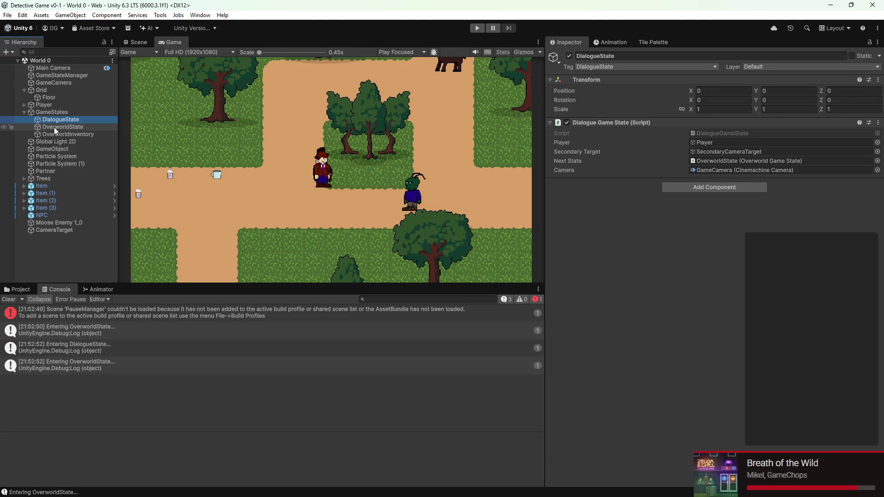
pyautogui.click(79, 125)
pyautogui.click(81, 114)
pyautogui.click(81, 120)
# Step: In DialogueGameState, split line 19 so StartCoroutine sits on its own aligned line, and save
pyautogui.doubleClick(777, 134)
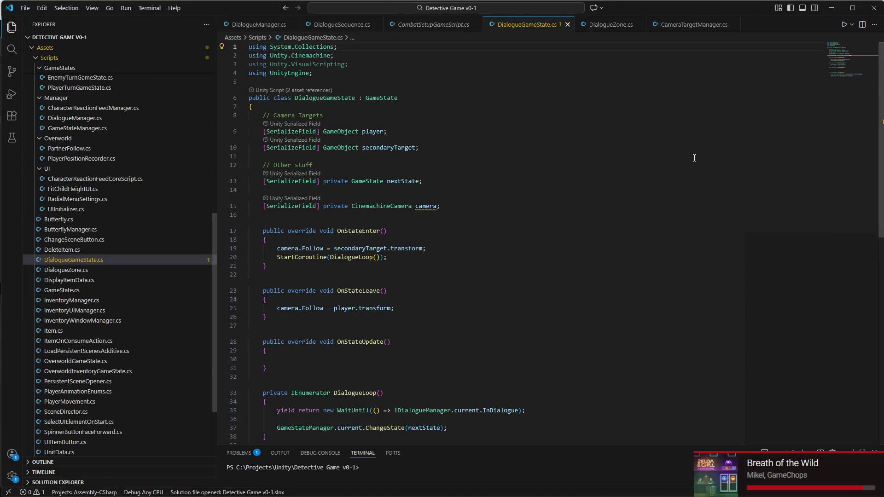
pyautogui.scroll(-2, 379, 225)
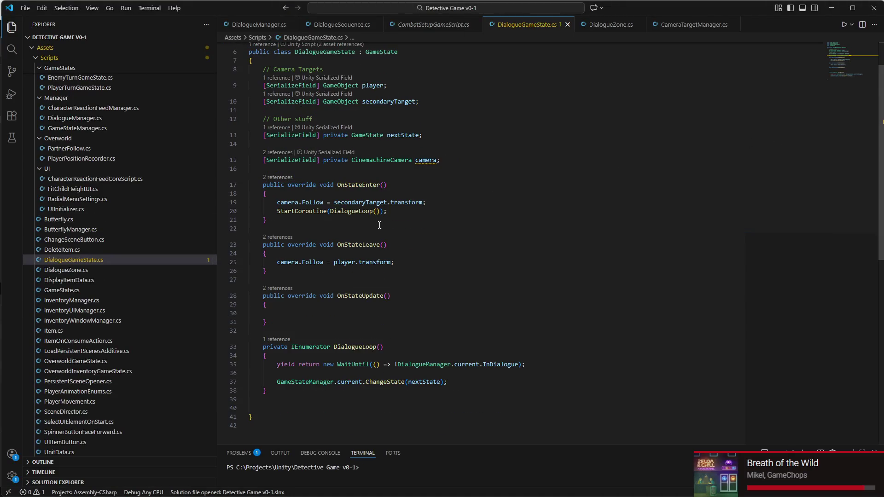
pyautogui.doubleClick(363, 202)
pyautogui.moveTo(364, 202)
pyautogui.mouseDown()
pyautogui.moveTo(415, 198)
pyautogui.moveTo(247, 202)
pyautogui.mouseUp()
pyautogui.doubleClick(415, 202)
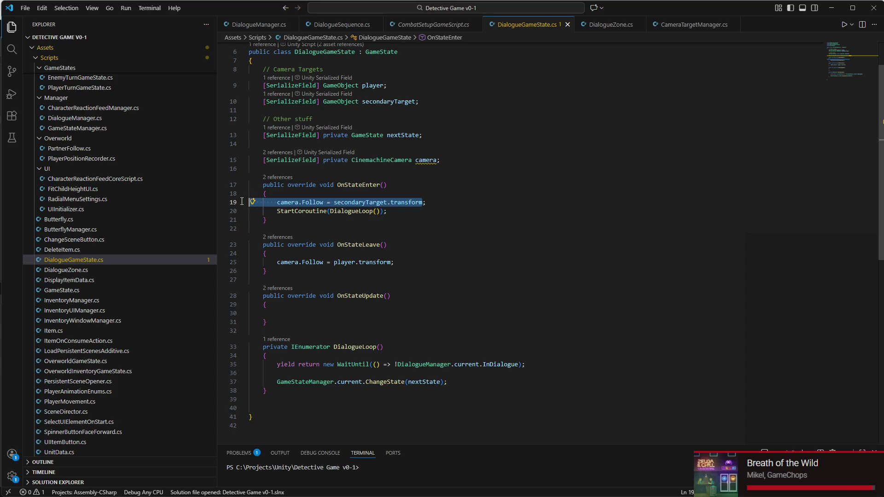
pyautogui.moveTo(237, 200); pyautogui.dragTo(239, 208)
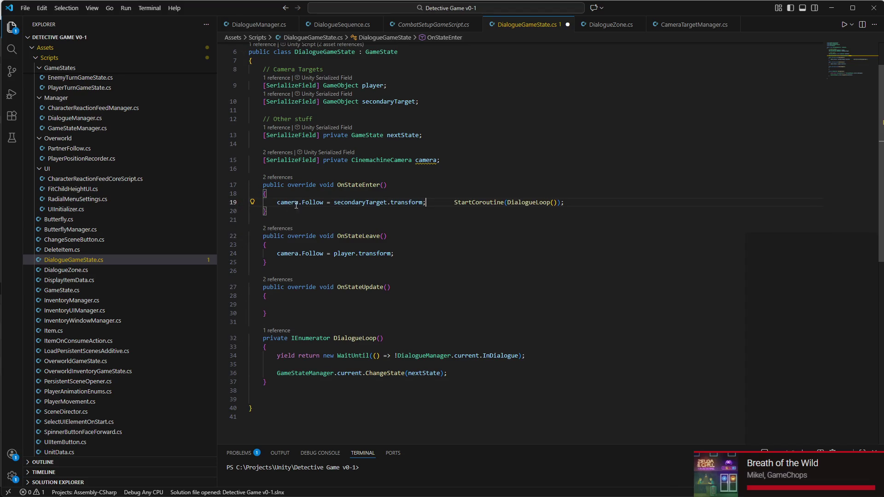
pyautogui.press('Return')
pyautogui.hotkey('shift', 'Tab')
pyautogui.hotkey('shift', 'Tab')
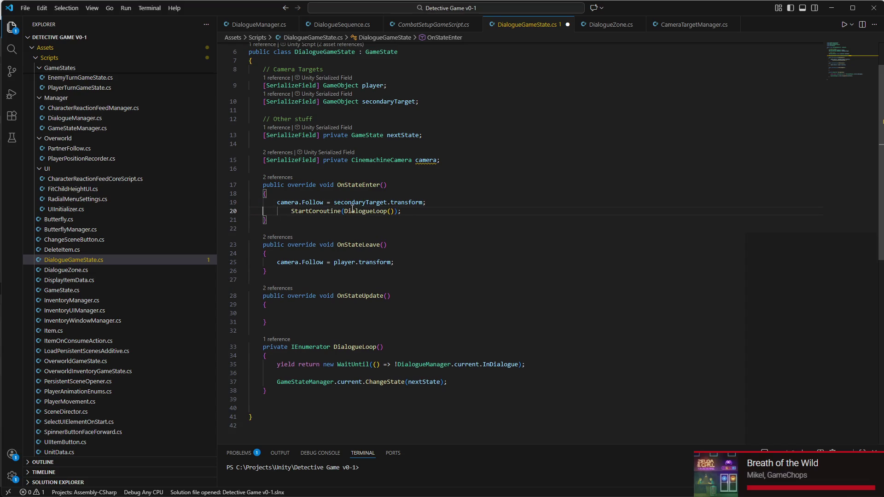
pyautogui.hotkey('ctrl', 's')
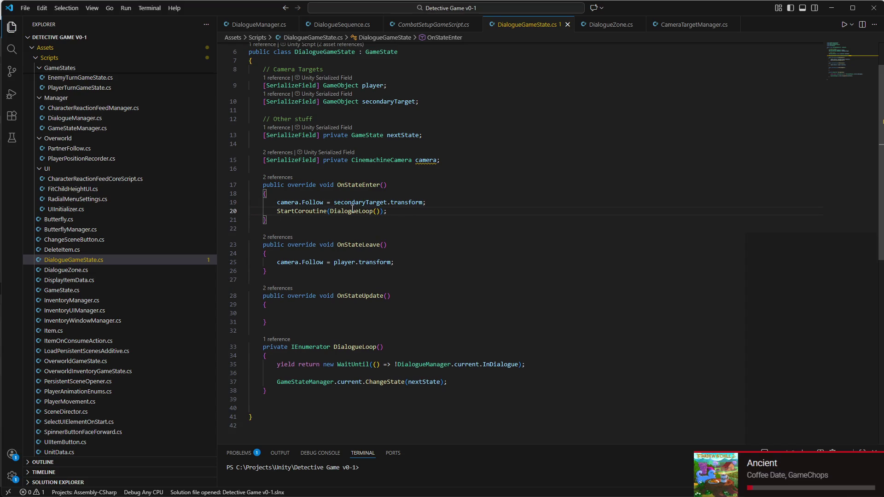
# Step: Delete the secondary-target camera follow line from OnStateEnter
pyautogui.tripleClick(367, 262)
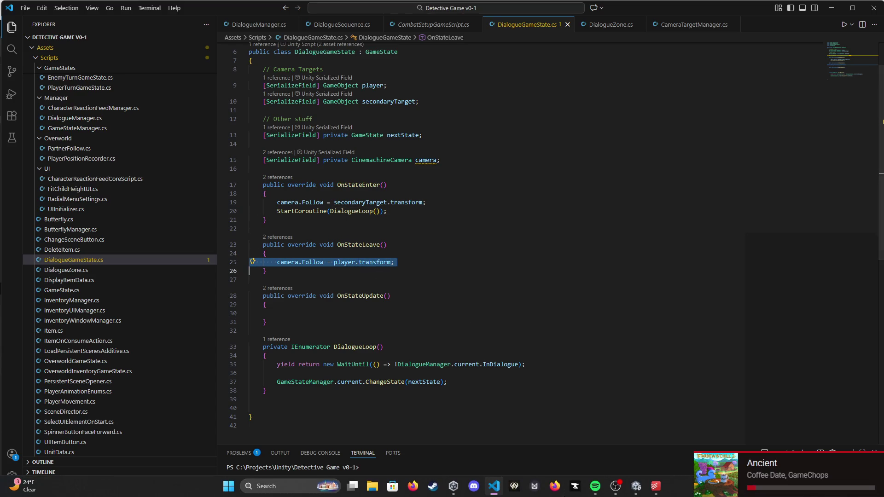
pyautogui.doubleClick(296, 263)
pyautogui.moveTo(296, 263); pyautogui.dragTo(406, 261)
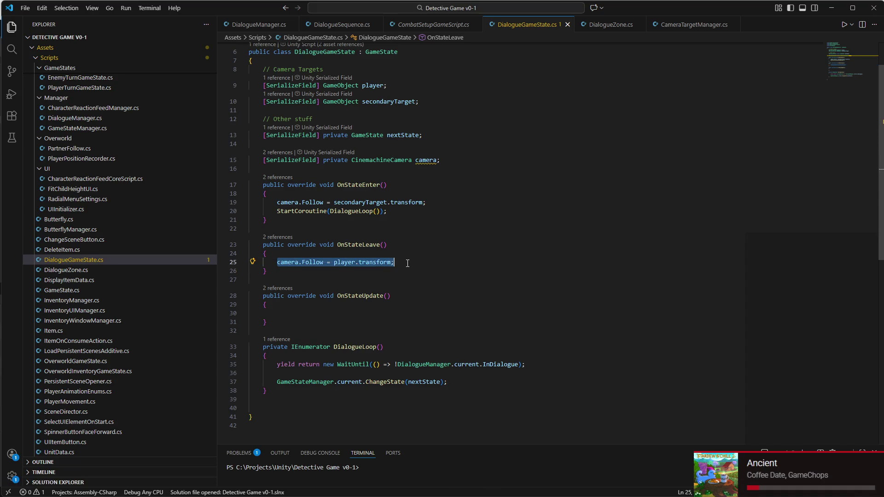
pyautogui.tripleClick(340, 202)
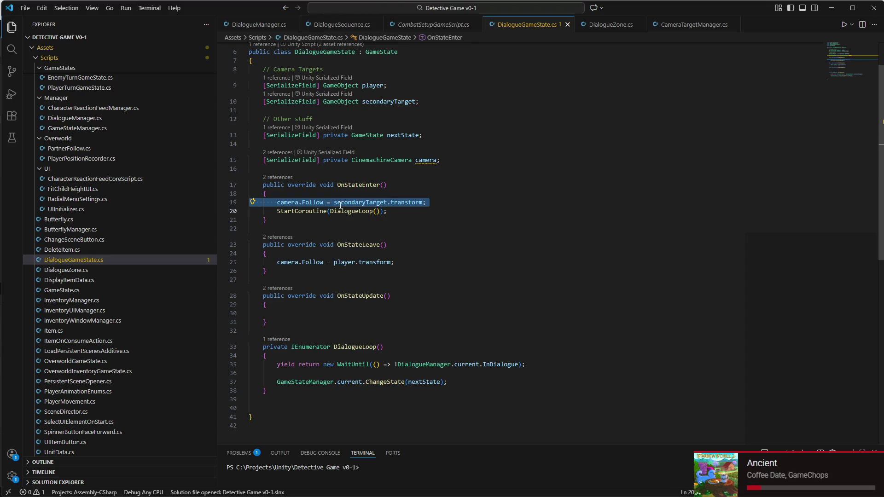
pyautogui.press('BackSpace')
# Step: Replace camera.Follow = player with CameraTargetManager.current.SetFollowTarget(player.transform) in OnStateLeave and save
pyautogui.doubleClick(346, 253)
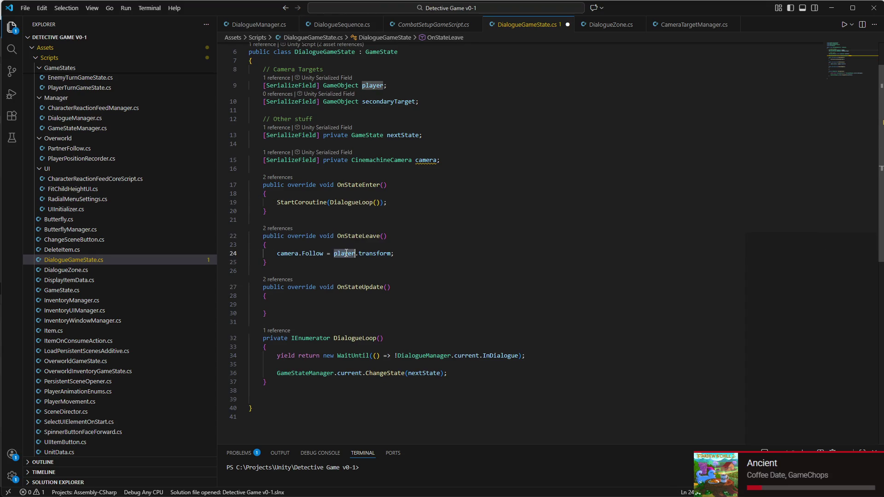
pyautogui.doubleClick(285, 253)
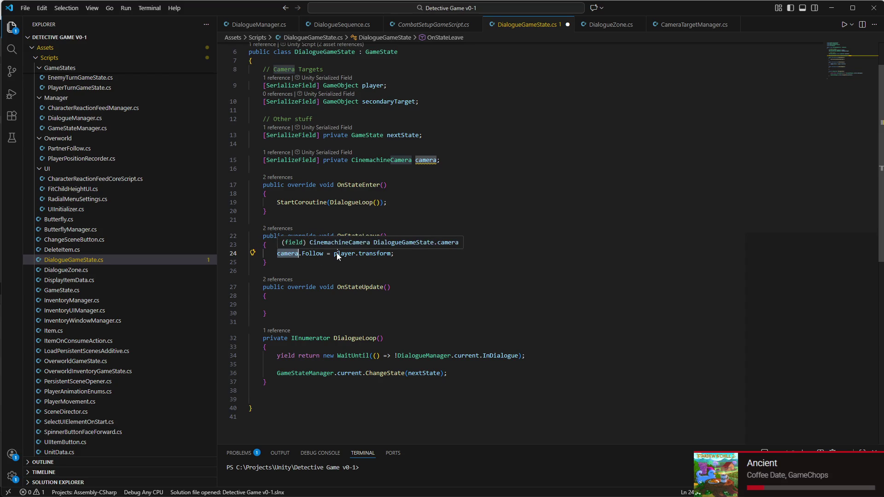
pyautogui.moveTo(355, 253); pyautogui.dragTo(279, 253)
pyautogui.hotkey('ctrl', 'shift', 'Left')
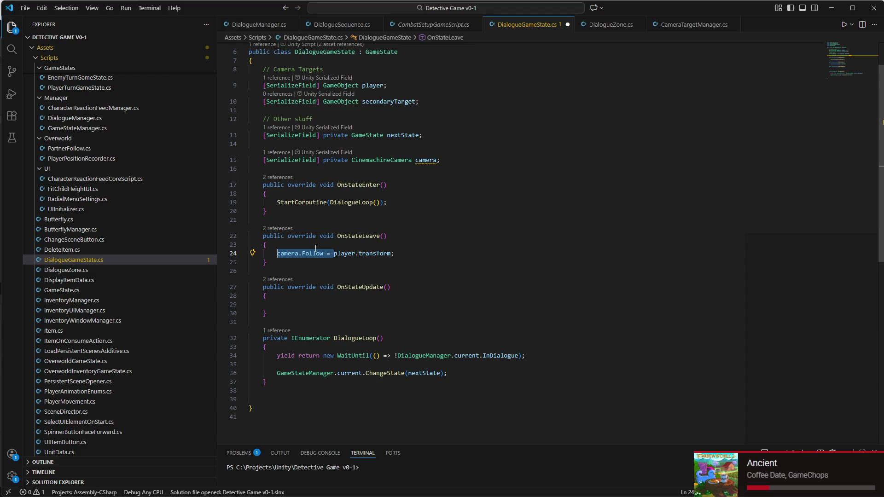
pyautogui.write('CameraTargetManager.')
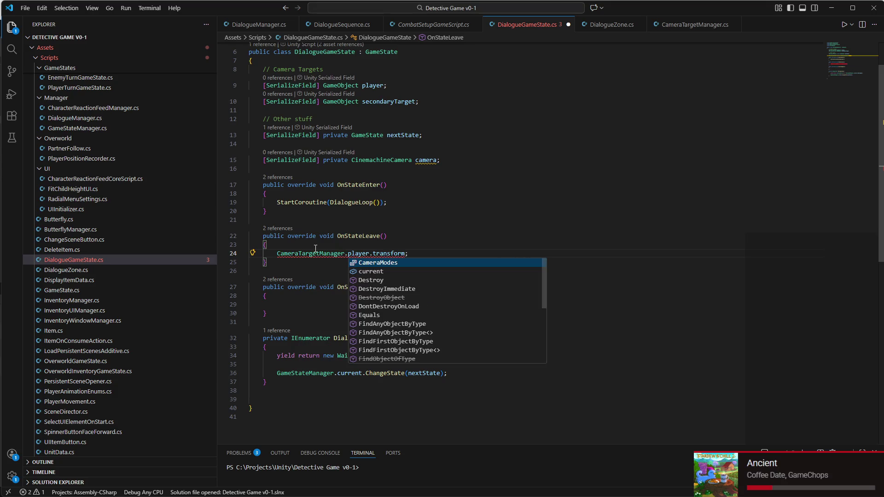
pyautogui.write('current.')
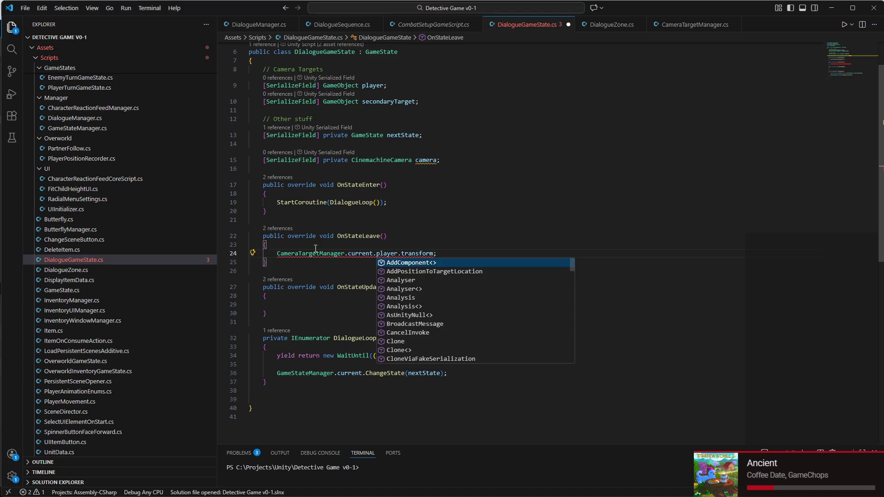
pyautogui.write('Set')
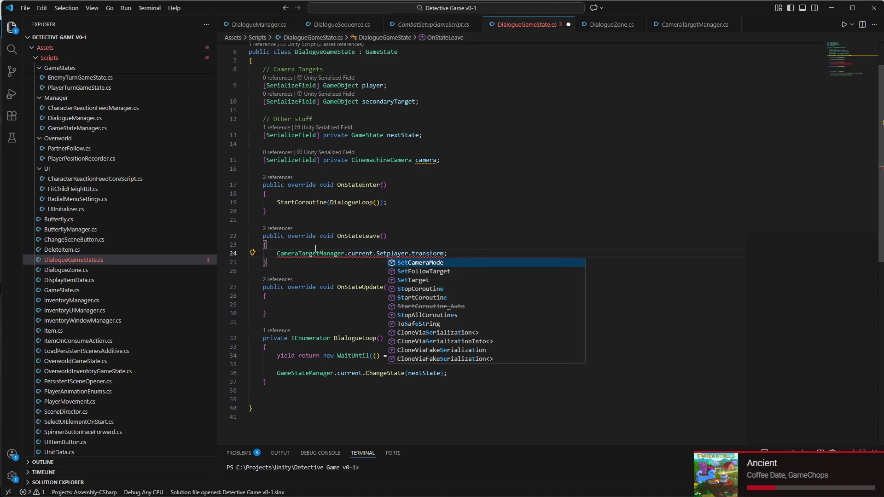
pyautogui.write('F')
pyautogui.press('Tab')
pyautogui.write('(')
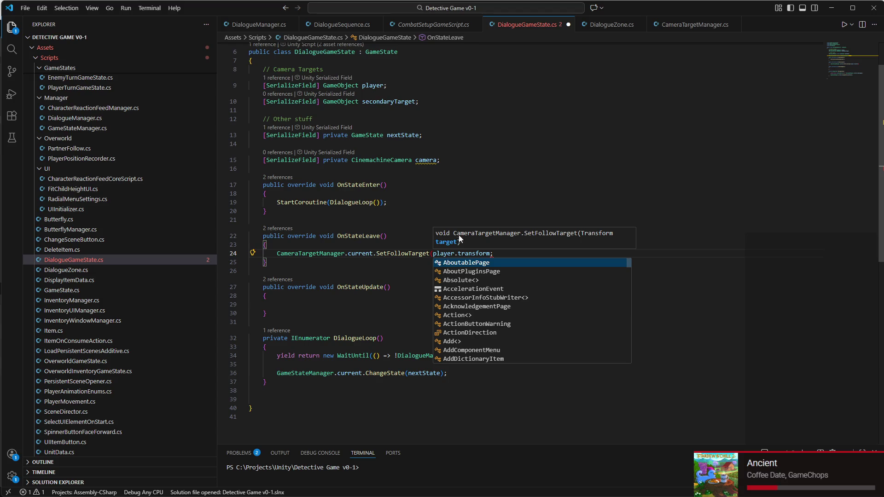
pyautogui.click(491, 256)
pyautogui.write(')')
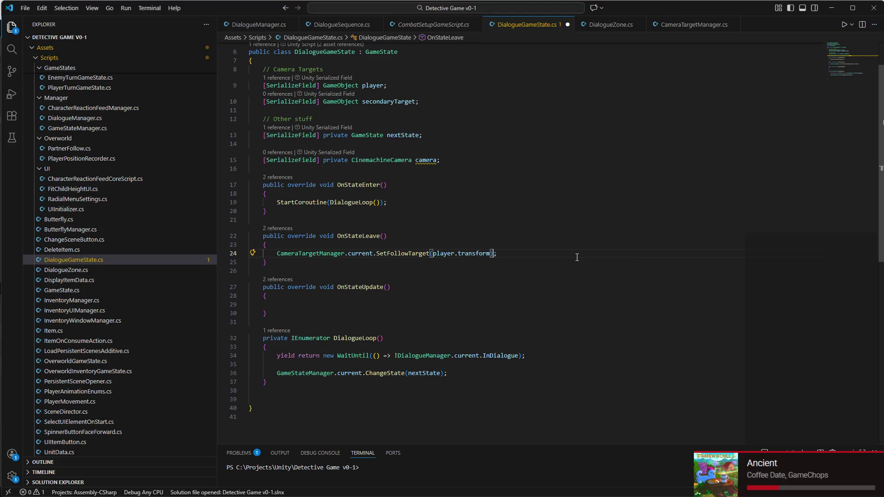
pyautogui.hotkey('ctrl', 's')
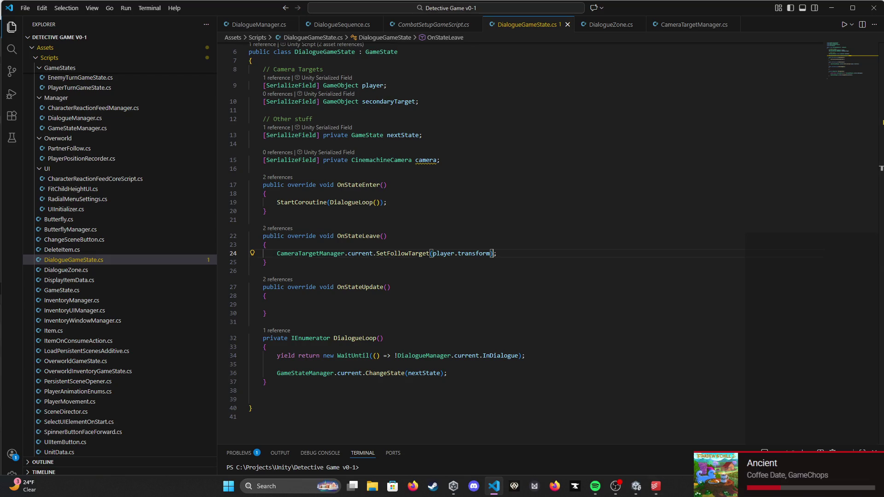
pyautogui.click(638, 492)
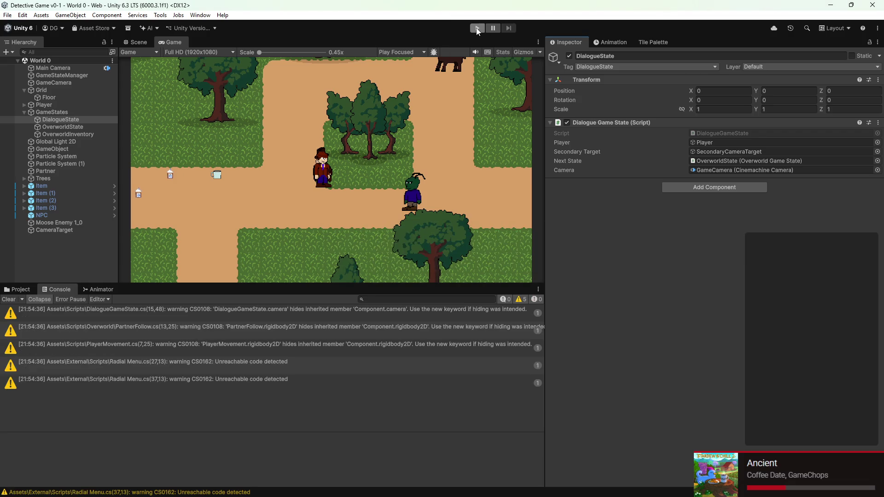
pyautogui.click(477, 29)
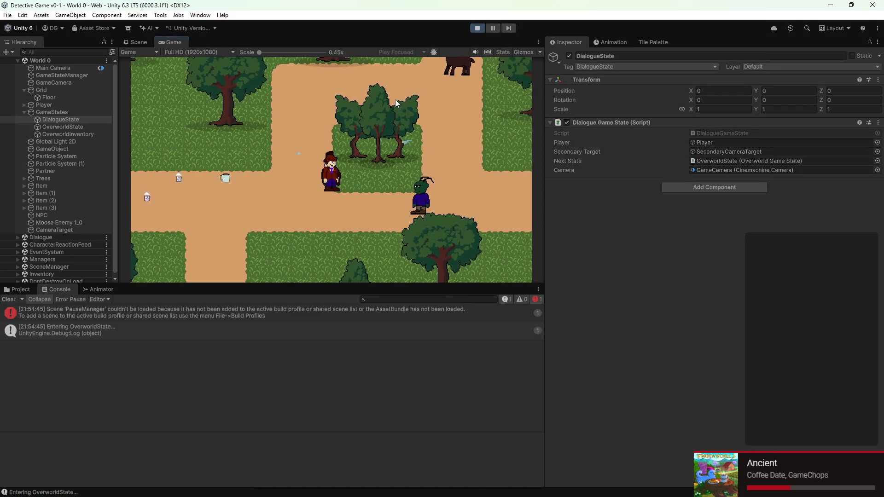
pyautogui.press('d')
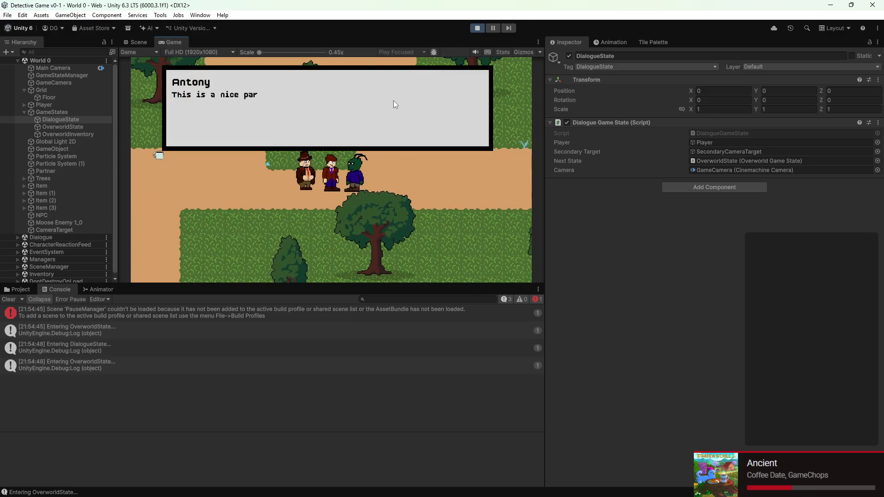
pyautogui.press('space')
pyautogui.press('space')
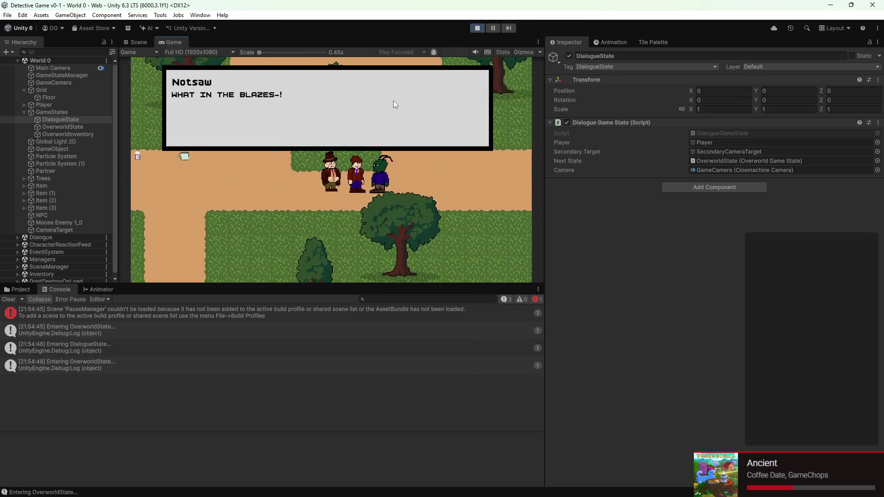
pyautogui.press('space')
pyautogui.press('space')
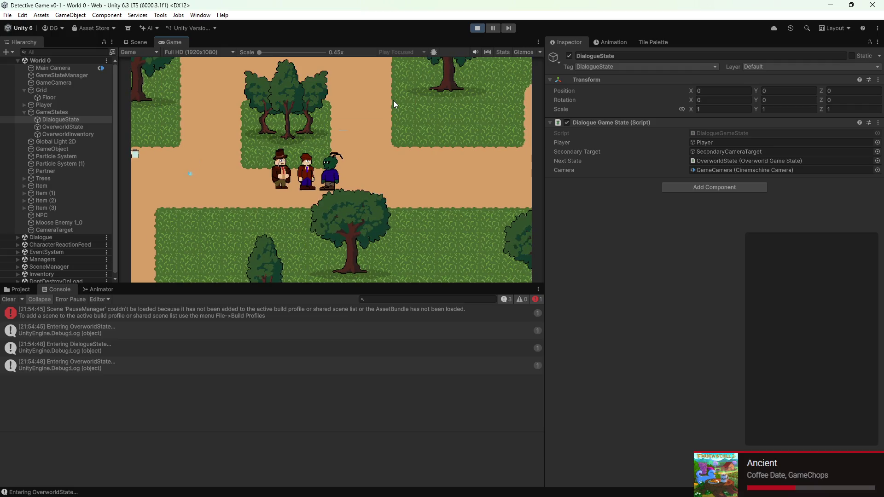
pyautogui.click(479, 28)
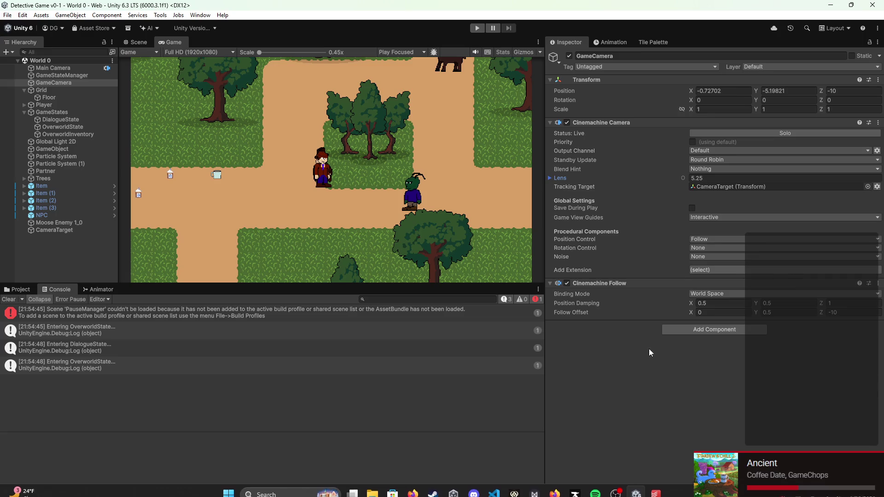
pyautogui.moveTo(655, 495)
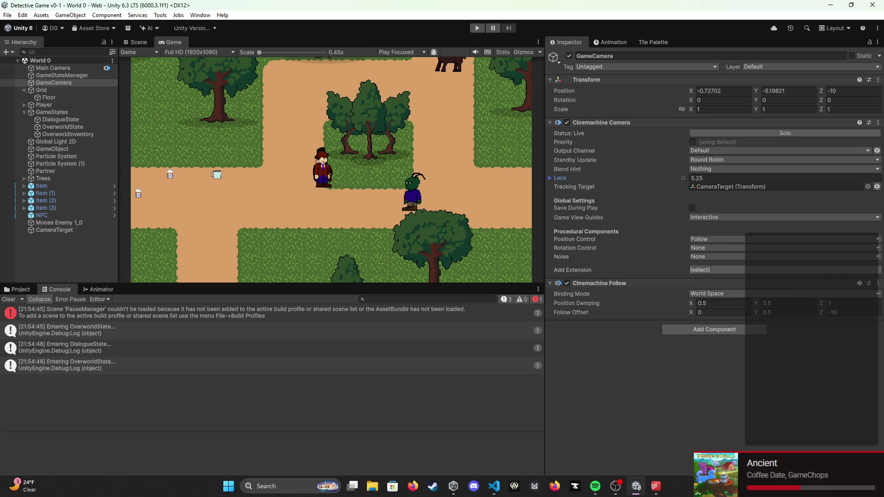
pyautogui.click(493, 485)
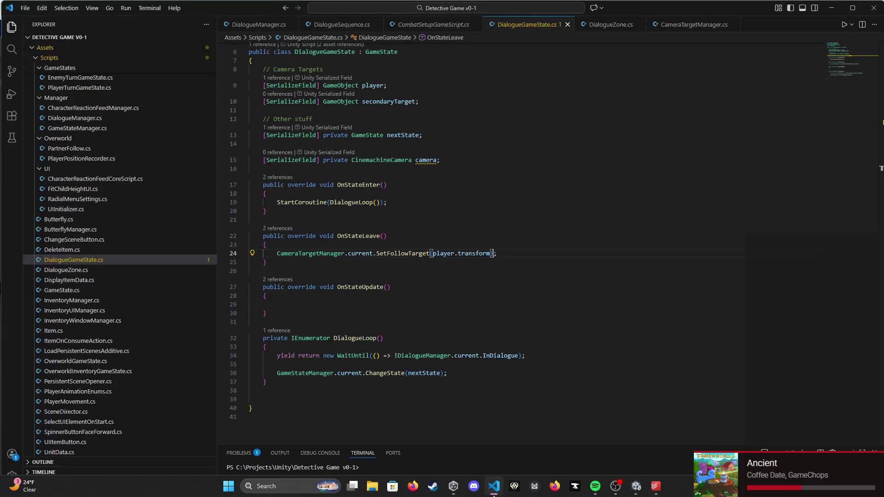
# Step: Browse DialogueZone.cs and DialogueManager.cs to find ShowDialogue's SetFollowTarget call and check its signature
pyautogui.moveTo(553, 495)
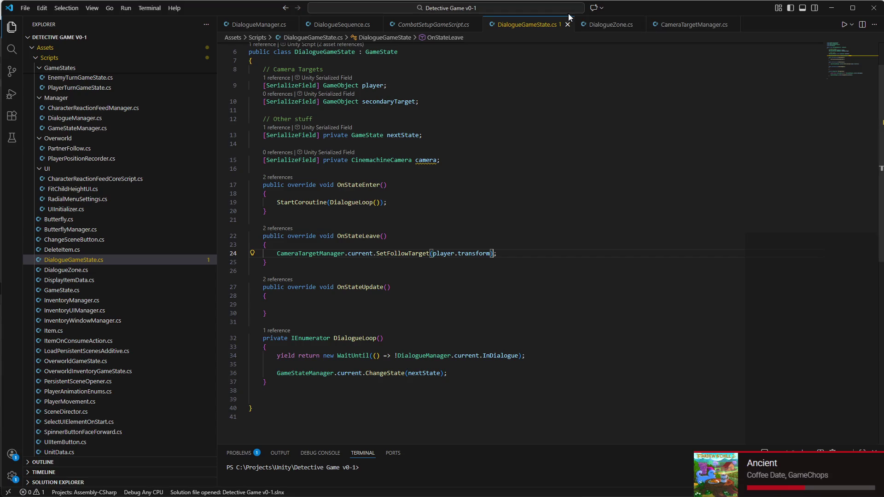
pyautogui.click(621, 26)
pyautogui.scroll(10, 430, 163)
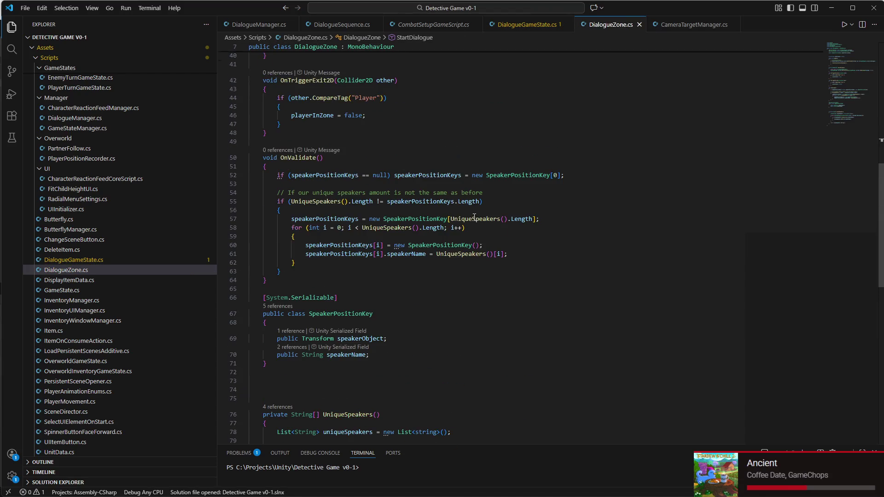
pyautogui.click(258, 24)
pyautogui.scroll(-3, 372, 151)
pyautogui.scroll(-10, 372, 150)
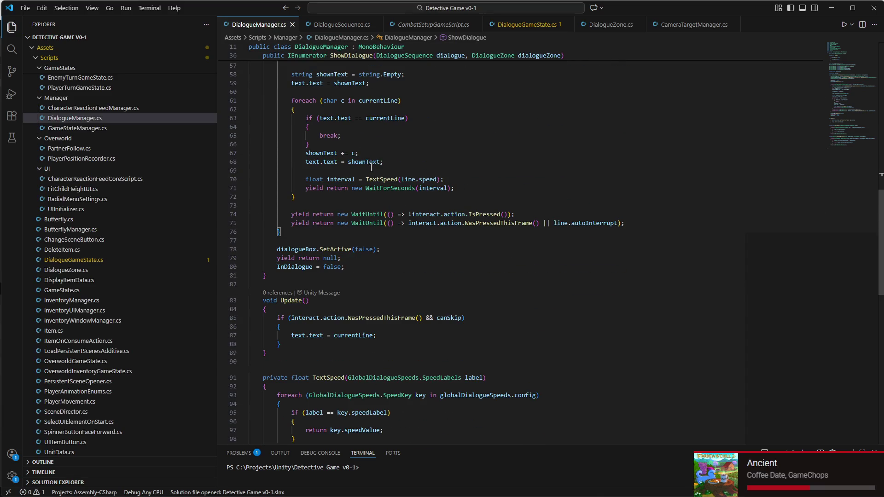
pyautogui.scroll(-4, 366, 165)
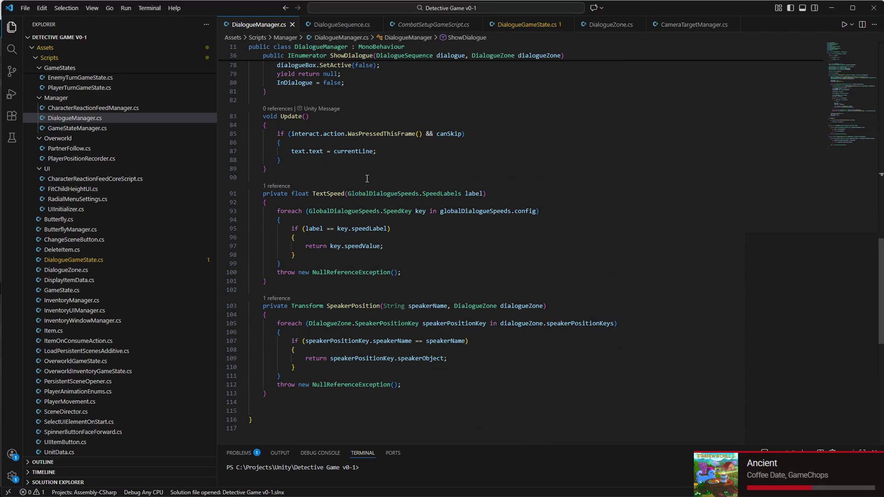
pyautogui.scroll(13, 367, 179)
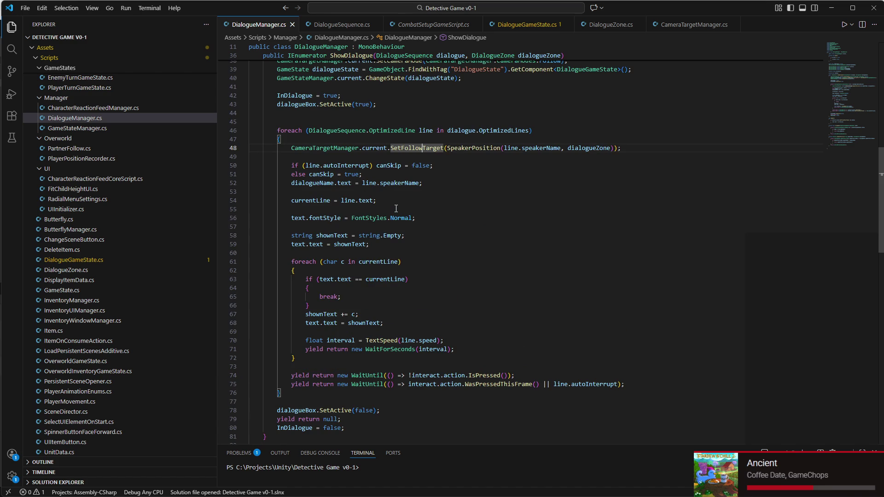
pyautogui.scroll(3, 409, 209)
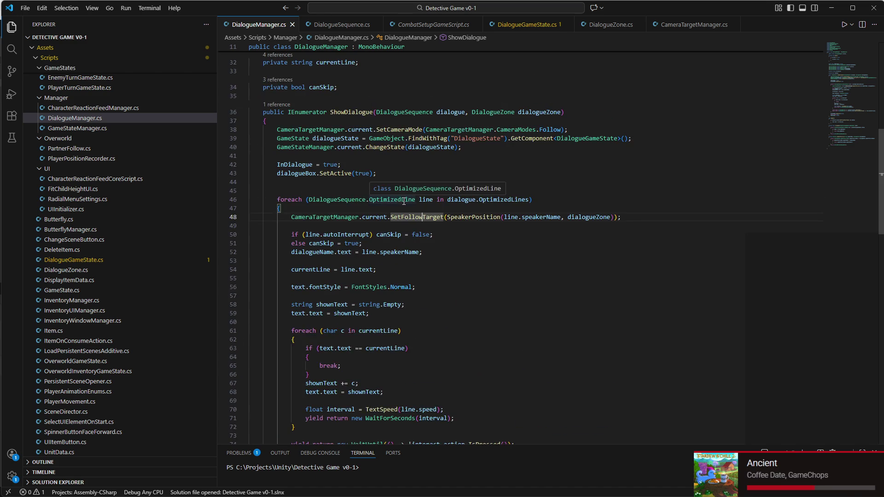
pyautogui.scroll(-2, 404, 234)
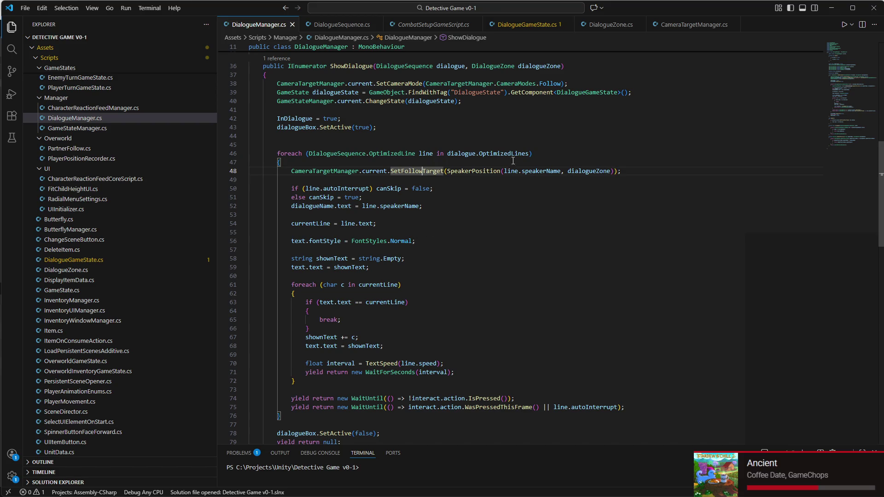
pyautogui.moveTo(436, 172)
# Step: Remove the float offsetY parameter from AddPositionToTargetLocation in CameraTargetManager.cs
pyautogui.click(664, 26)
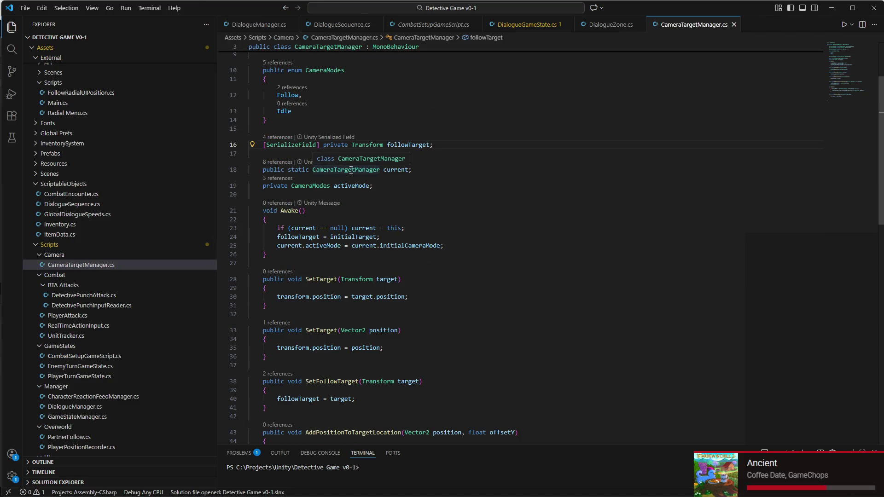
pyautogui.scroll(-3, 461, 218)
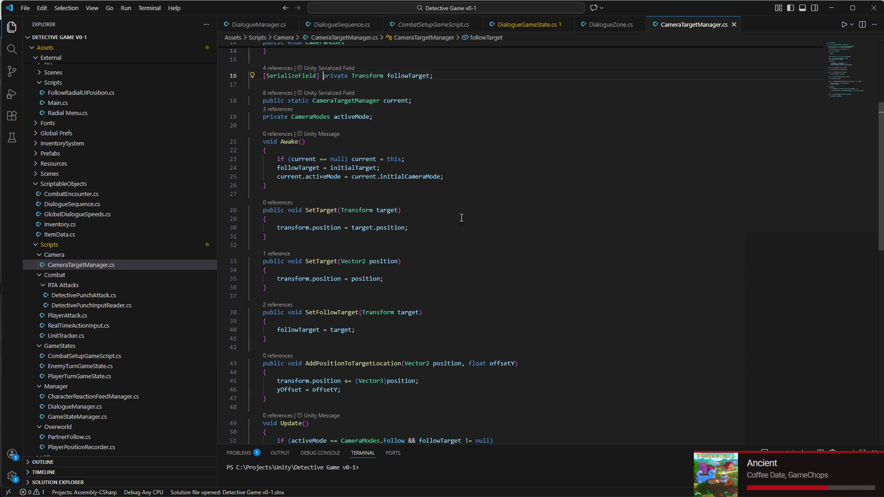
pyautogui.click(361, 365)
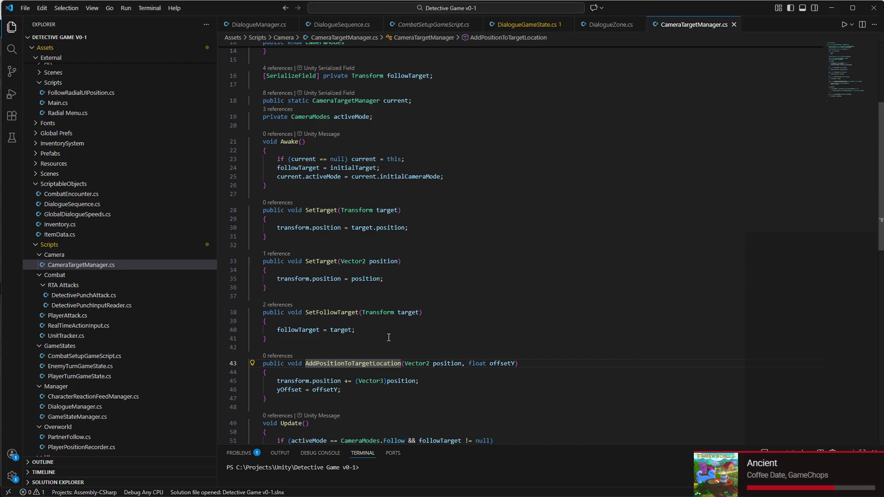
pyautogui.scroll(-3, 388, 336)
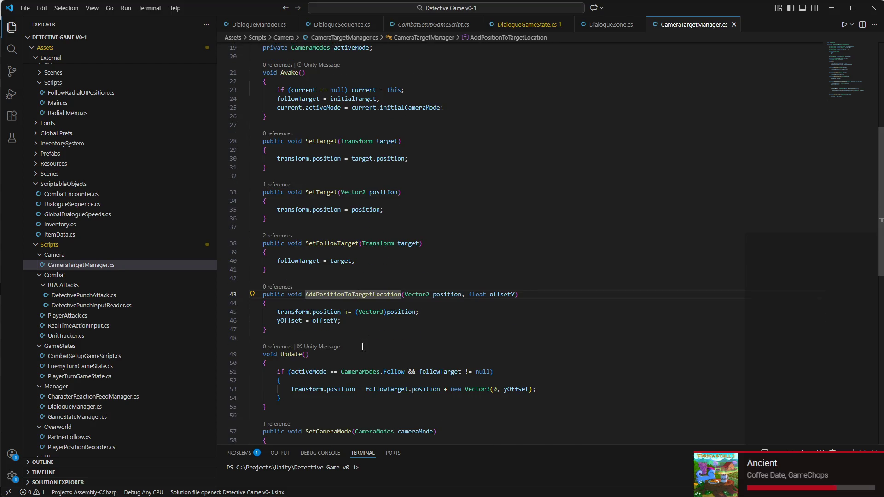
pyautogui.moveTo(470, 294); pyautogui.dragTo(499, 293)
pyautogui.press('BackSpace')
pyautogui.press('BackSpace')
pyautogui.press('BackSpace')
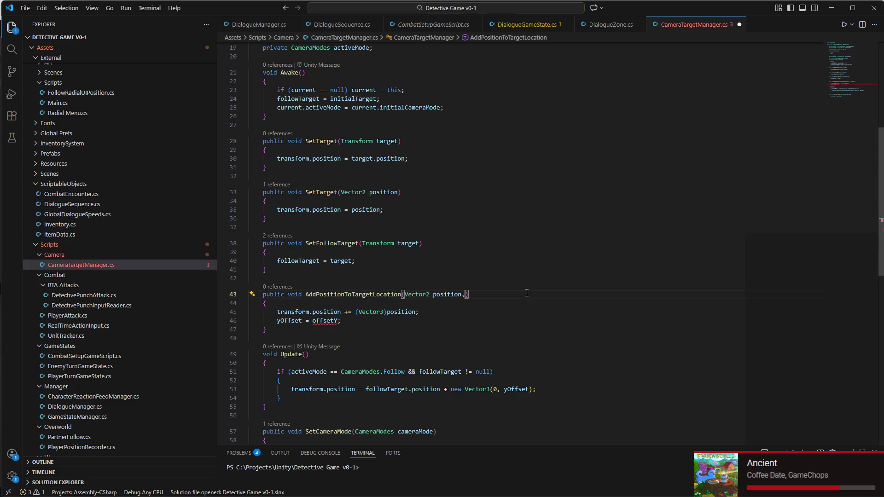
# Step: Move the yOffset = offsetY assignment out of AddPositionToTargetLocation into SetFollowTarget
pyautogui.click(350, 320)
pyautogui.moveTo(350, 321); pyautogui.dragTo(250, 308)
pyautogui.click(249, 329)
pyautogui.hotkey('shift', 'Up')
pyautogui.hotkey('ctrl', 'c')
pyautogui.press('BackSpace')
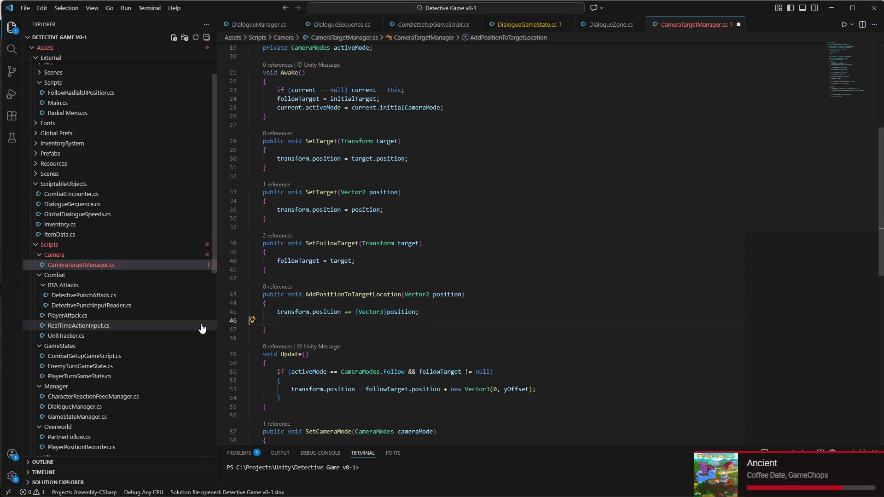
pyautogui.press('BackSpace')
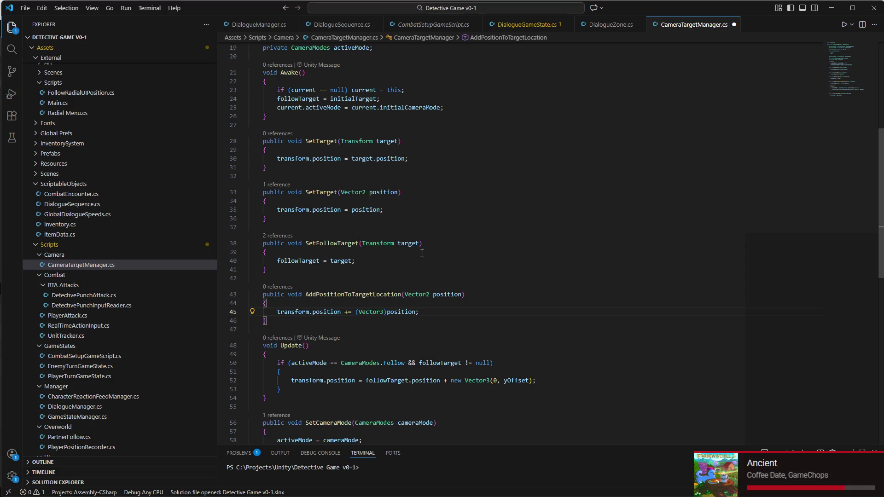
pyautogui.scroll(2, 398, 240)
pyautogui.click(367, 306)
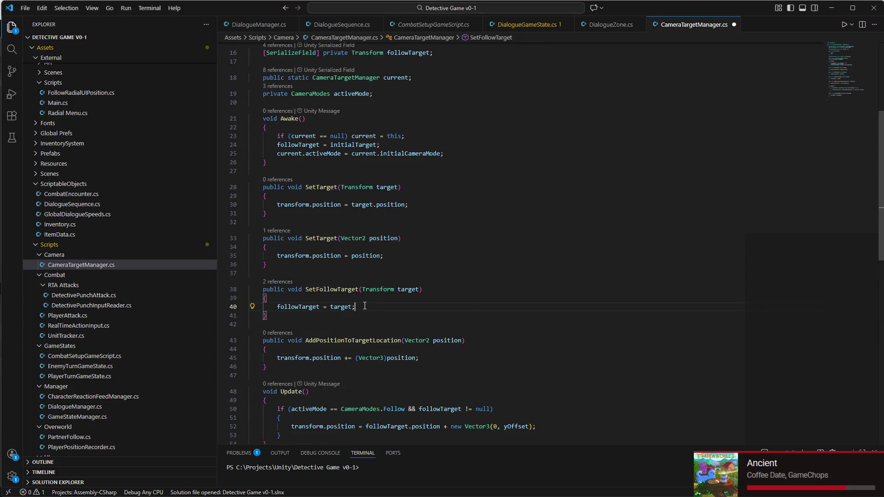
pyautogui.press('Return')
pyautogui.hotkey('ctrl', 'v')
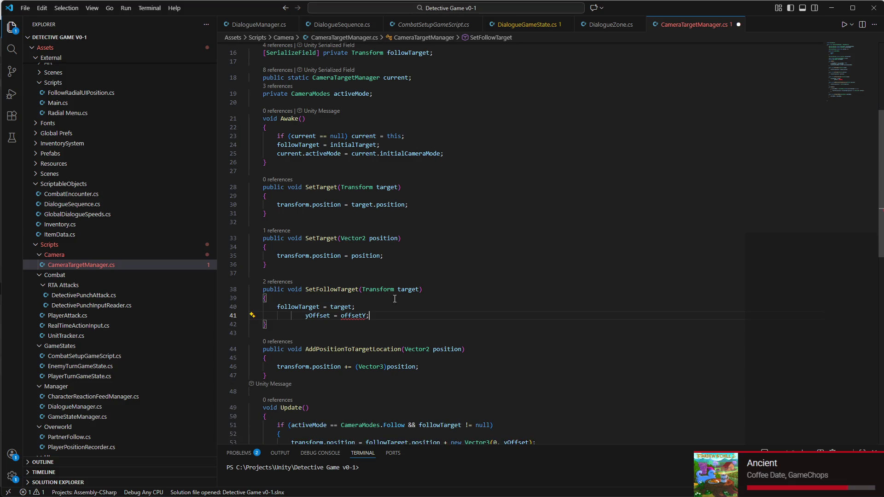
pyautogui.press('Home')
pyautogui.press('BackSpace')
pyautogui.press('BackSpace')
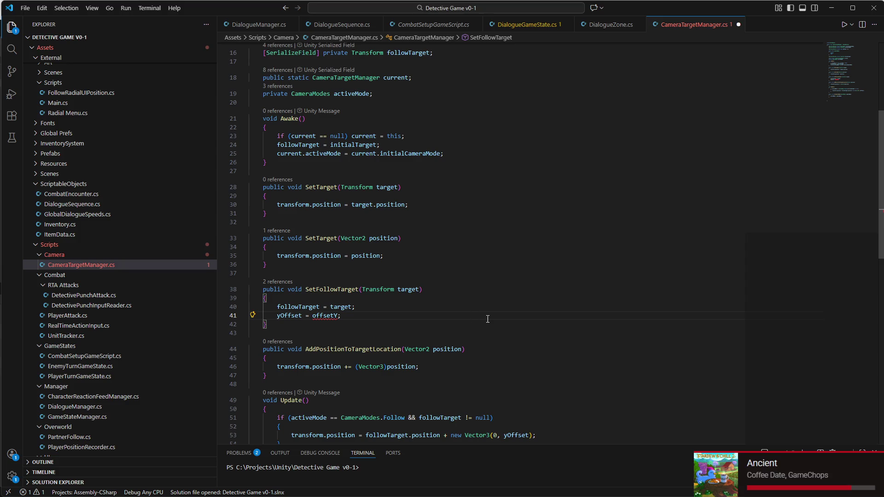
# Step: Add a float offsetY parameter to SetFollowTarget and save CameraTargetManager.cs
pyautogui.click(417, 287)
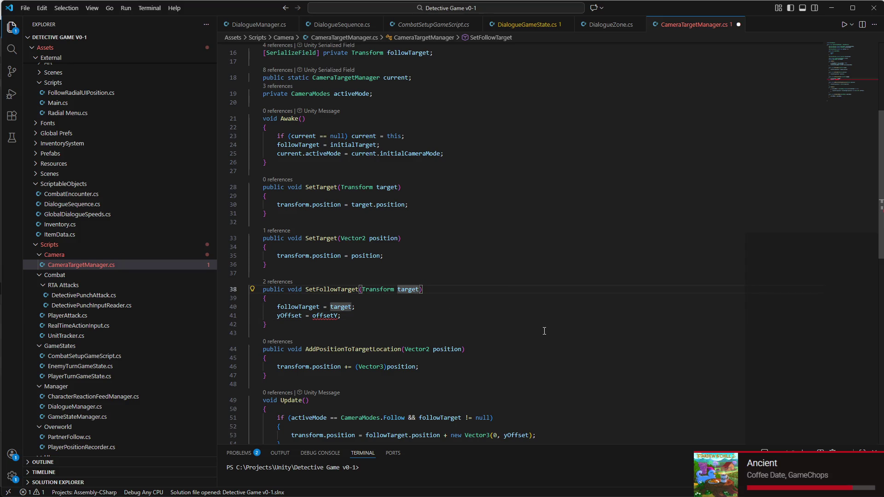
pyautogui.write(', float off')
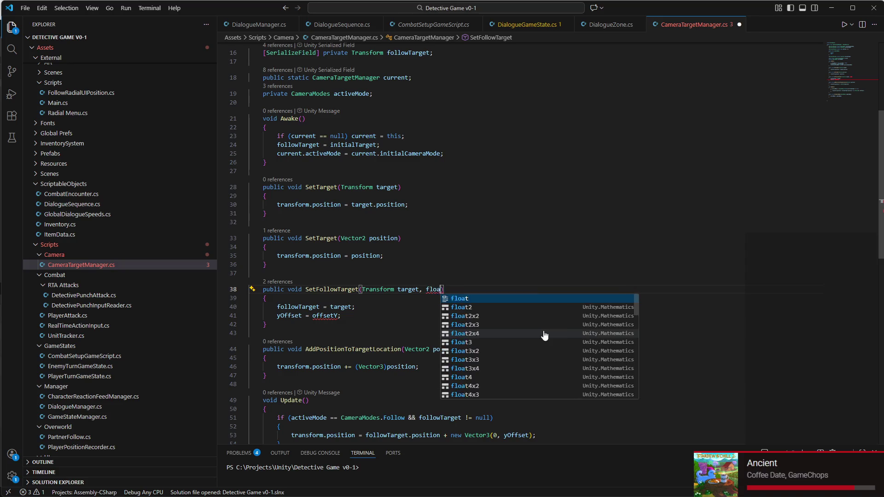
pyautogui.write('s')
pyautogui.press('BackSpace')
pyautogui.press('BackSpace')
pyautogui.press('BackSpace')
pyautogui.write('yOffset')
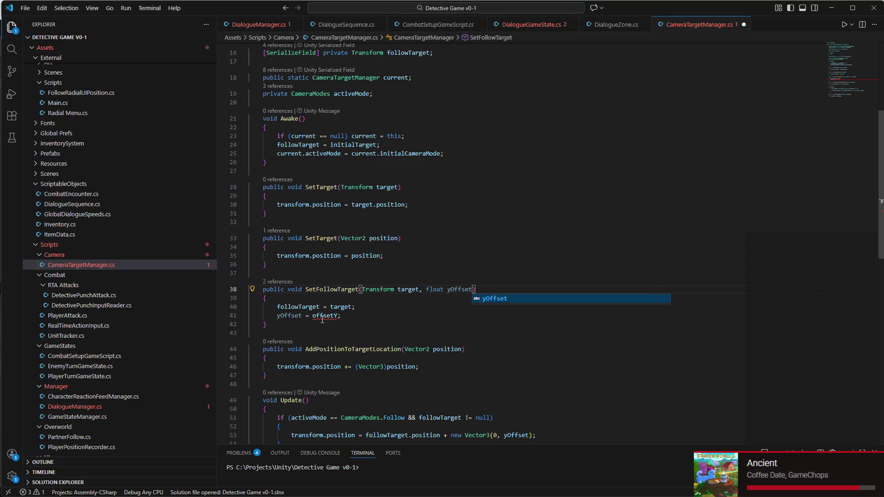
pyautogui.moveTo(326, 318)
pyautogui.doubleClick(460, 288)
pyautogui.write('offset')
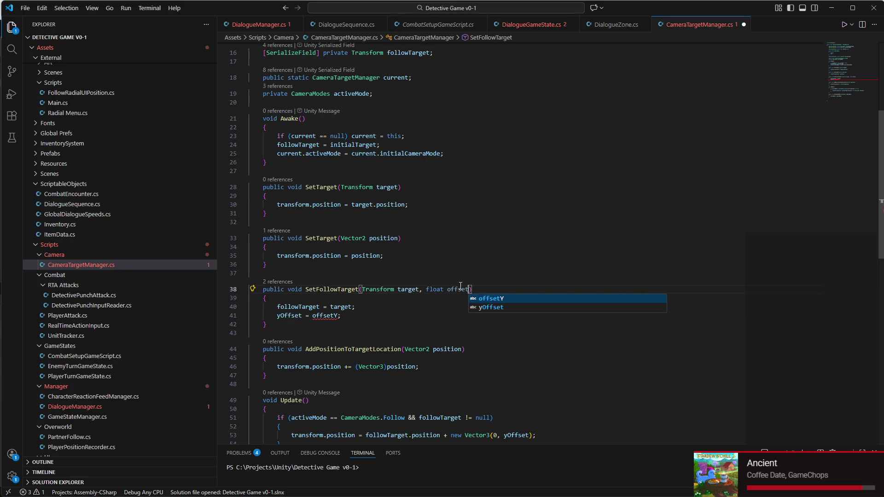
pyautogui.write('Y')
pyautogui.hotkey('ctrl', 's')
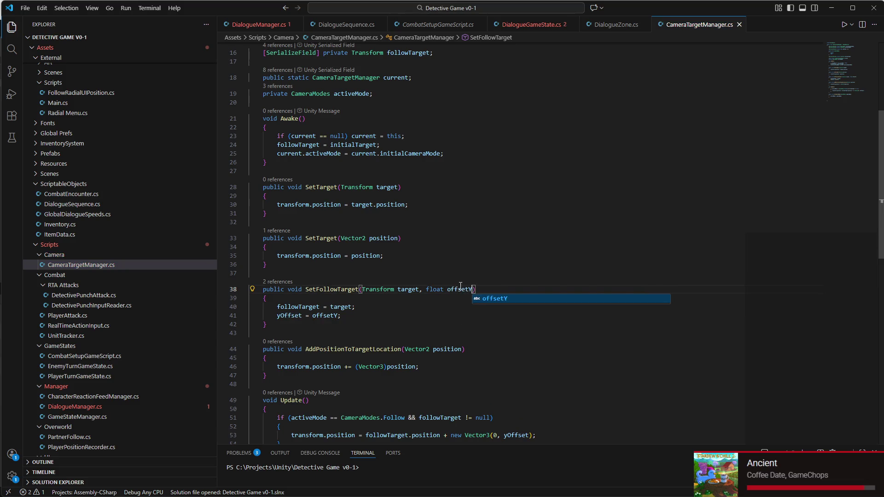
pyautogui.hotkey('ctrl', 'shift', 'e')
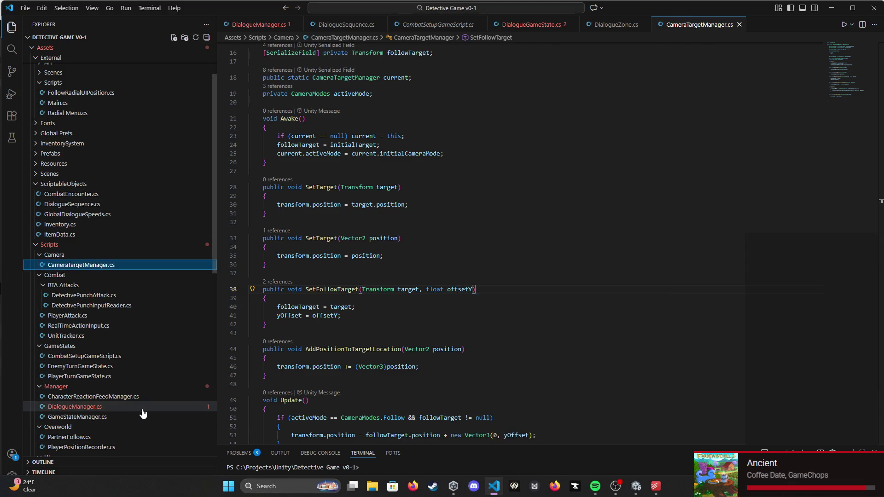
# Step: Pass 0.5f as the second argument of SetFollowTarget on line 48 of DialogueManager.cs
pyautogui.click(143, 409)
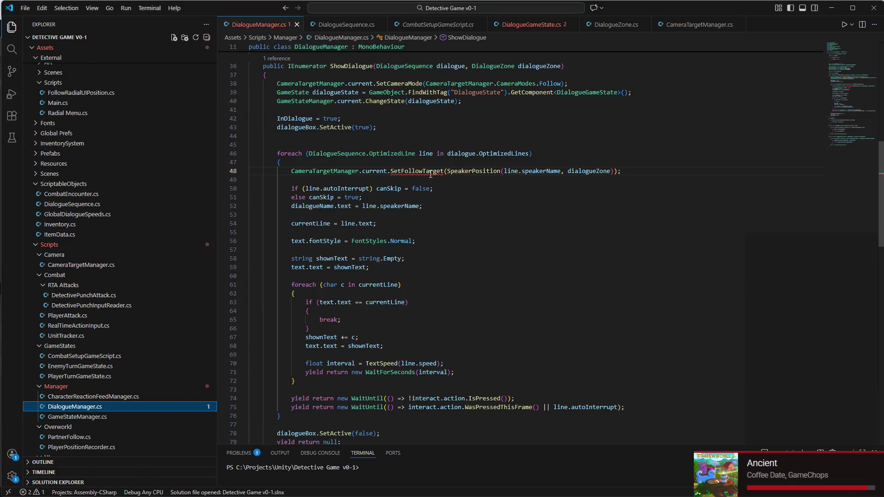
pyautogui.moveTo(431, 173)
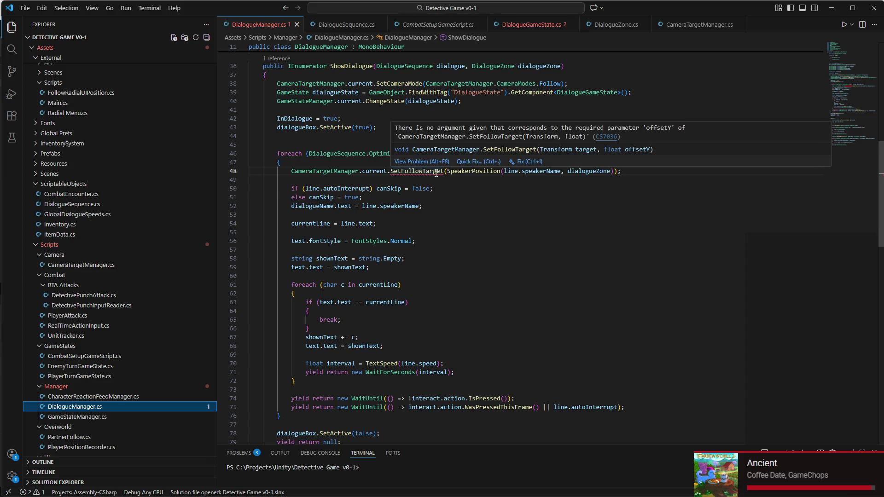
pyautogui.click(616, 170)
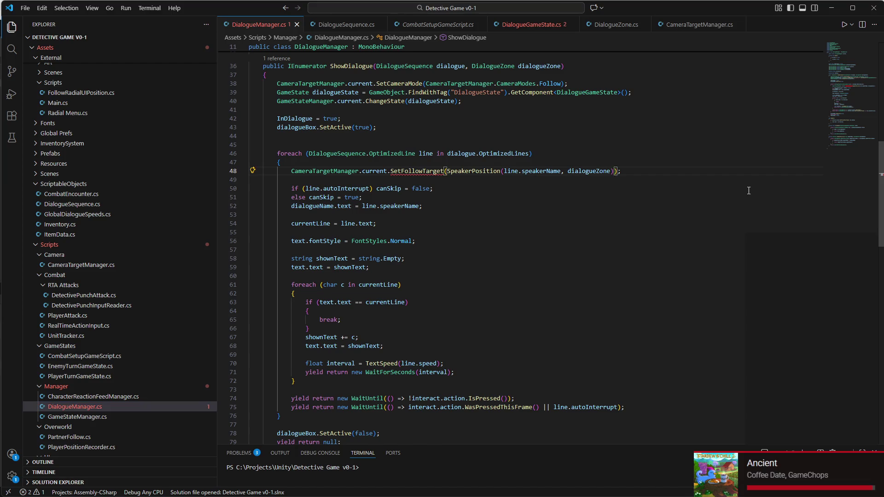
pyautogui.write('.5')
pyautogui.press('Return')
pyautogui.press('BackSpace')
pyautogui.press('BackSpace')
pyautogui.press('BackSpace')
pyautogui.write('f')
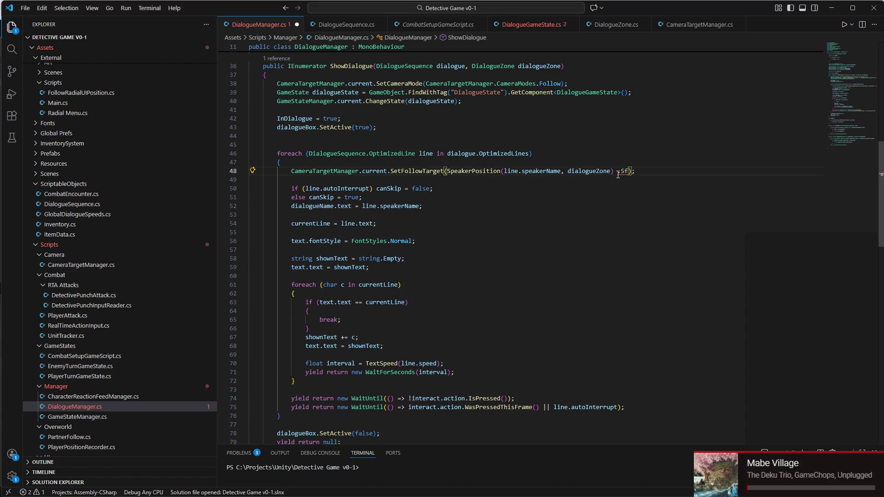
pyautogui.write('0')
pyautogui.moveTo(626, 170)
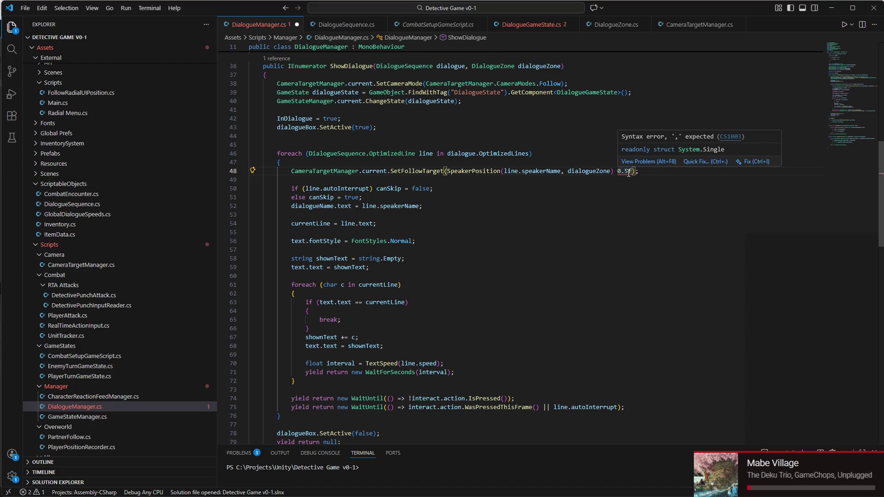
pyautogui.press('Left')
pyautogui.press('Left')
pyautogui.press('Left')
pyautogui.write(',')
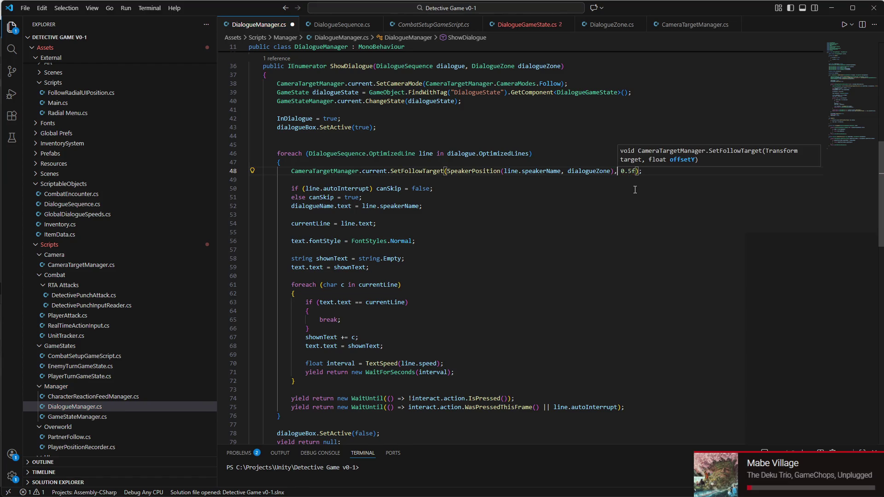
pyautogui.moveTo(555, 493)
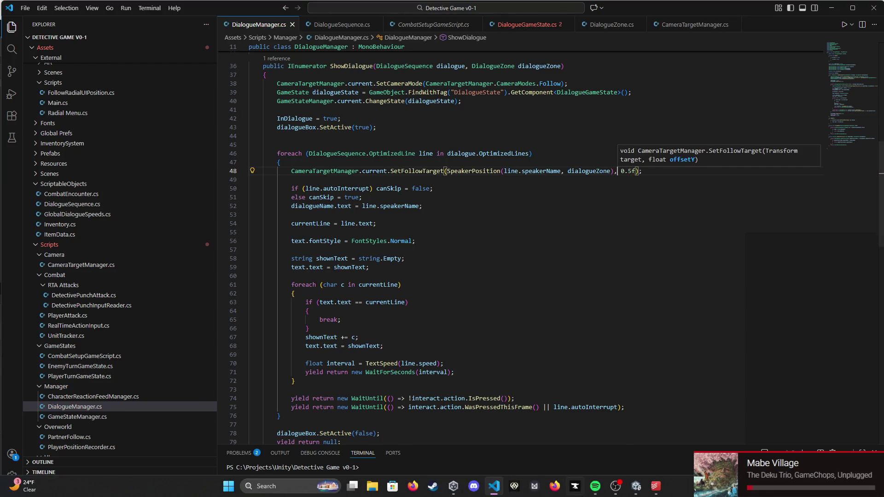
pyautogui.click(637, 487)
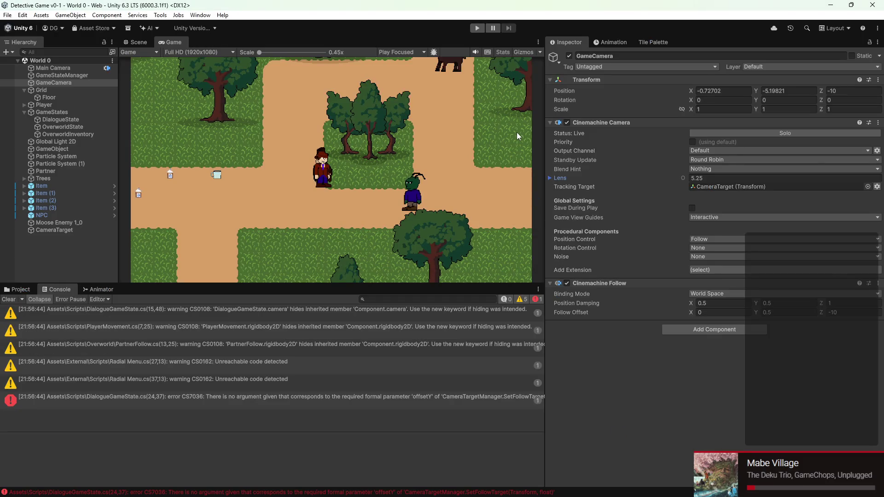
# Step: Attempt play mode, then read the CS7036 missing-offsetY error and jump to its line
pyautogui.click(475, 30)
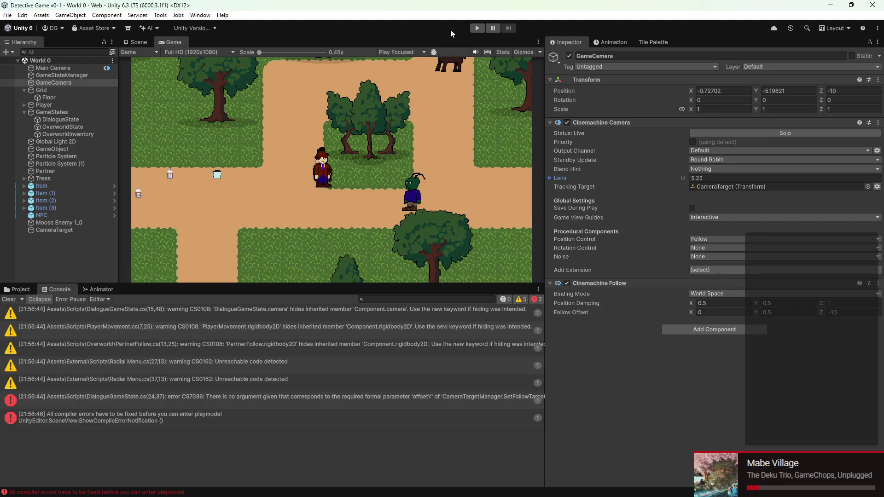
pyautogui.click(476, 31)
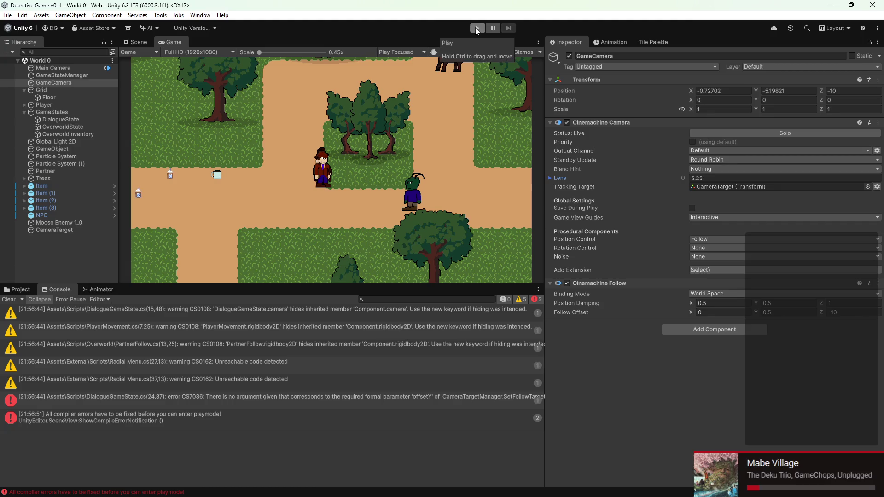
pyautogui.click(123, 394)
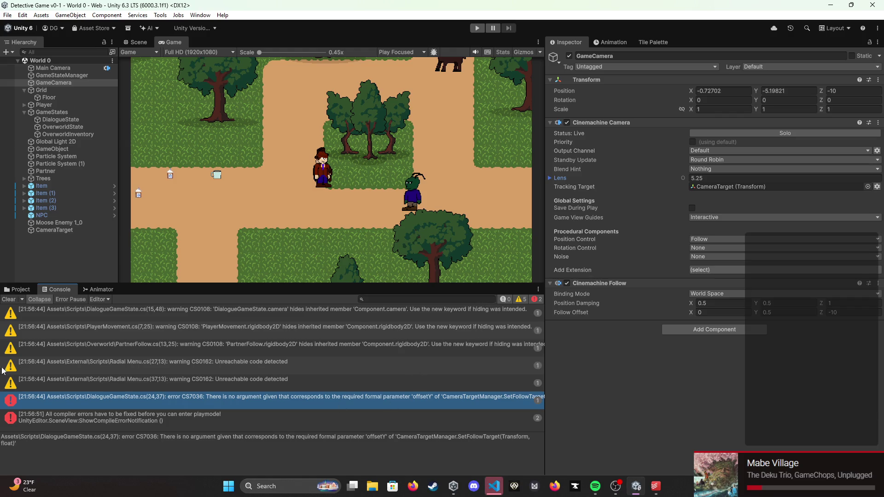
pyautogui.doubleClick(81, 400)
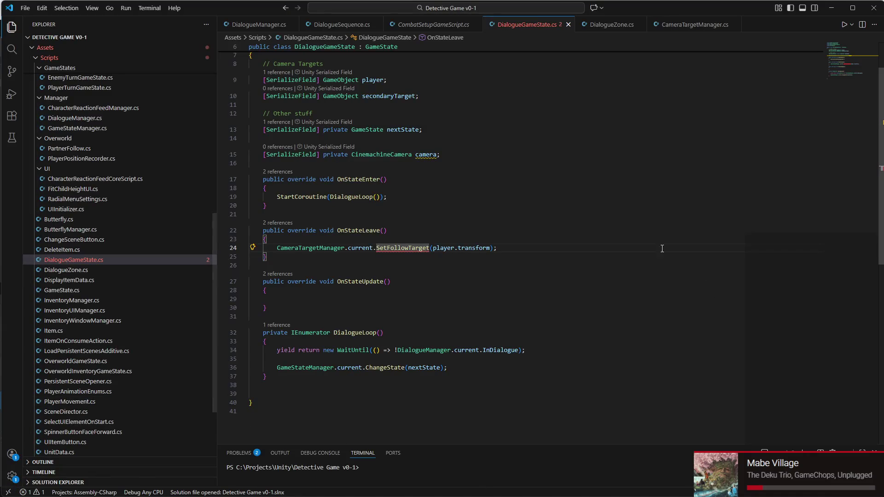
# Step: Add a .5f offset to the player SetFollowTarget call on line 24 of DialogueGameState.cs
pyautogui.click(489, 249)
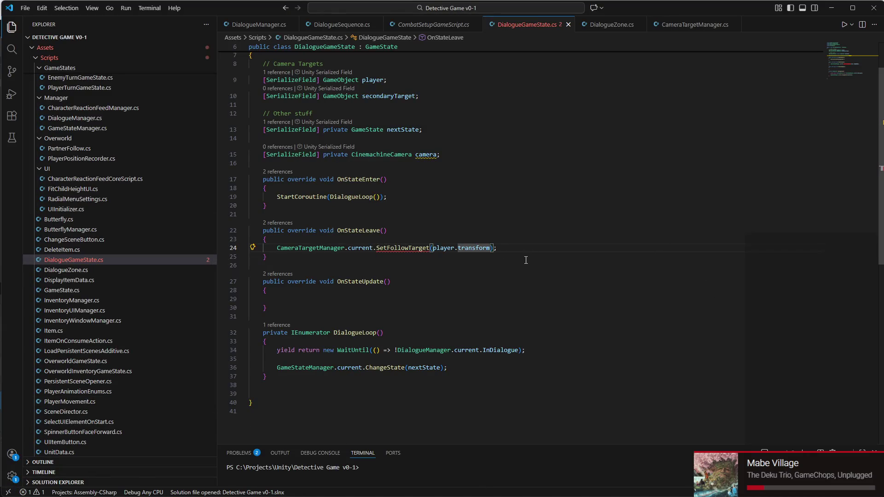
pyautogui.hotkey('ctrl', 'BackSpace')
pyautogui.write('transform')
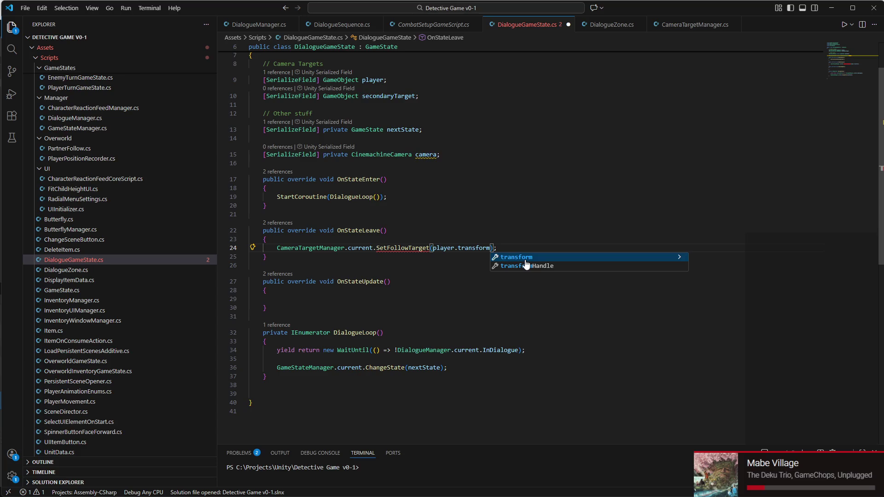
pyautogui.write(', .5f')
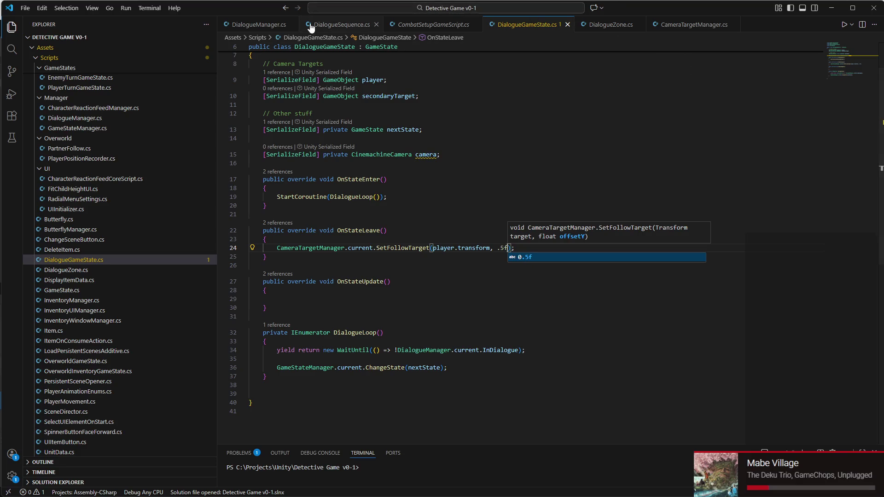
# Step: Raise the speaker offset in DialogueManager.cs from 0.5f to 2f and save
pyautogui.click(256, 24)
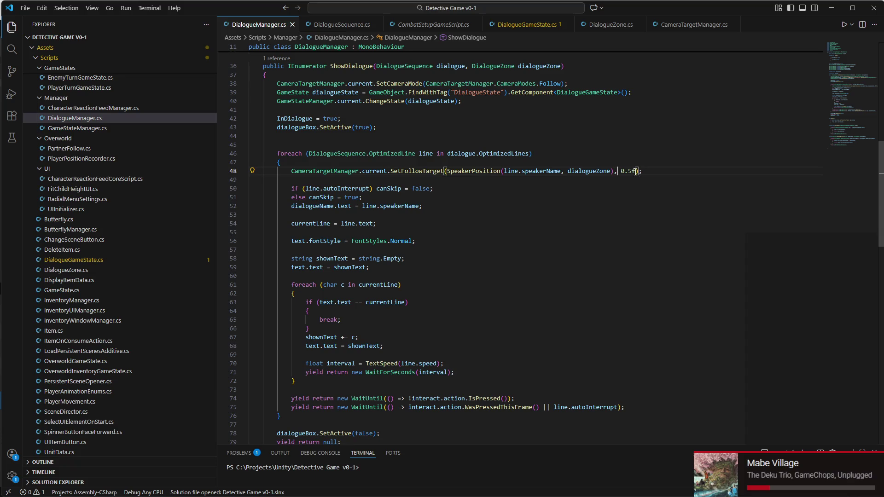
pyautogui.moveTo(632, 172); pyautogui.dragTo(625, 172)
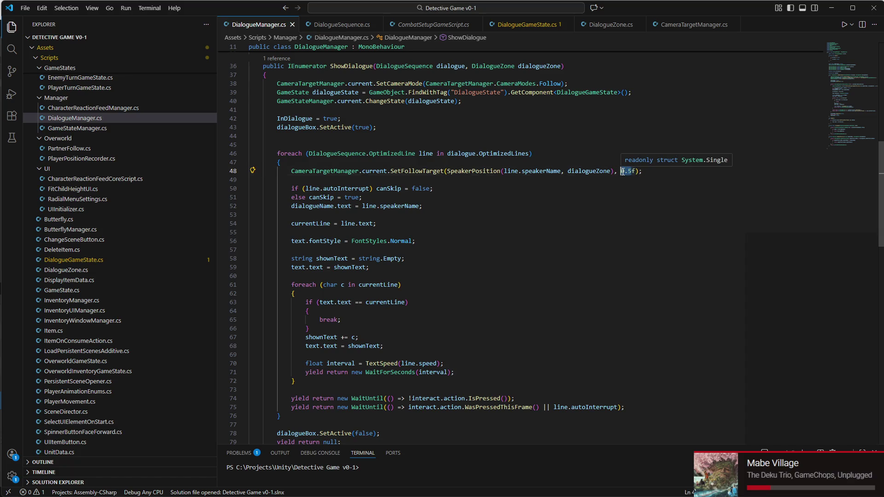
pyautogui.write('2')
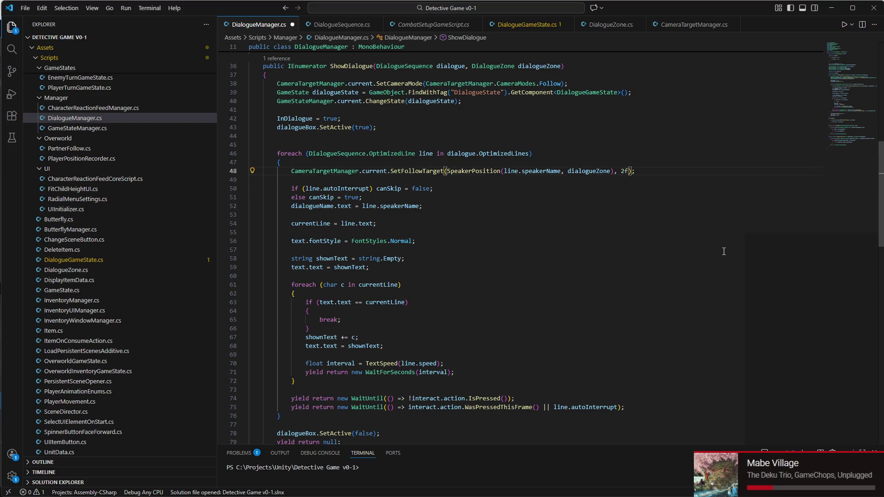
pyautogui.hotkey('ctrl', 's')
pyautogui.click(636, 486)
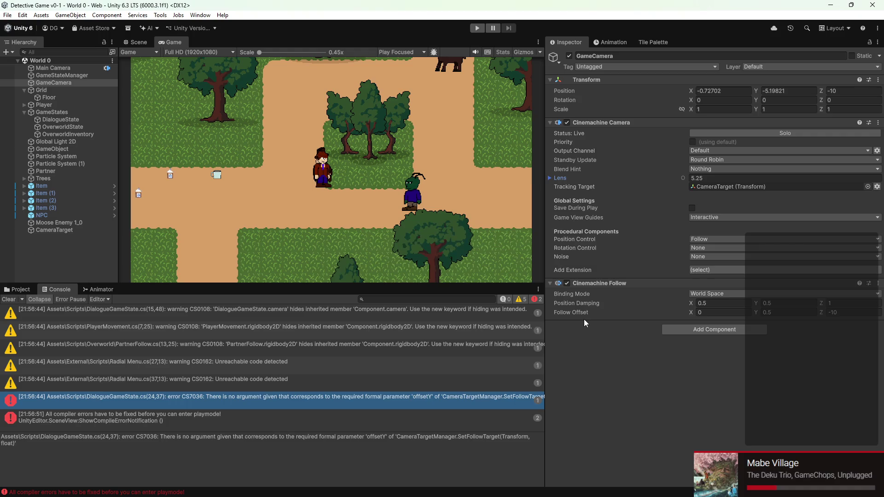
# Step: Play the game, walk the detective along the path to watch the camera follow, then stop
pyautogui.click(478, 29)
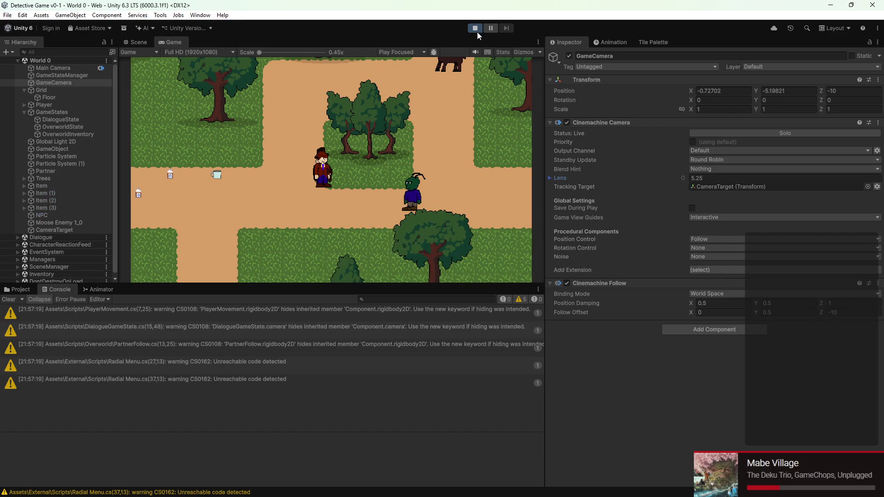
pyautogui.press('Right')
pyautogui.press('Down')
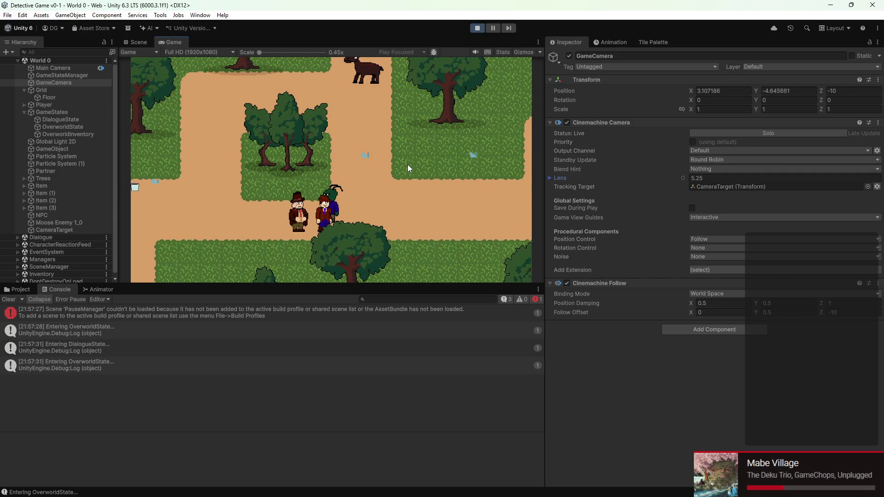
pyautogui.press('Left')
pyautogui.press('Up')
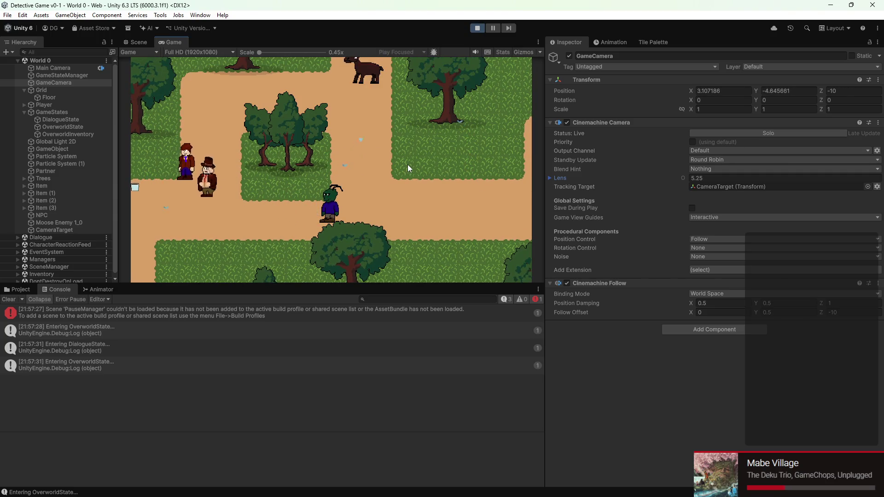
pyautogui.press('Right')
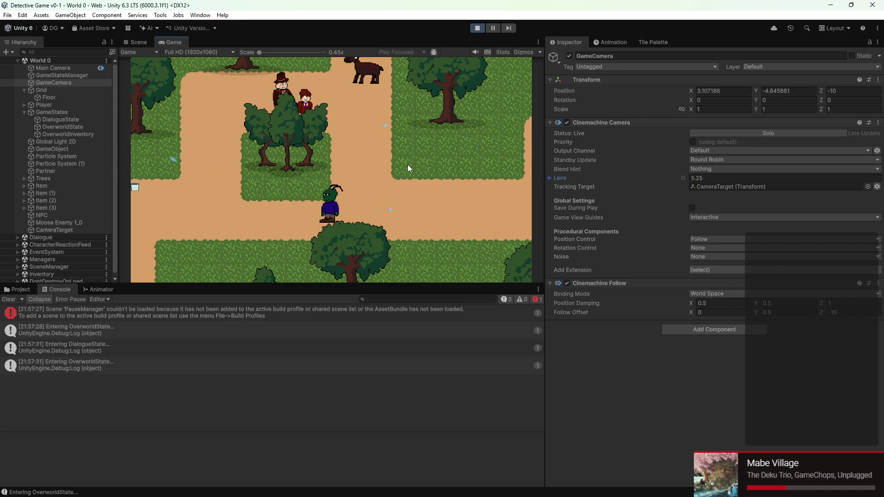
pyautogui.press('Down')
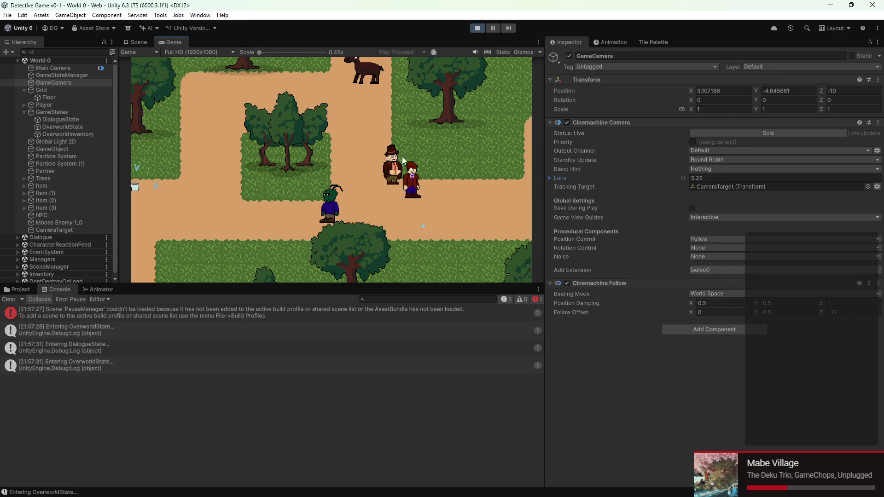
pyautogui.click(481, 30)
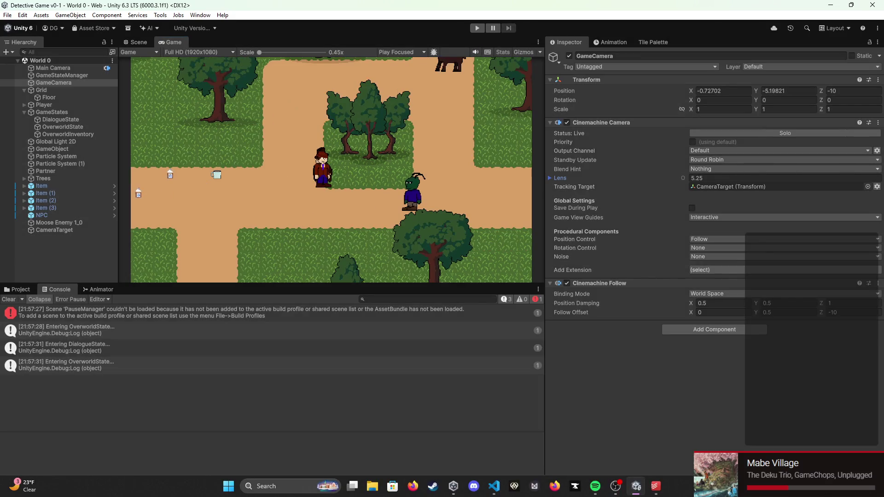
pyautogui.click(494, 486)
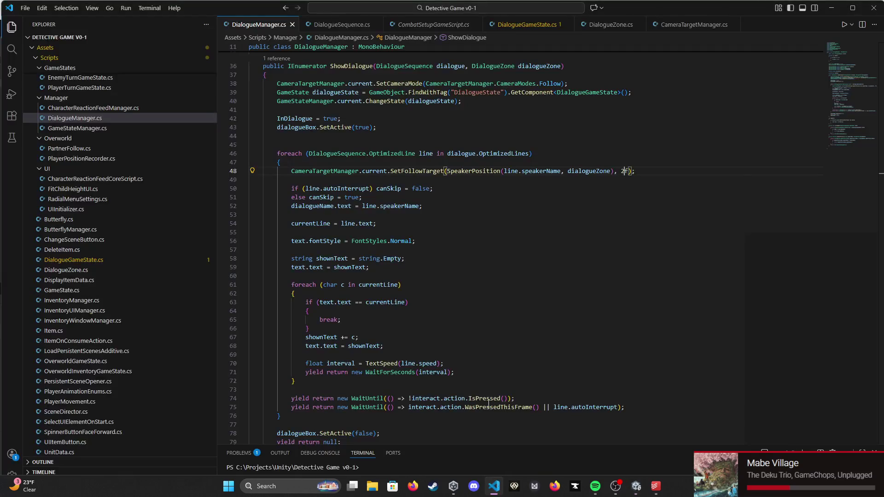
# Step: Review the SetFollowTarget(player.transform, .5f) call on line 24 of DialogueGameState.cs
pyautogui.click(533, 25)
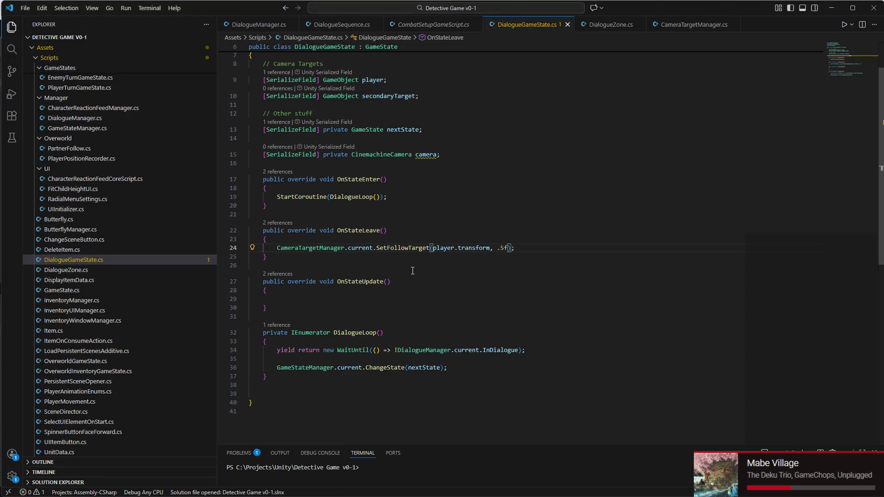
pyautogui.scroll(-1, 399, 324)
pyautogui.click(393, 225)
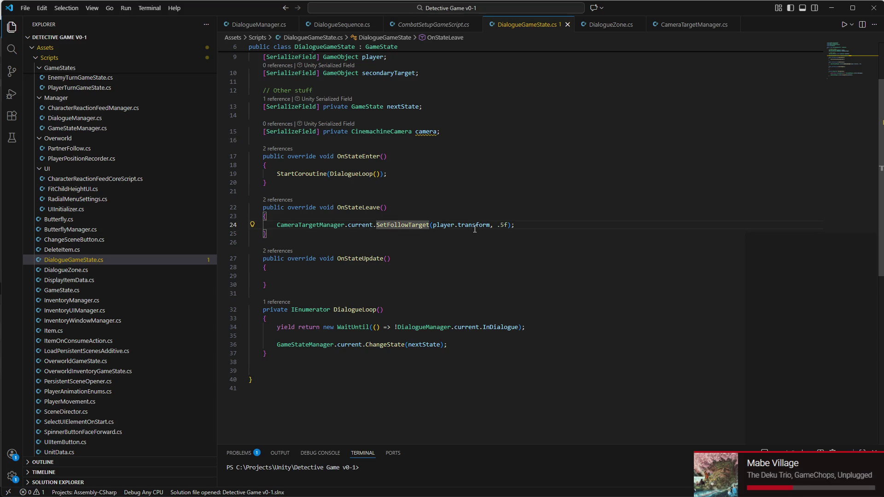
pyautogui.moveTo(438, 228)
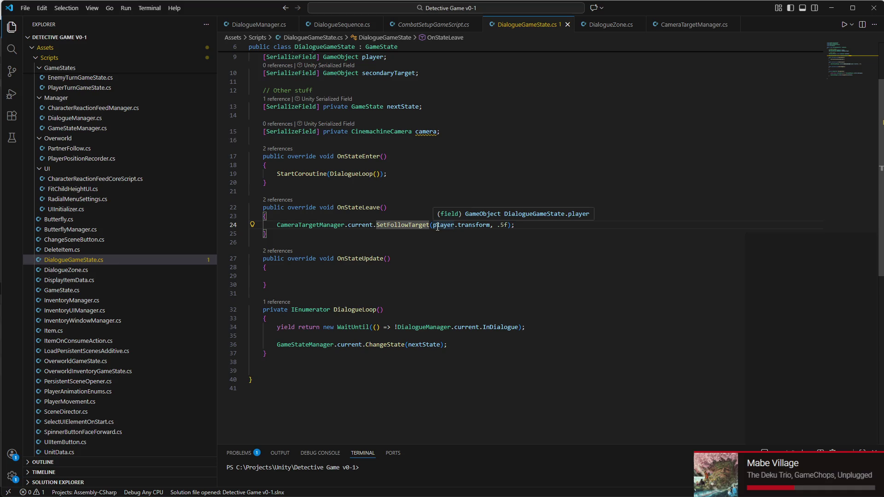
pyautogui.click(437, 227)
pyautogui.click(473, 226)
pyautogui.click(501, 225)
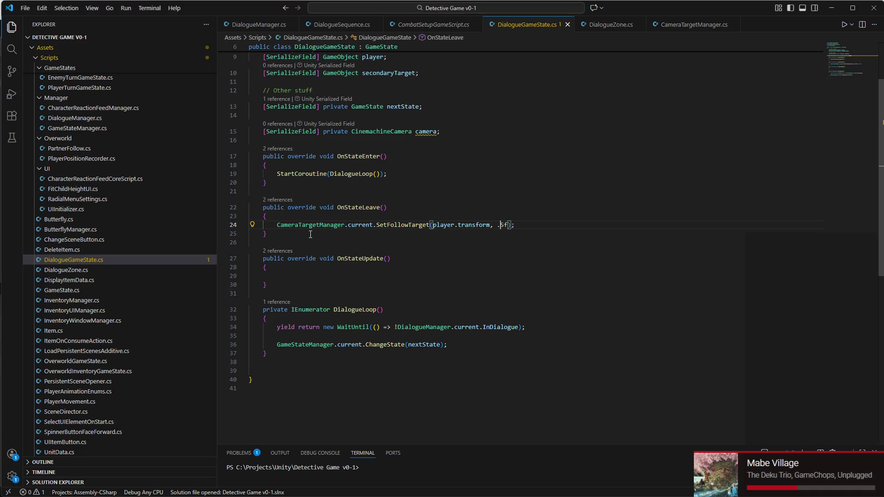
pyautogui.moveTo(332, 494)
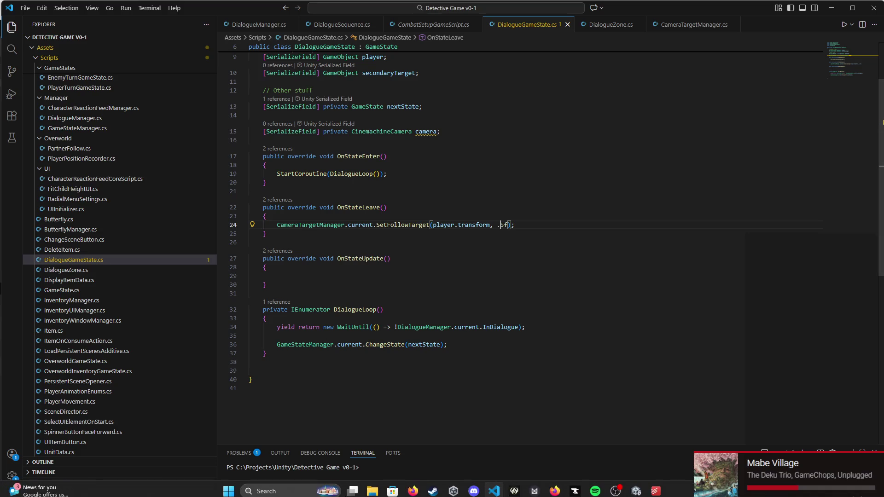
pyautogui.click(639, 487)
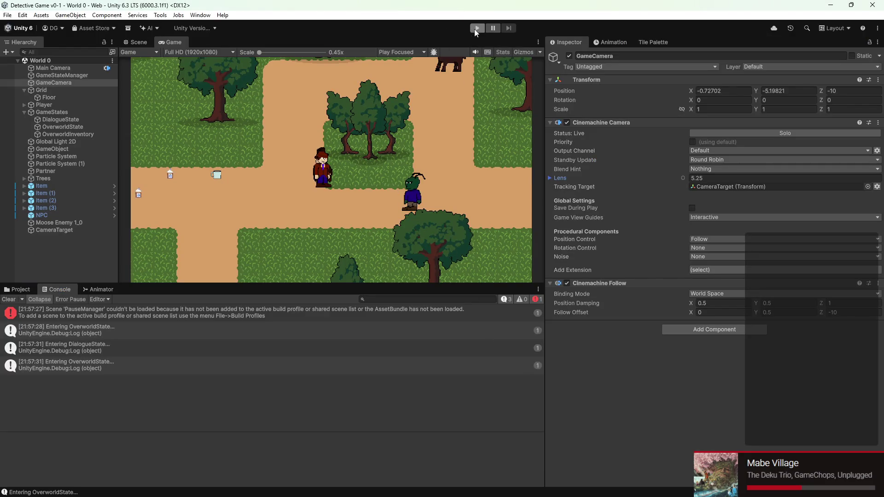
# Step: Play the game, walk to the green character and advance its dialogue with space to the end
pyautogui.click(477, 29)
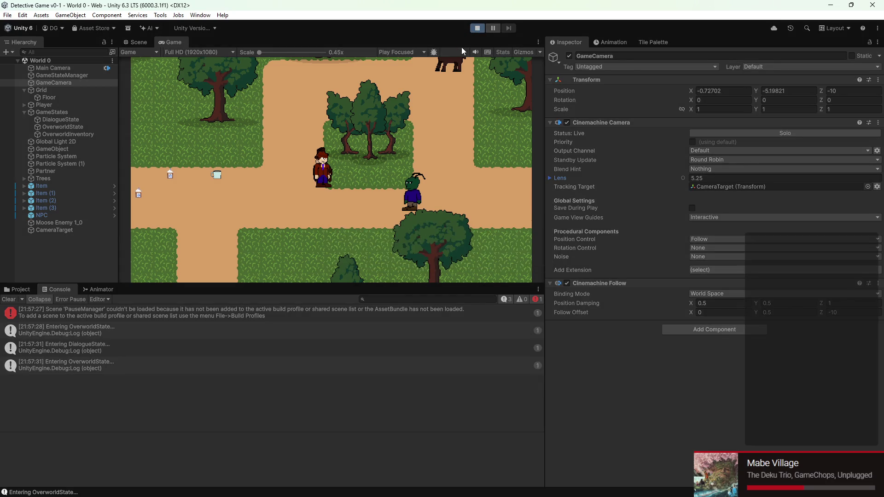
pyautogui.press('Right')
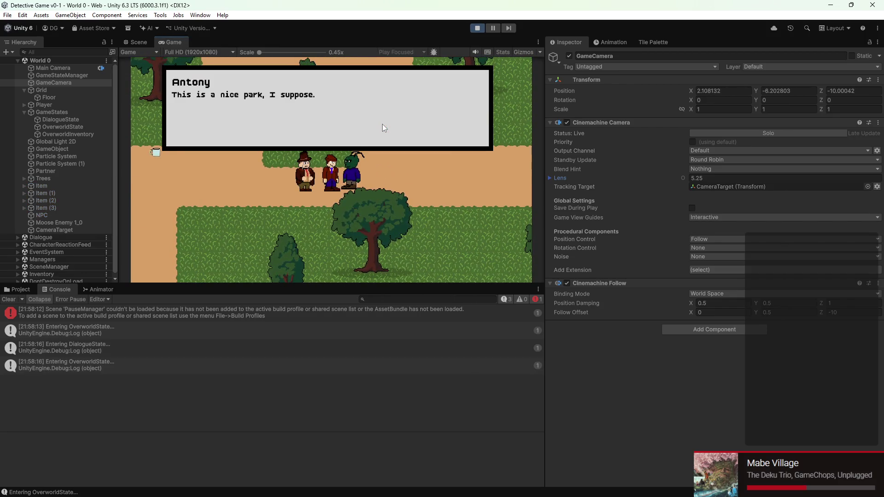
pyautogui.press('space')
pyautogui.press('space')
pyautogui.press('space')
pyautogui.press('space')
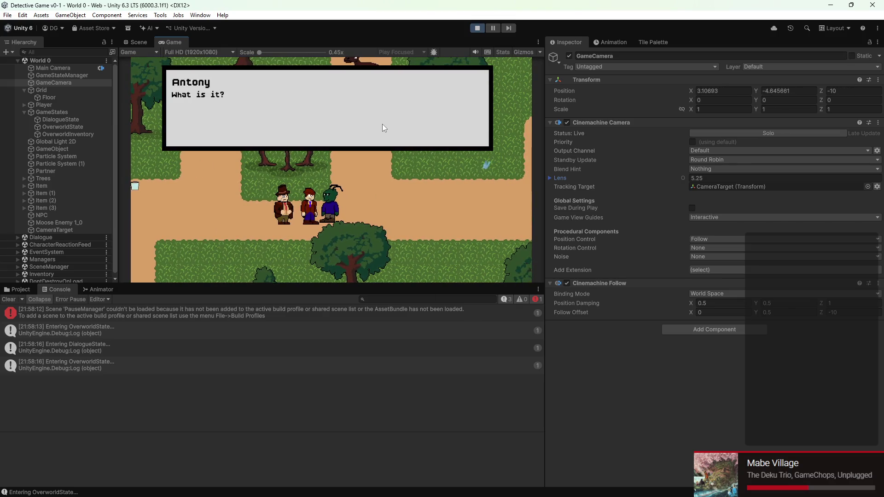
pyautogui.press('space')
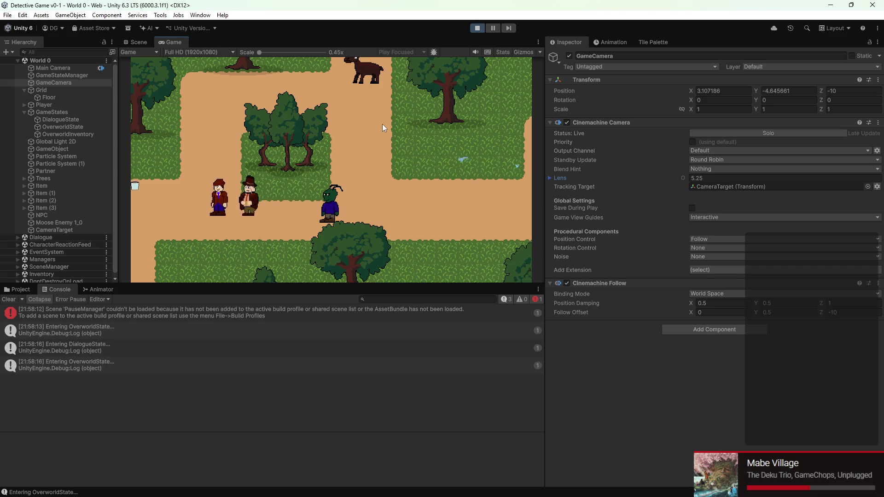
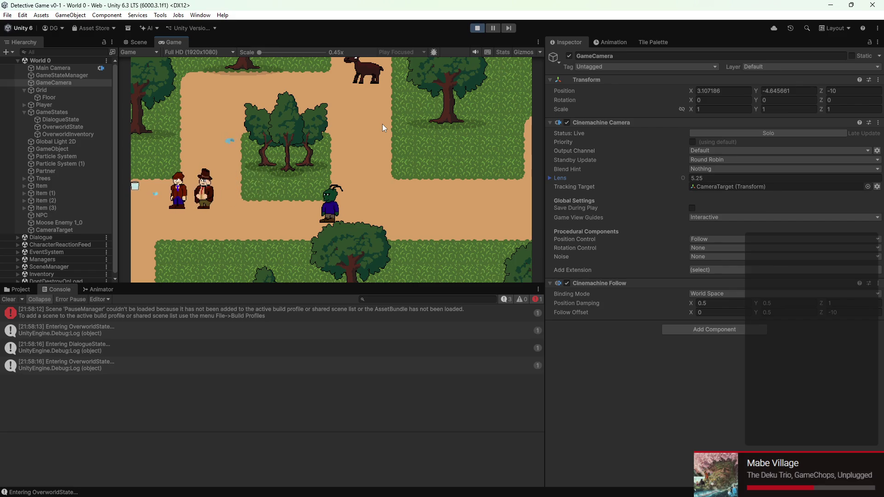
# Step: Stop the running World 0 play test to return to edit mode
pyautogui.click(476, 30)
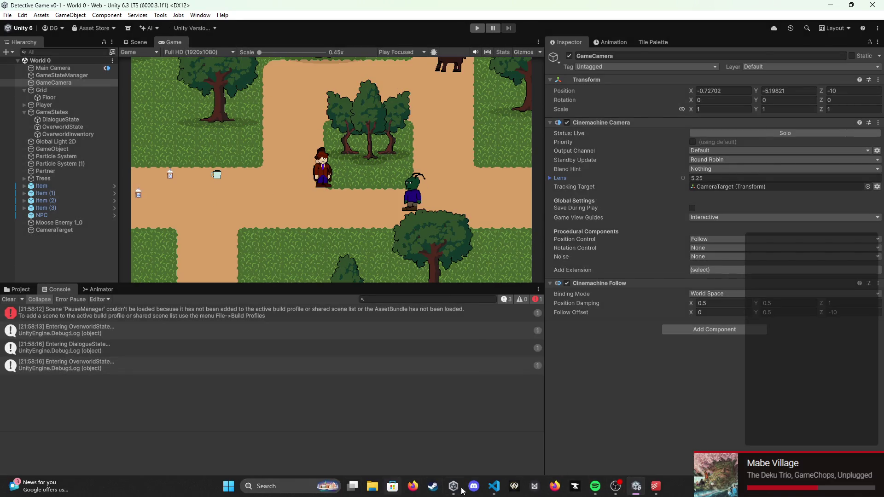
# Step: Delete the SetFollowTarget camera line from DialogueGameState's OnStateLeave
pyautogui.click(494, 486)
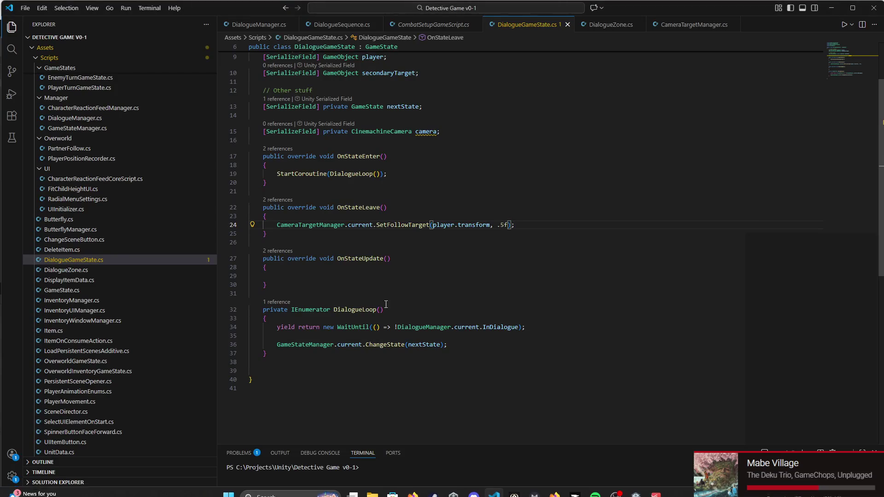
pyautogui.scroll(3, 411, 231)
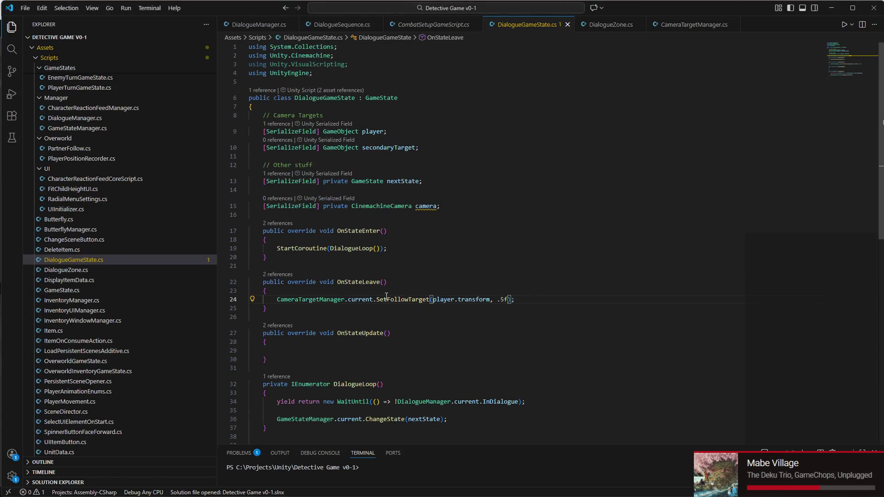
pyautogui.tripleClick(388, 300)
pyautogui.press('BackSpace')
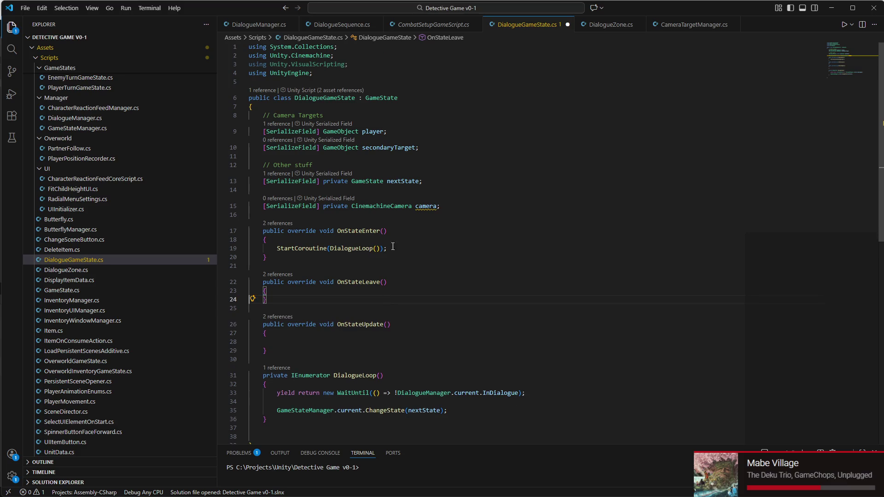
pyautogui.scroll(-2, 77, 304)
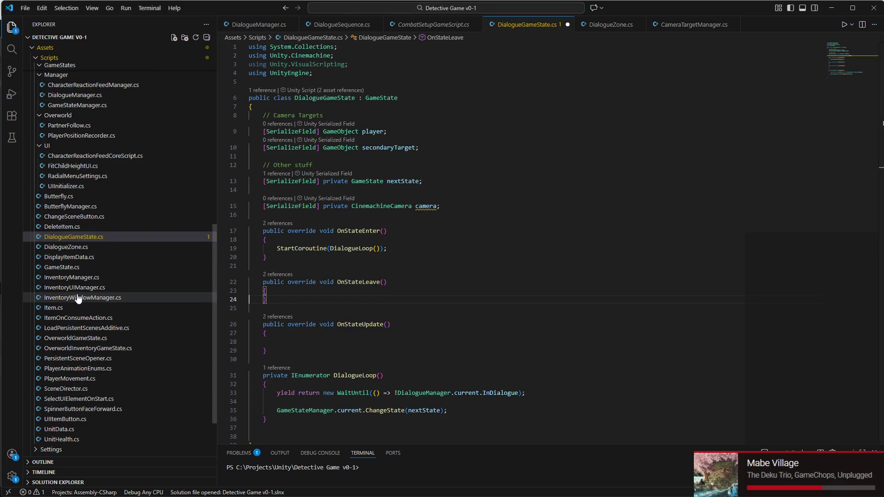
# Step: Paste the camera follow call into OverworldGameState's OnStateEnter, targeting playerMovement
pyautogui.click(58, 315)
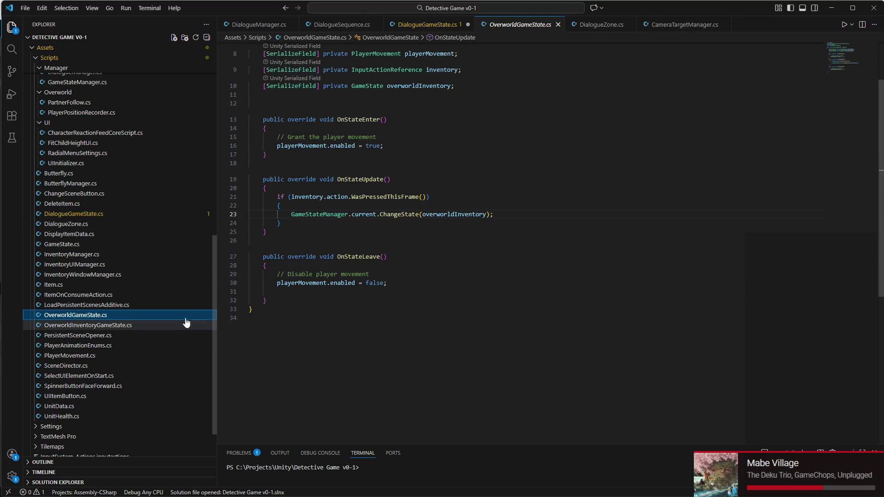
pyautogui.scroll(2, 350, 185)
pyautogui.click(353, 177)
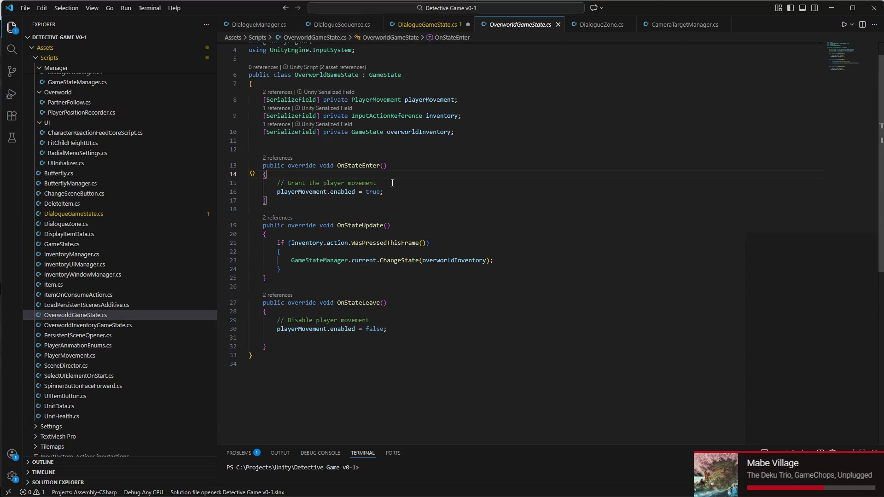
pyautogui.press('Return')
pyautogui.write('CameraTargetManager.current.SetFollowTarget(player.transform, .5f);')
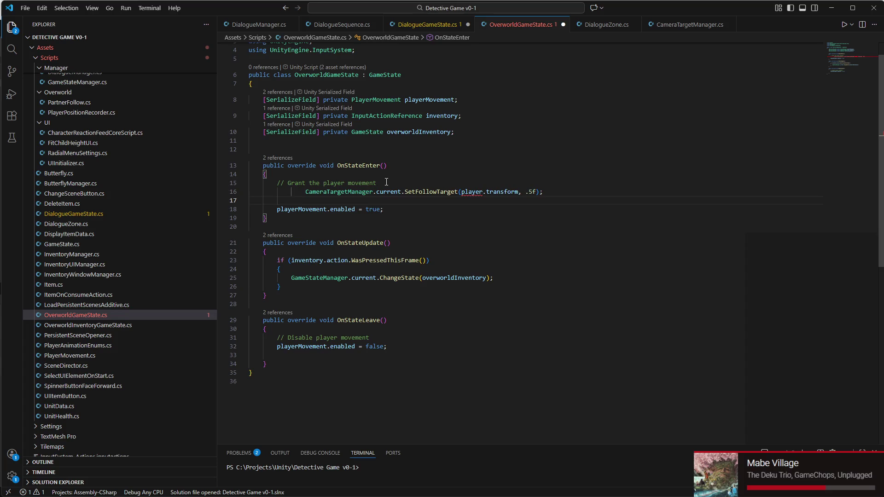
pyautogui.click(305, 192)
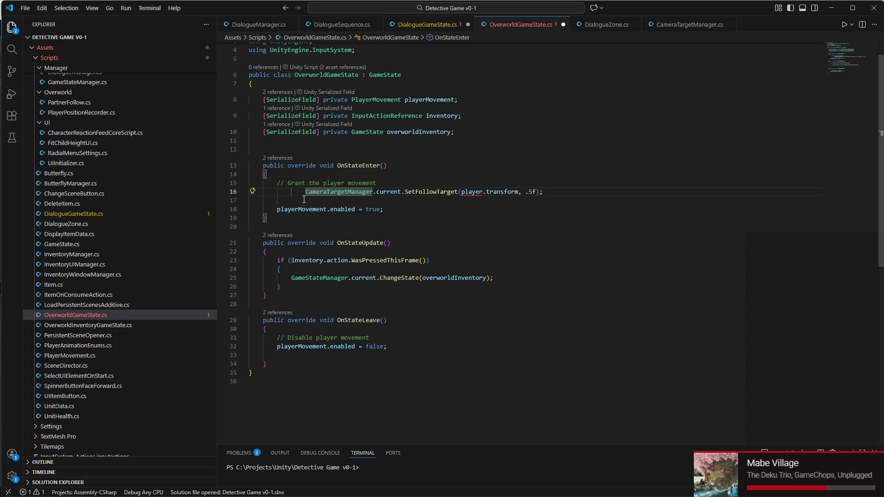
pyautogui.press('BackSpace')
pyautogui.press('BackSpace')
pyautogui.click(449, 194)
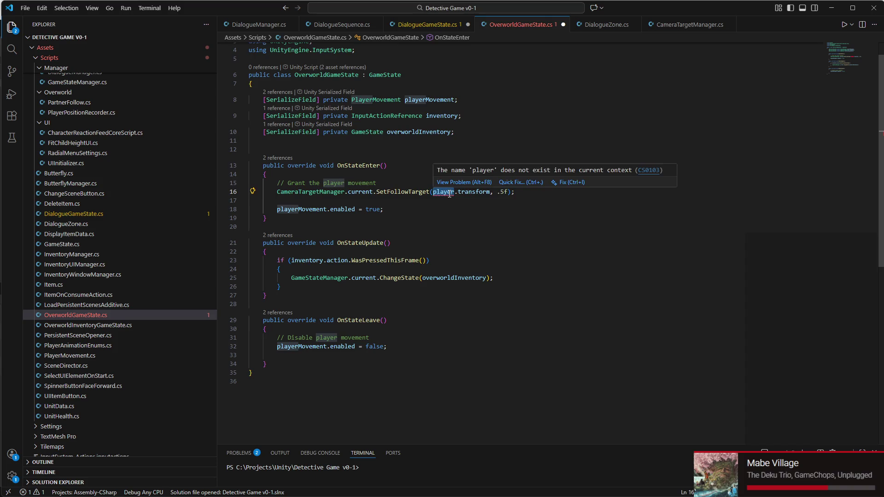
pyautogui.hotkey('ctrl', 'space')
pyautogui.press('Return')
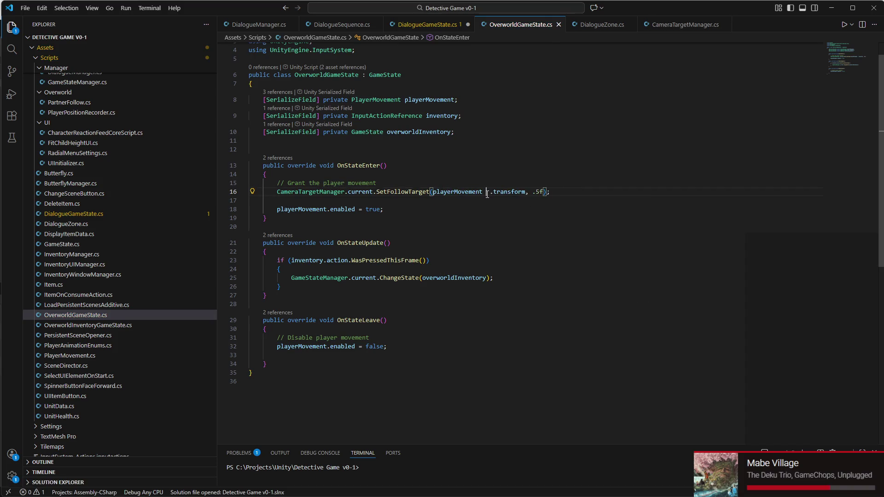
# Step: Move the camera follow call above the comment and fix its indentation
pyautogui.tripleClick(502, 191)
pyautogui.hotkey('ctrl', 'x')
pyautogui.click(381, 176)
pyautogui.press('Return')
pyautogui.hotkey('ctrl', 'v')
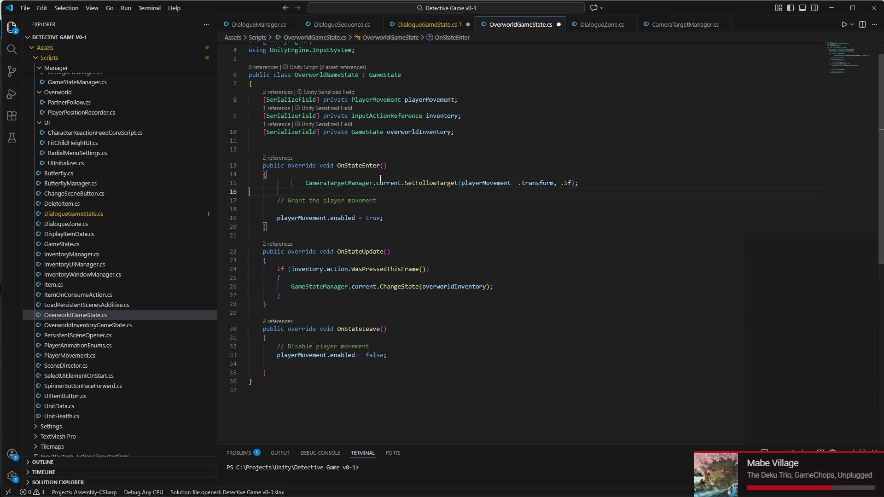
pyautogui.click(304, 183)
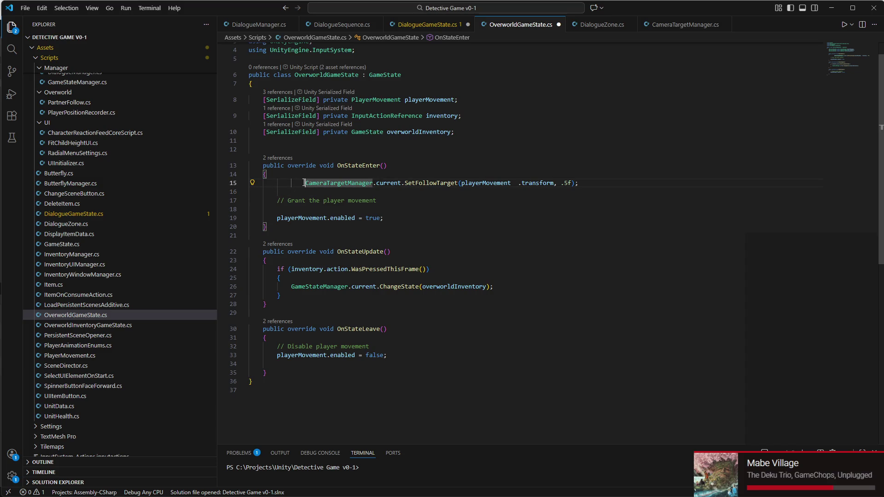
pyautogui.press('BackSpace')
pyautogui.press('BackSpace')
pyautogui.press('End')
pyautogui.press('Delete')
# Step: Add a 'Fix camera on player' comment and separate the camera and movement blocks
pyautogui.click(316, 209)
pyautogui.press('BackSpace')
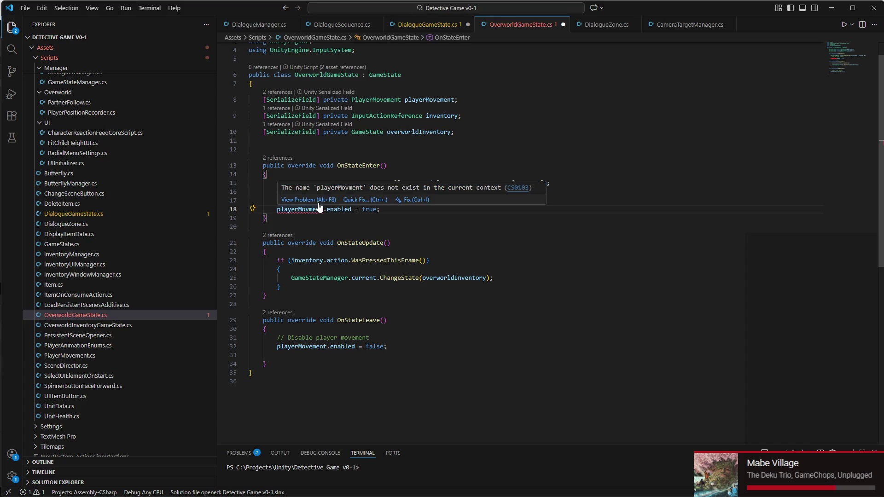
pyautogui.write('e')
pyautogui.press('BackSpace')
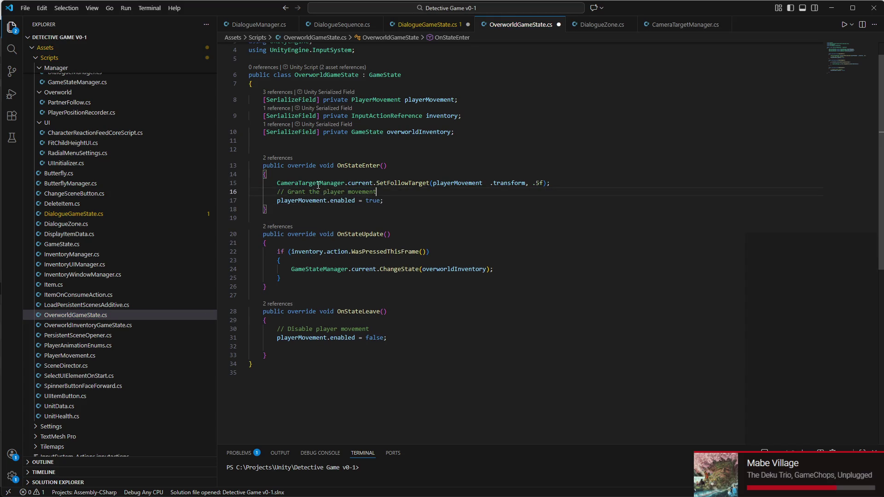
pyautogui.press('Return')
pyautogui.write('// Fix camera on player')
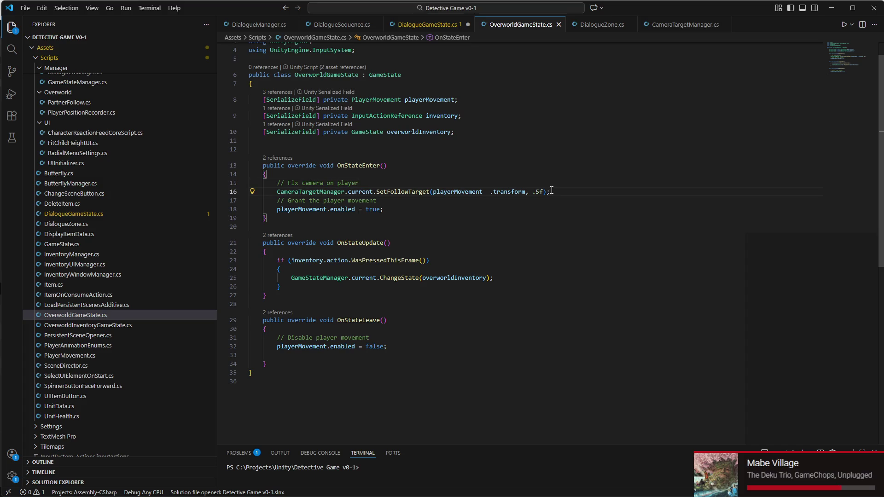
pyautogui.press('Return')
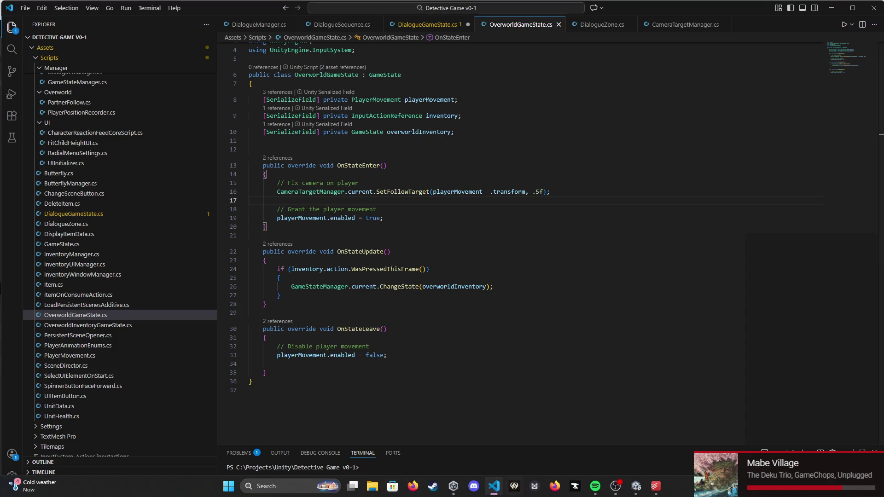
pyautogui.click(642, 487)
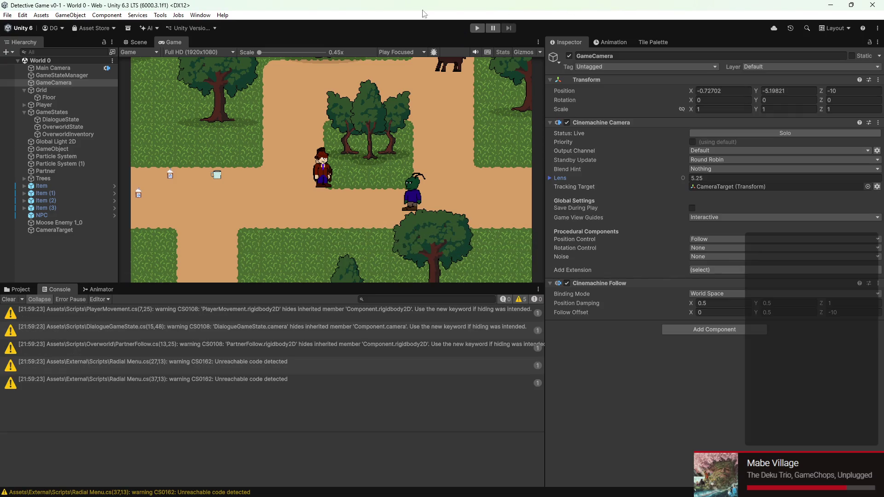
# Step: Play-test World 0, walking the player right and down past the NPC, then stop
pyautogui.click(476, 28)
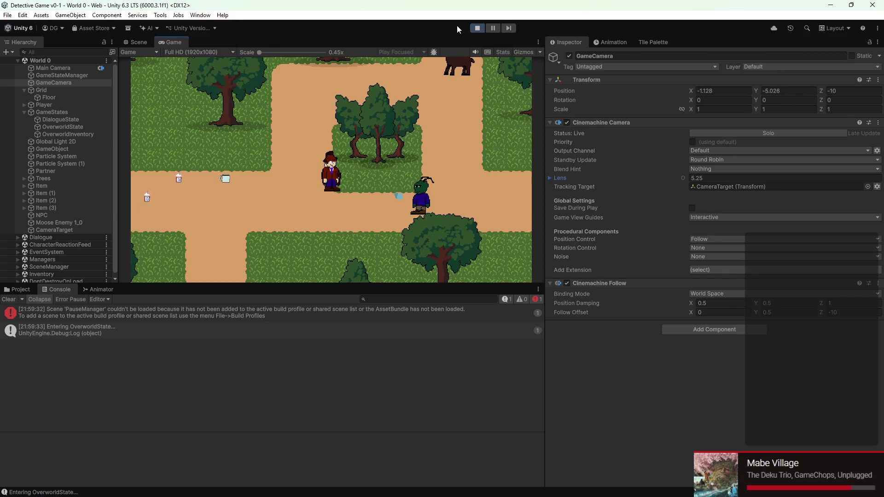
pyautogui.press('d')
pyautogui.press('s')
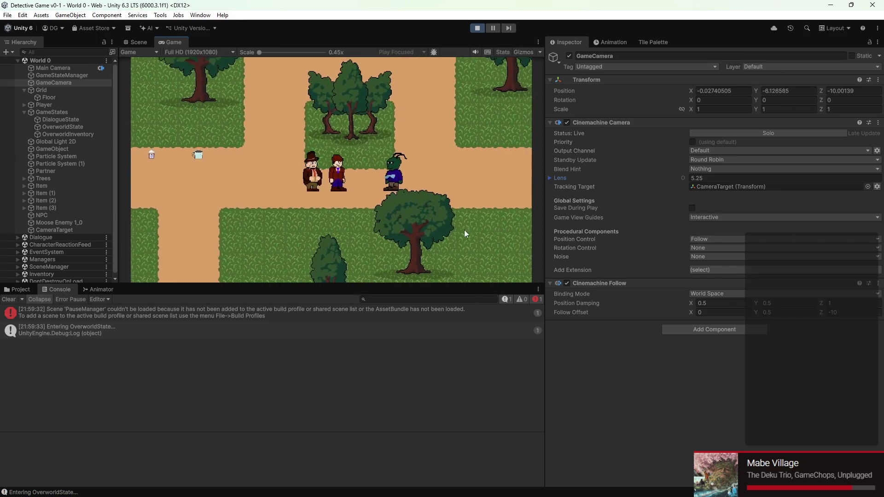
pyautogui.press('d')
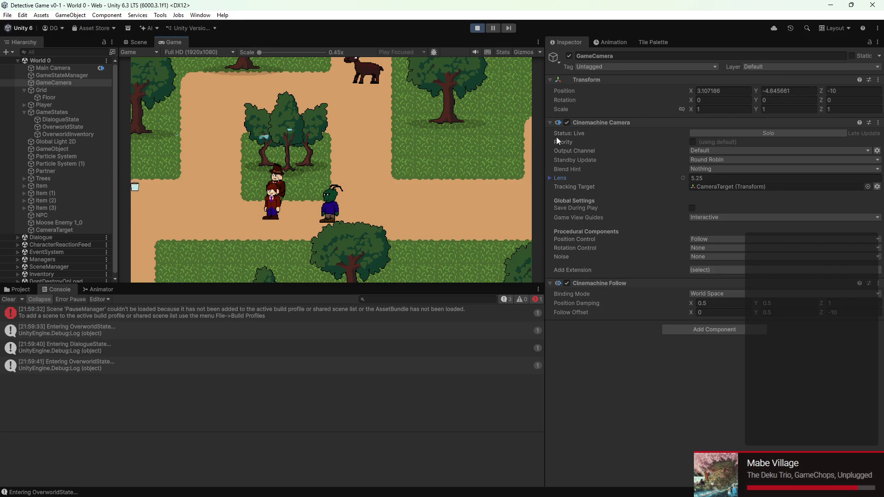
pyautogui.click(477, 28)
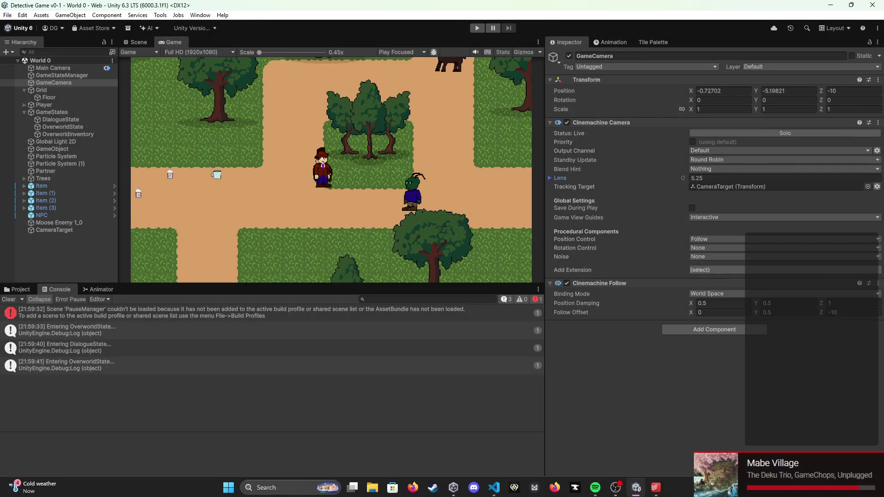
# Step: Open GameStateManager.cs and select ChangeState's body to review its leave and enter calls
pyautogui.click(493, 486)
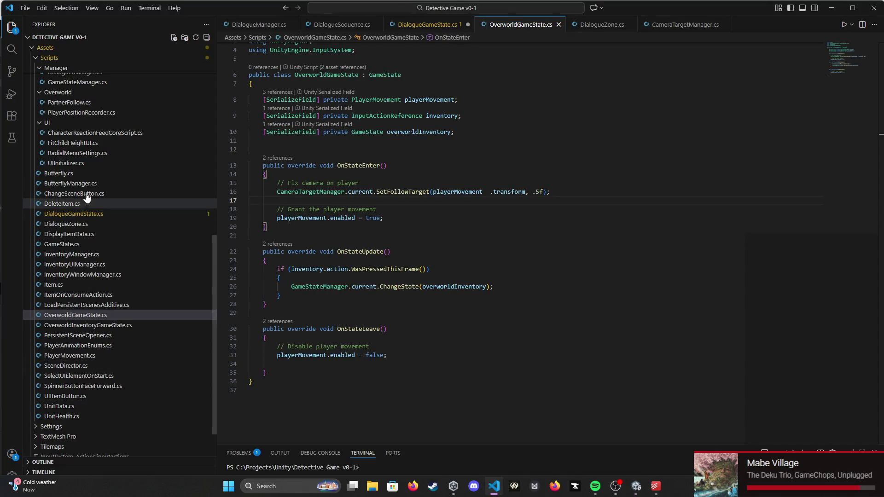
pyautogui.scroll(4, 83, 193)
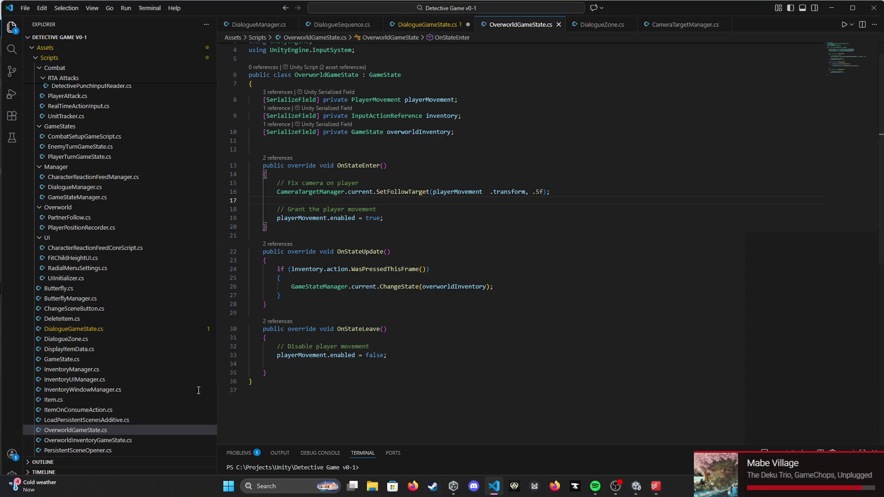
pyautogui.scroll(-1, 135, 371)
pyautogui.scroll(-1, 131, 370)
pyautogui.scroll(-3, 92, 332)
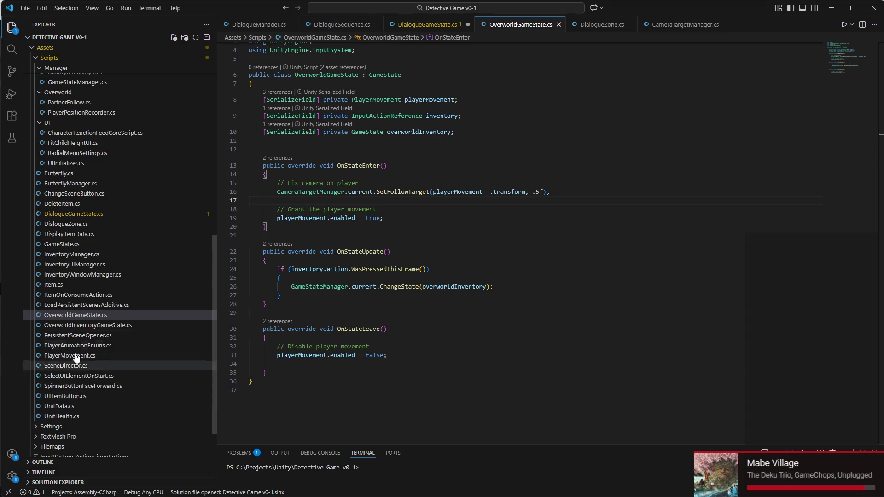
pyautogui.scroll(1, 113, 97)
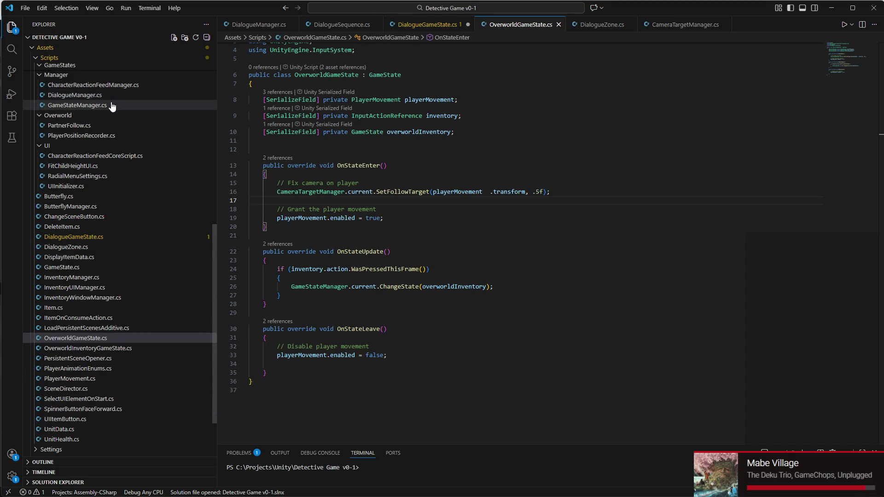
pyautogui.click(113, 106)
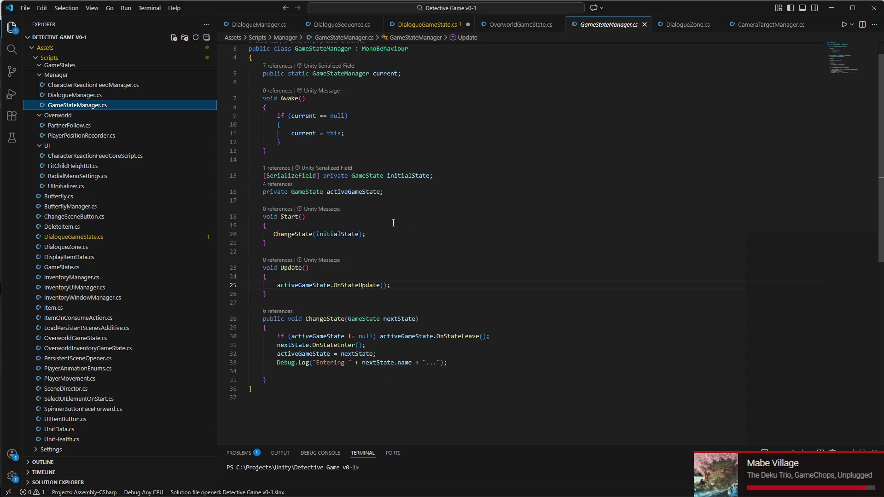
pyautogui.scroll(-2, 334, 336)
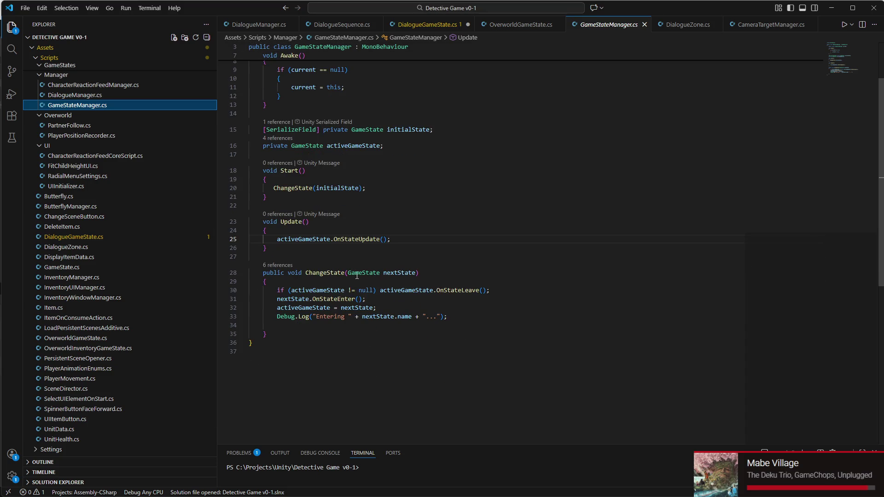
pyautogui.tripleClick(396, 290)
pyautogui.moveTo(396, 290)
pyautogui.mouseDown()
pyautogui.moveTo(389, 313)
pyautogui.moveTo(402, 409)
pyautogui.mouseUp()
pyautogui.click(401, 407)
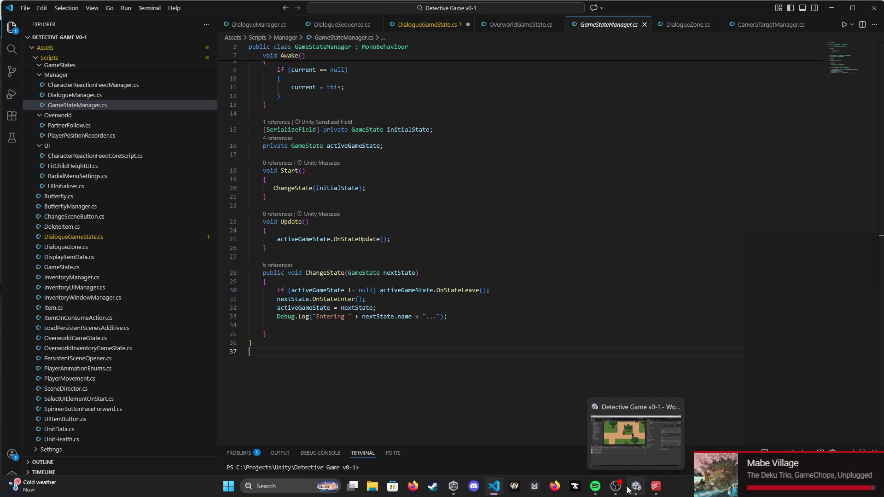
pyautogui.moveTo(494, 485)
pyautogui.click(636, 486)
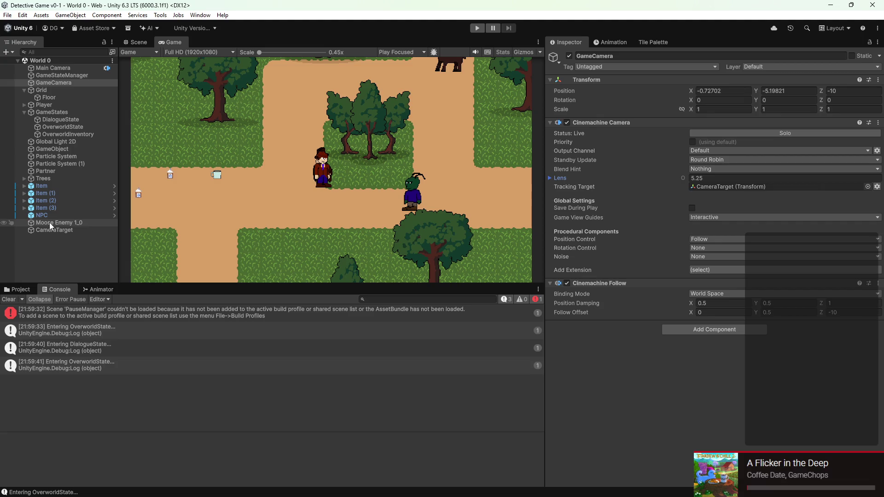
# Step: Start play mode, advance the dialogue and walk the party into the green character
pyautogui.click(477, 28)
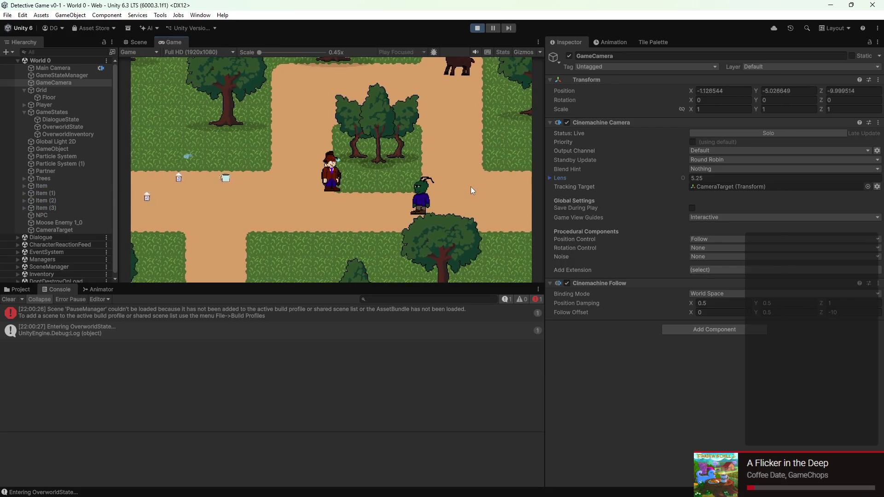
pyautogui.press('d')
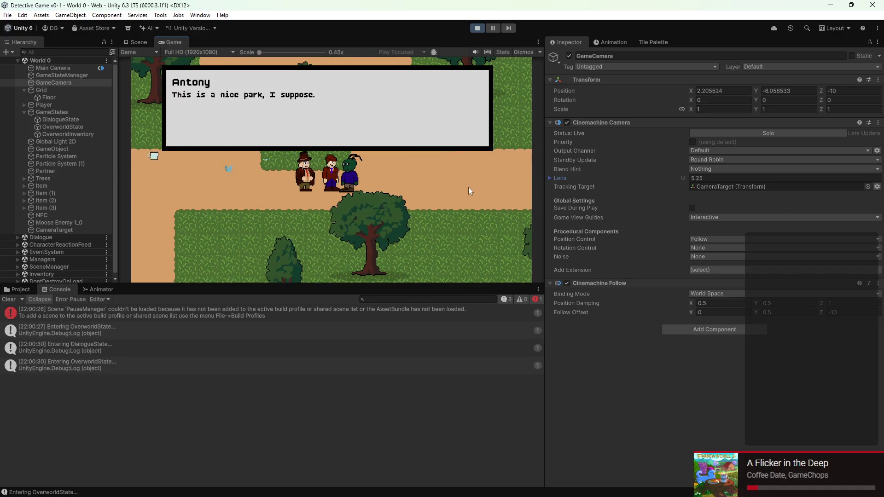
pyautogui.press('space')
pyautogui.press('space')
pyautogui.press('space')
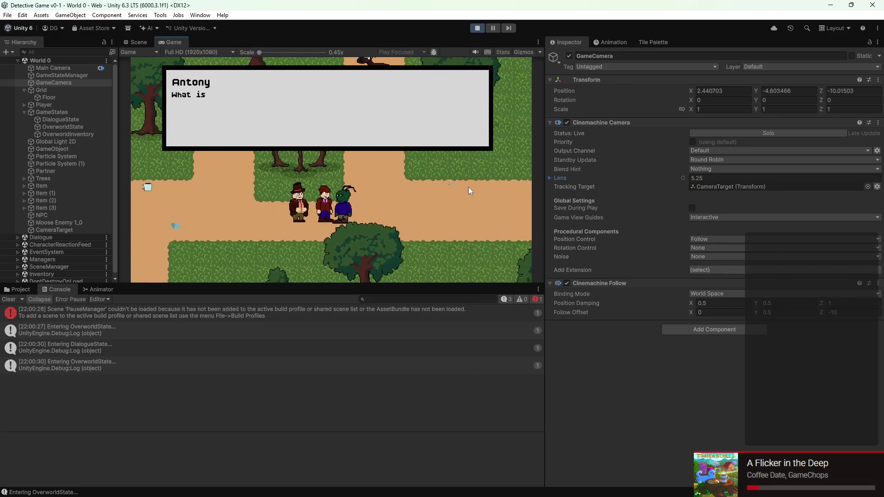
pyautogui.press('space')
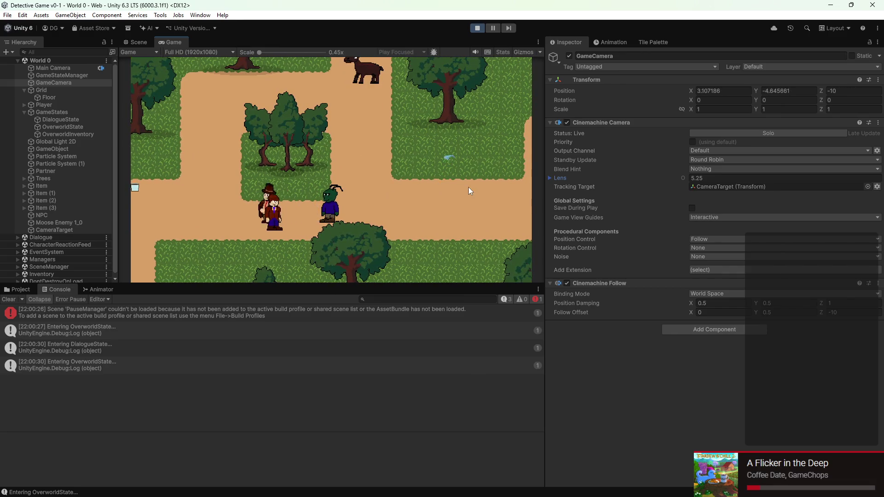
pyautogui.press('d')
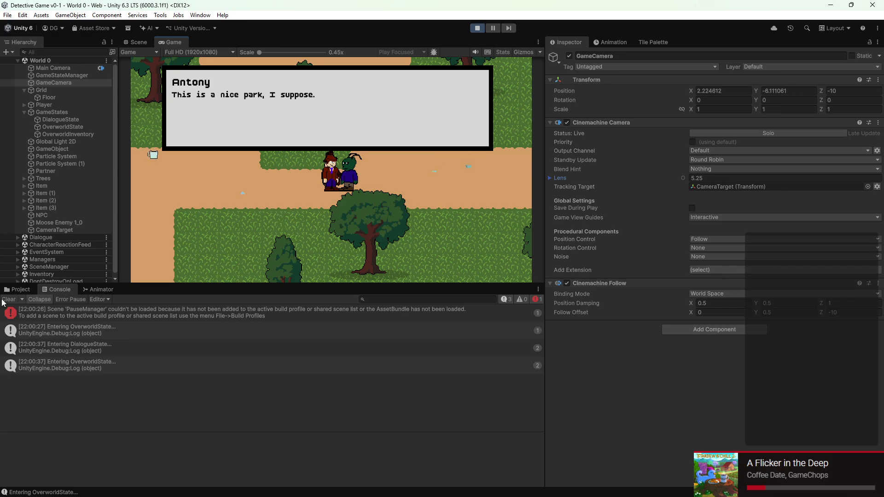
# Step: Turn off Console Collapse, finish the conversation, inspect the last state log's stack trace, then stop
pyautogui.click(40, 299)
pyautogui.press('space')
pyautogui.press('space')
pyautogui.press('space')
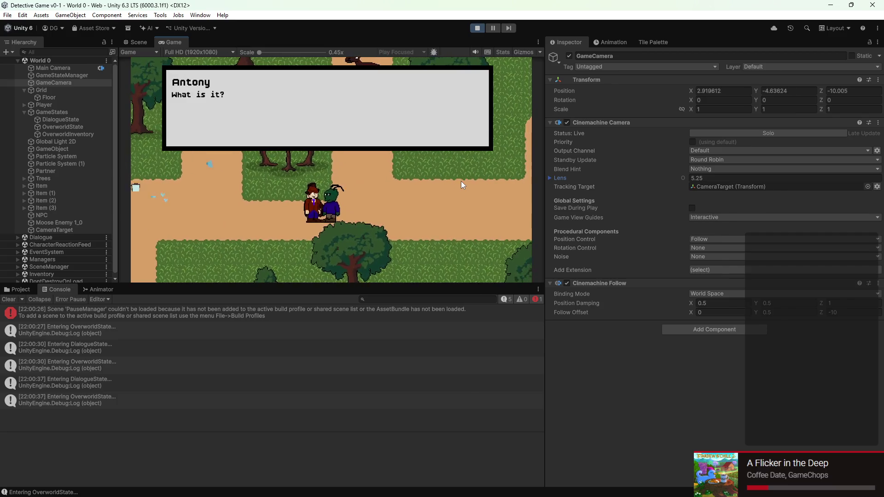
pyautogui.press('space')
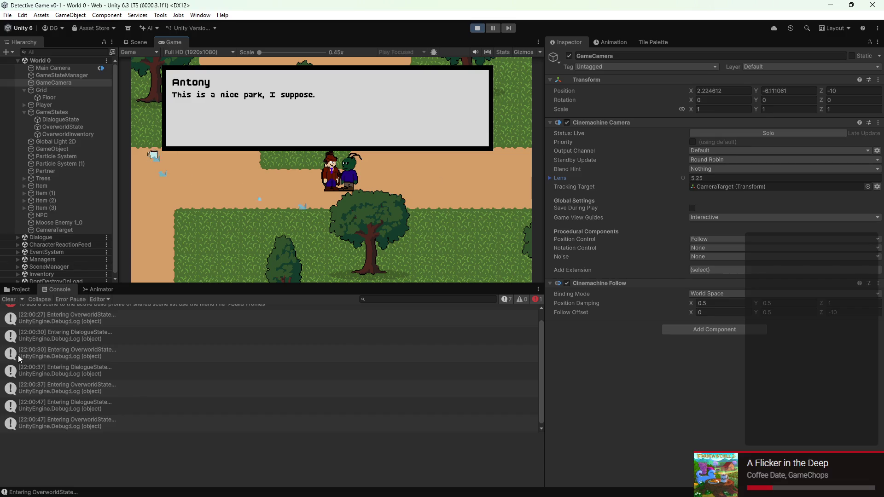
pyautogui.click(89, 418)
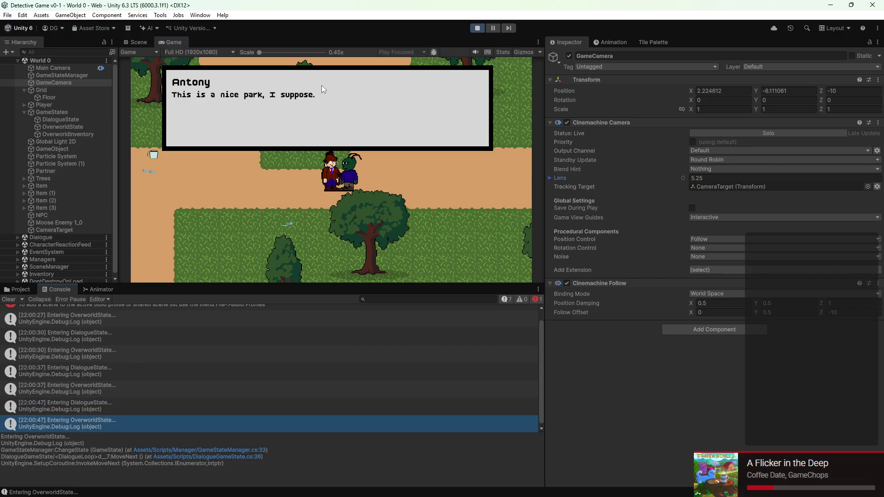
pyautogui.hotkey('ctrl', 'p')
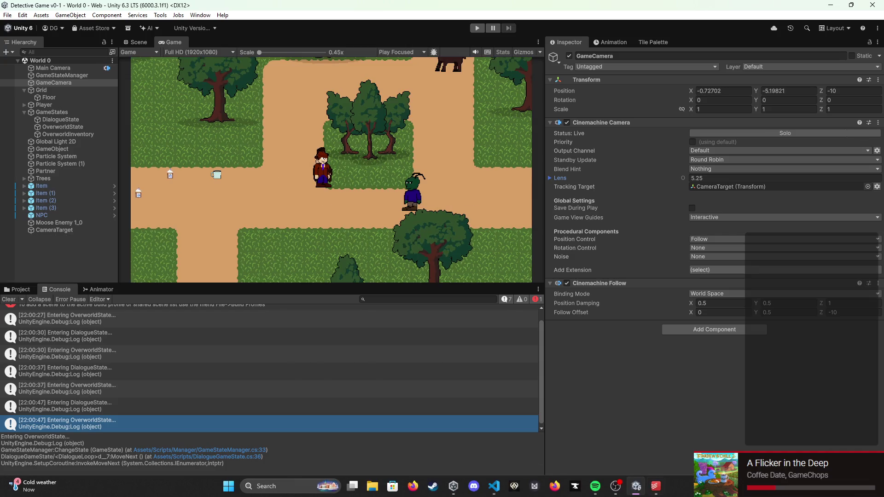
pyautogui.click(494, 487)
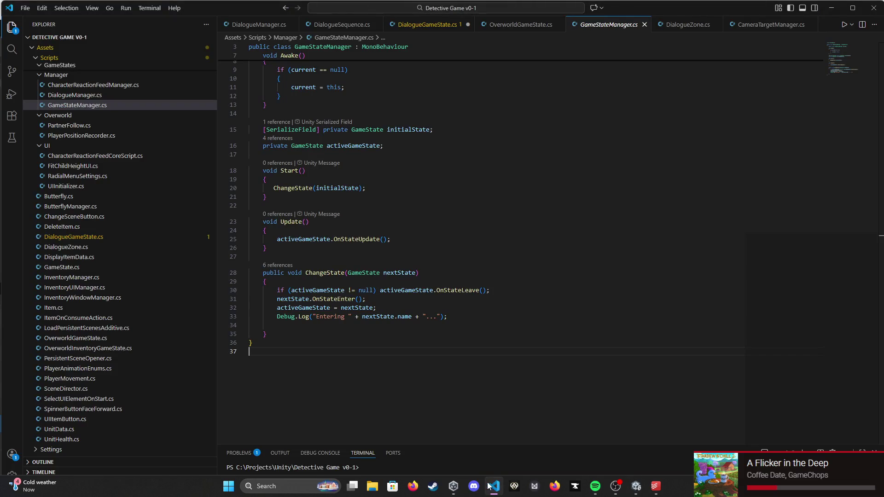
# Step: Open DialogueGameState.cs and locate the WaitUntil line in DialogueLoop
pyautogui.click(432, 25)
pyautogui.scroll(-2, 365, 261)
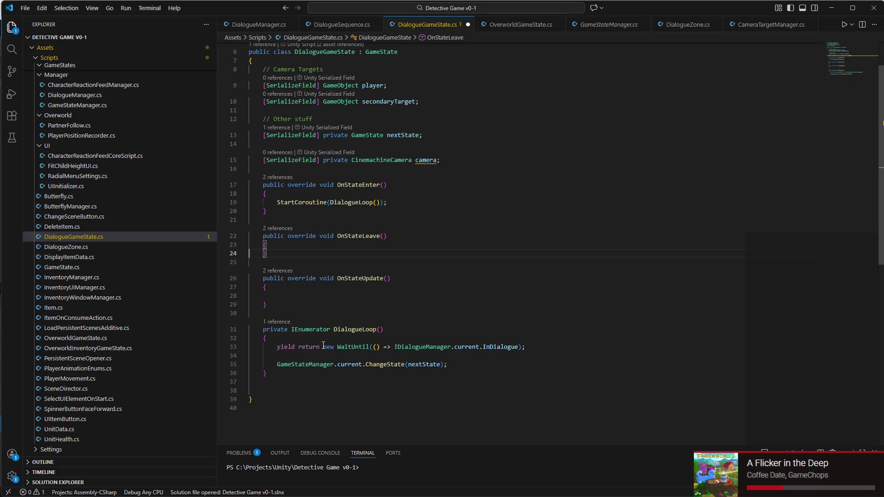
pyautogui.tripleClick(428, 345)
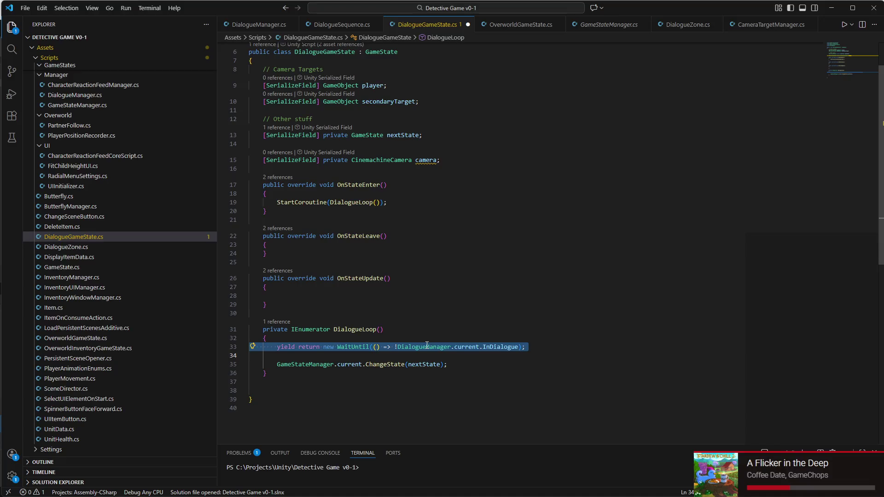
pyautogui.click(426, 347)
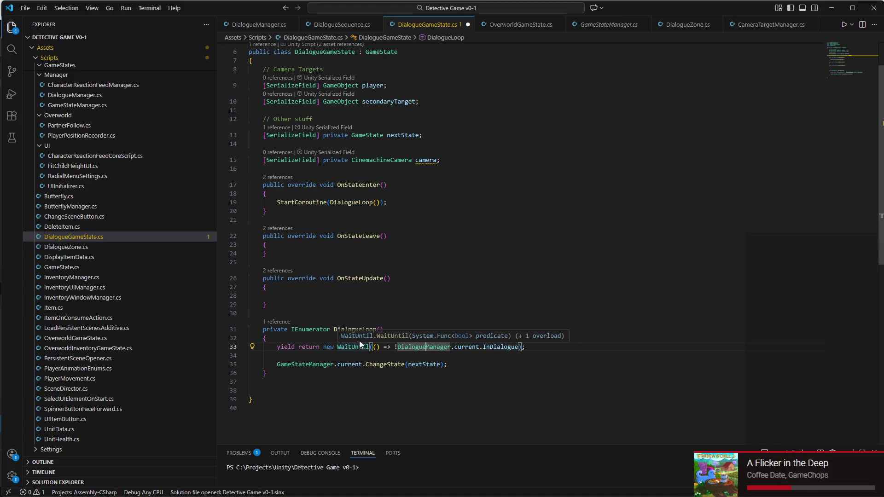
pyautogui.scroll(2, 331, 202)
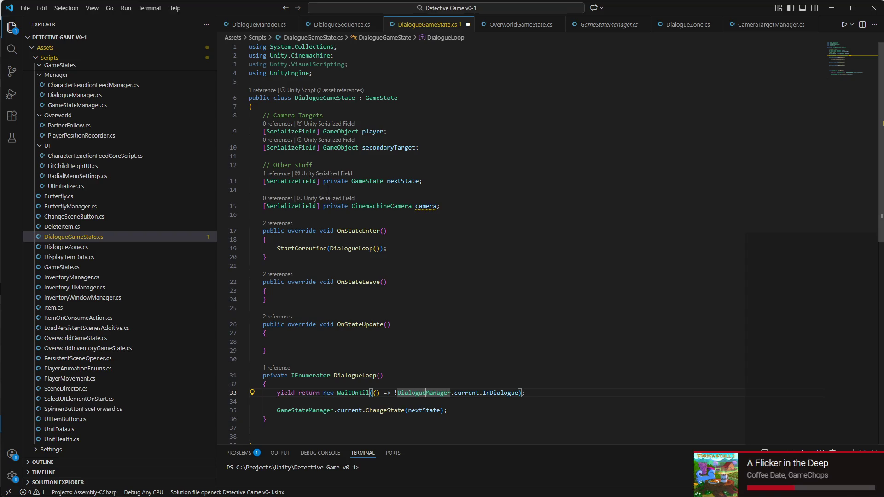
pyautogui.scroll(-1, 336, 177)
pyautogui.scroll(-2, 334, 201)
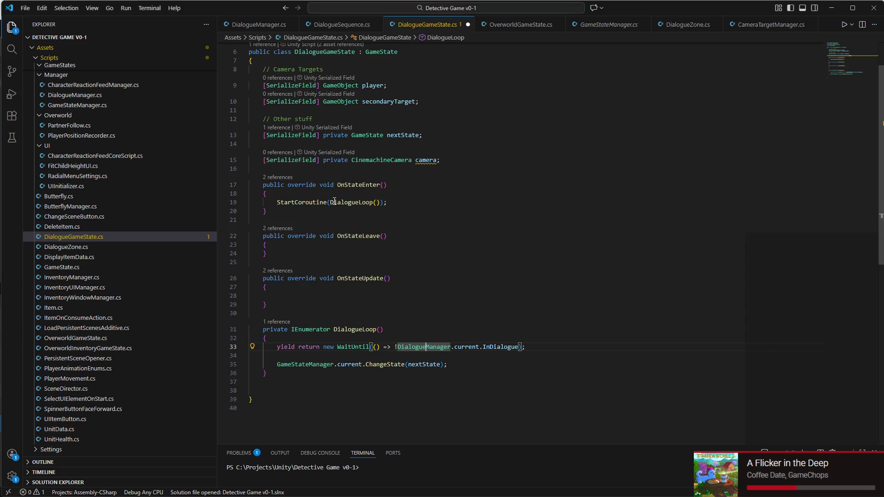
# Step: Duplicate the WaitUntil yield and remove the first copy's '!' so it waits for dialogue start
pyautogui.moveTo(276, 324); pyautogui.dragTo(677, 333)
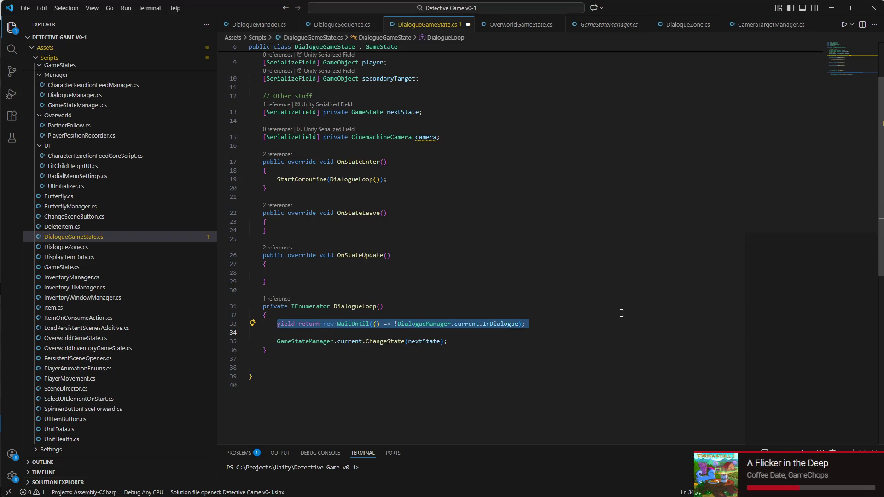
pyautogui.hotkey('ctrl', 'c')
pyautogui.click(418, 315)
pyautogui.press('Down')
pyautogui.press('Down')
pyautogui.press('Return')
pyautogui.press('Return')
pyautogui.press('Up')
pyautogui.hotkey('ctrl', 'v')
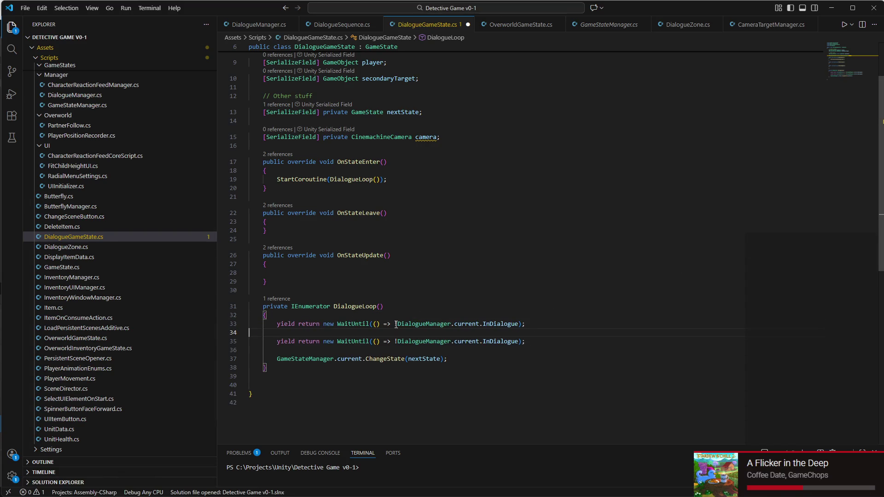
pyautogui.click(397, 324)
pyautogui.press('BackSpace')
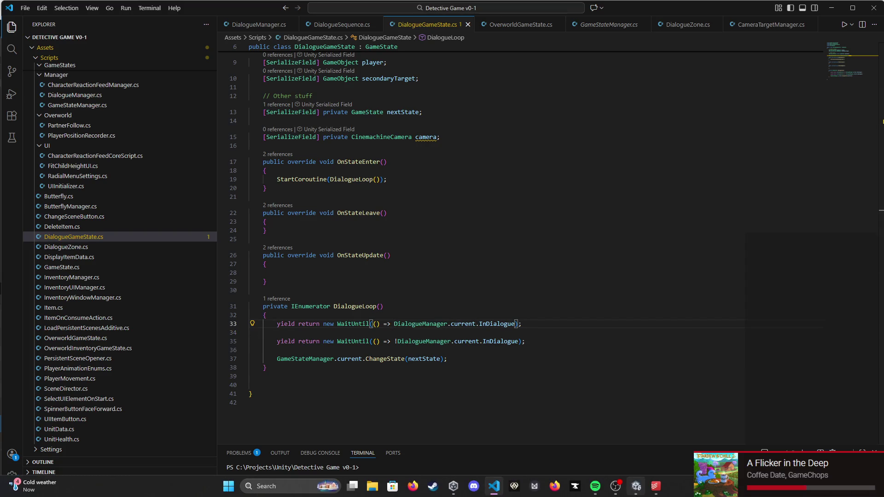
pyautogui.click(636, 486)
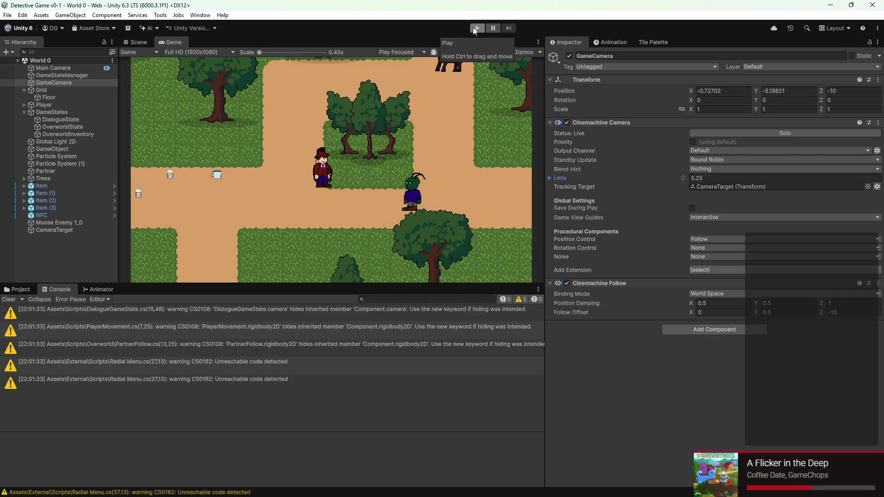
# Step: Play-test the revised dialogue flow through two conversations, then stop
pyautogui.click(475, 29)
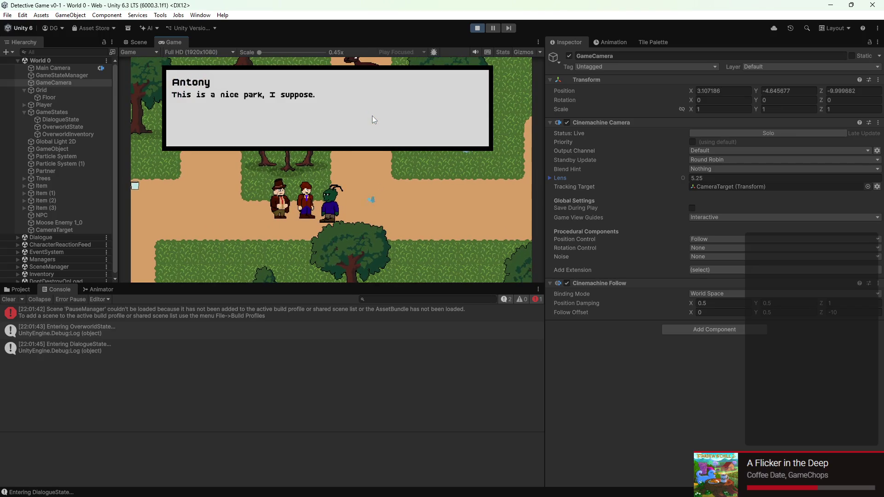
pyautogui.press('space')
pyautogui.press('space')
pyautogui.press('space')
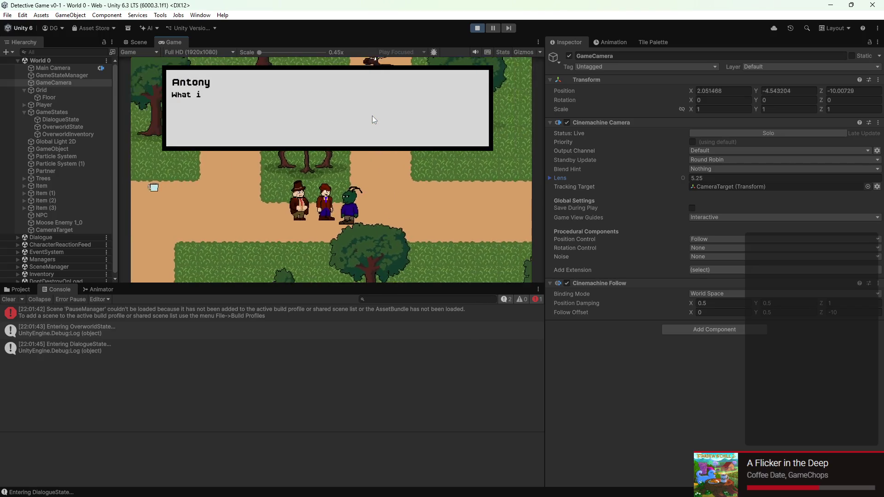
pyautogui.press('space')
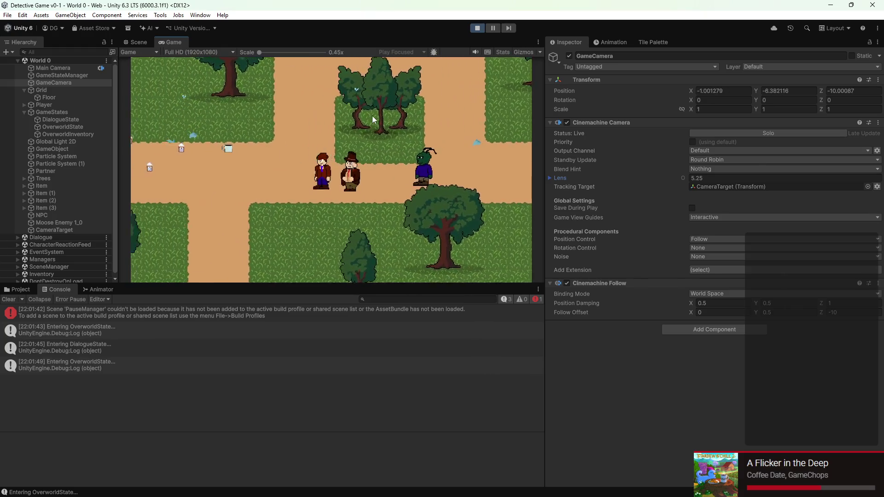
pyautogui.press('space')
pyautogui.press('space')
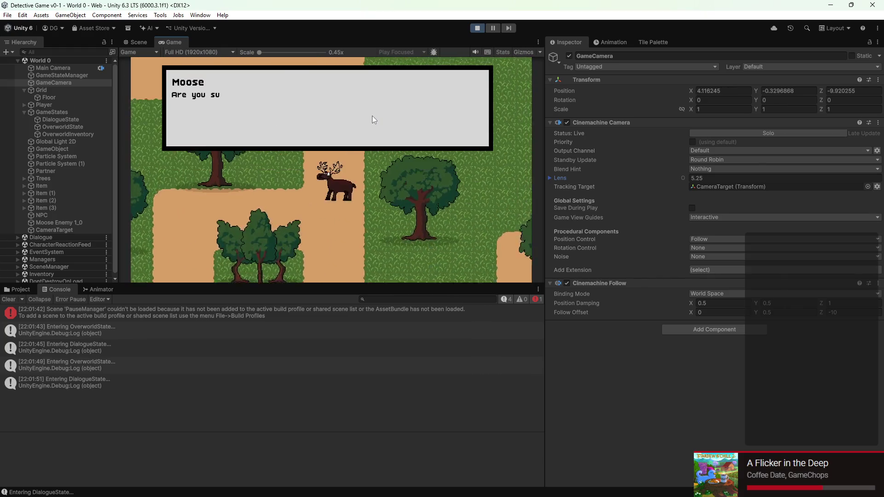
pyautogui.press('space')
pyautogui.press('space')
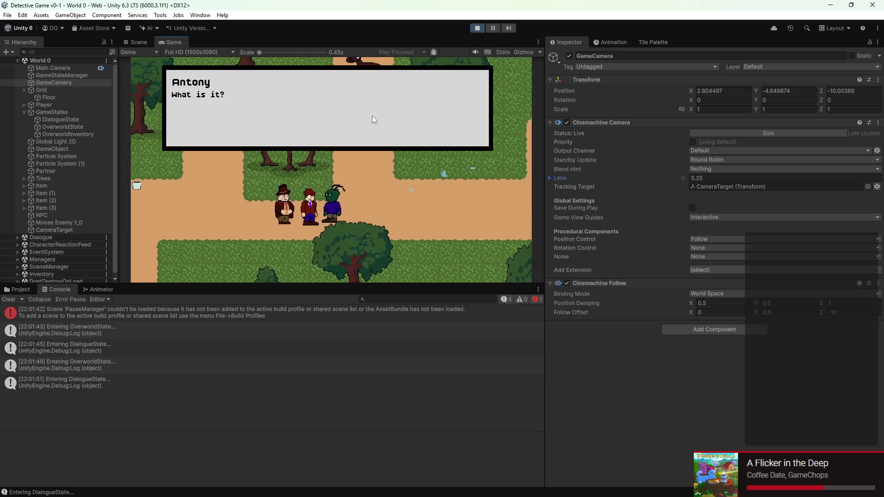
pyautogui.press('space')
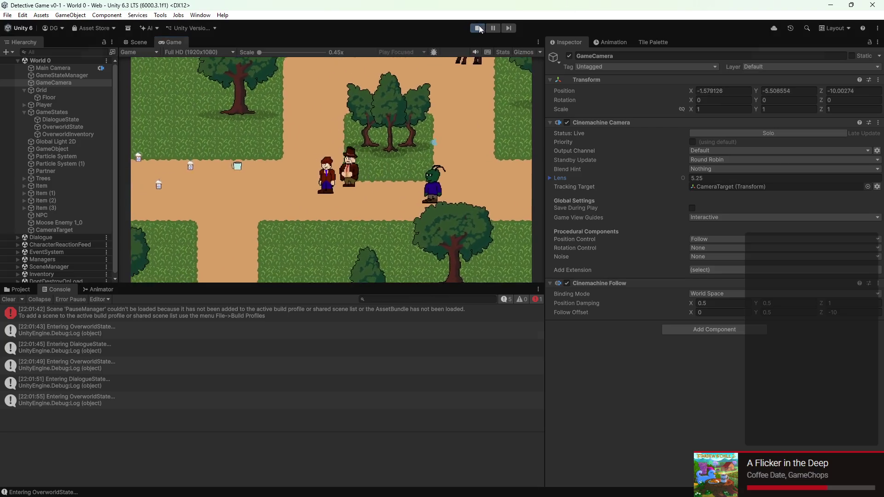
pyautogui.click(479, 28)
# Step: Play again with the Game view maximized, walk the party right, then stop
pyautogui.click(478, 28)
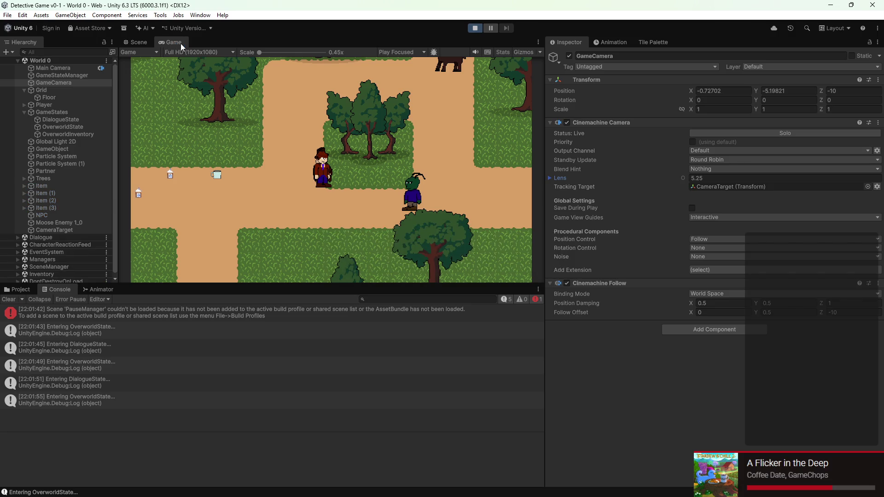
pyautogui.doubleClick(181, 43)
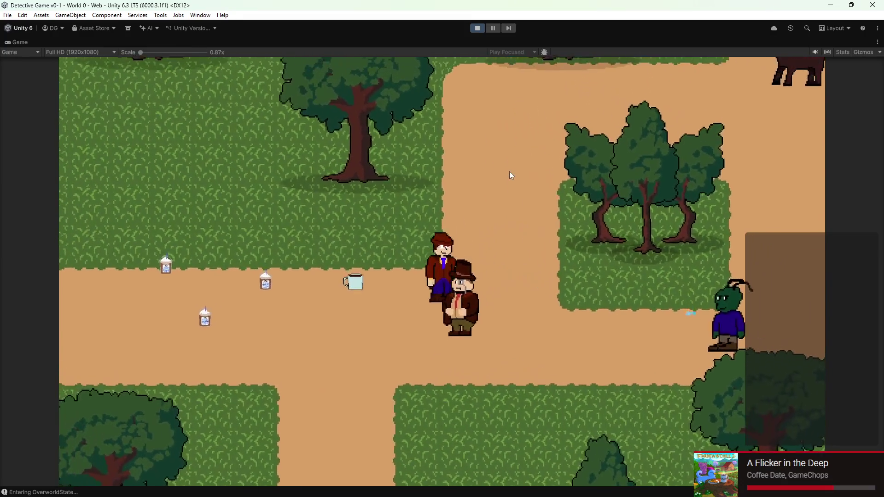
pyautogui.press('Right')
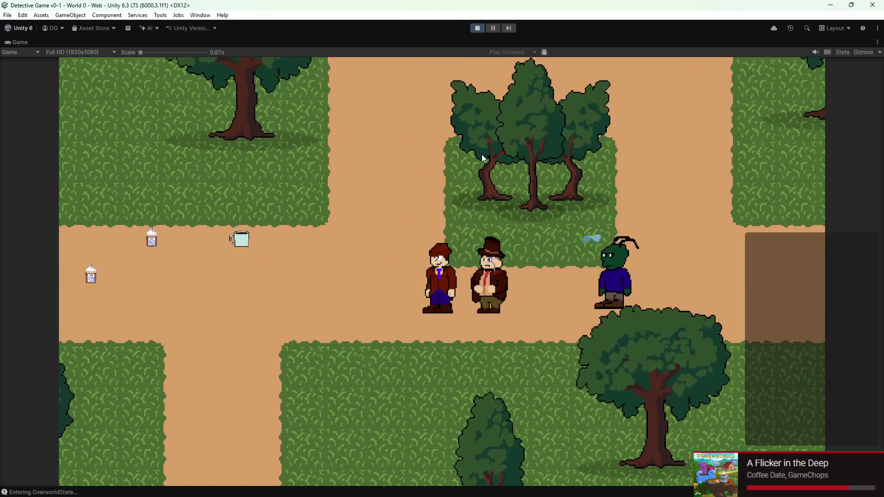
pyautogui.click(474, 29)
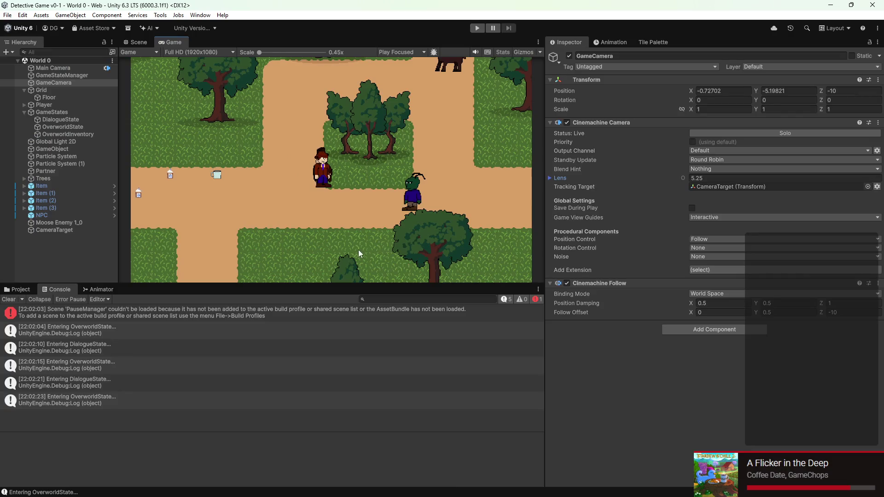
# Step: Show the project's Assets > Dialogue folder in place of the console
pyautogui.click(20, 289)
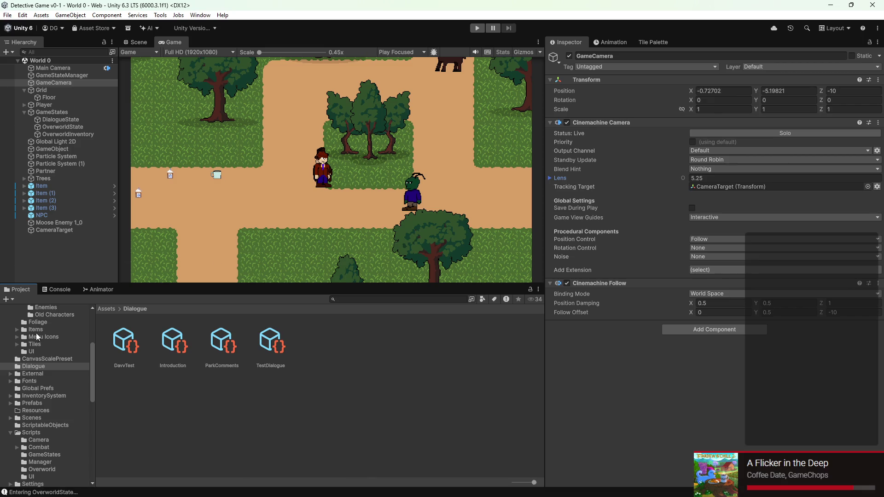
pyautogui.scroll(5, 48, 384)
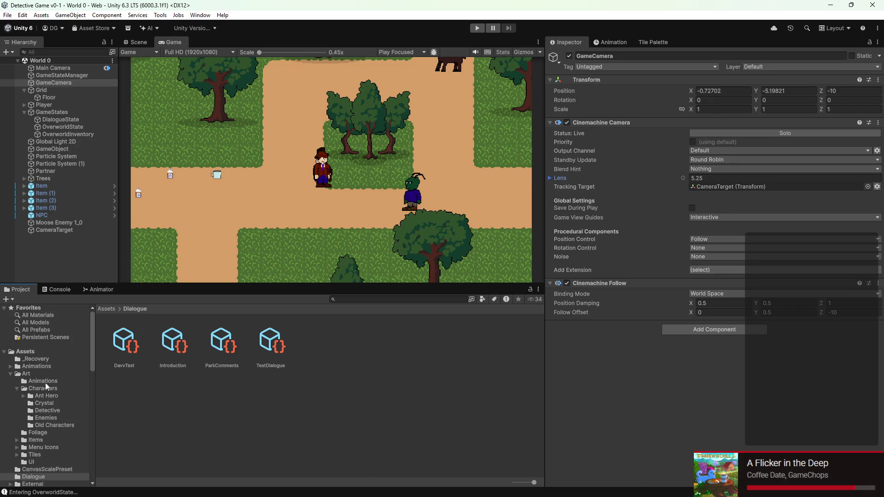
pyautogui.moveTo(668, 495)
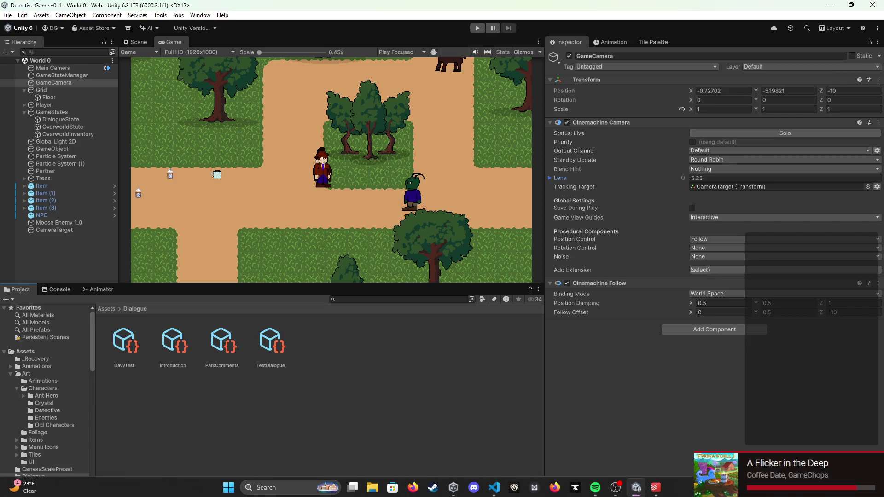
pyautogui.click(656, 487)
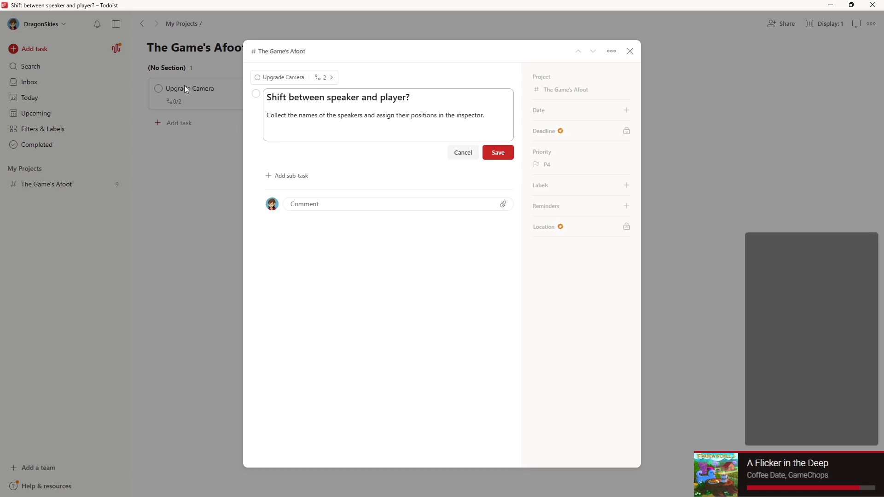
# Step: Complete the last remaining sub-task and the Upgrade Camera task
pyautogui.click(504, 154)
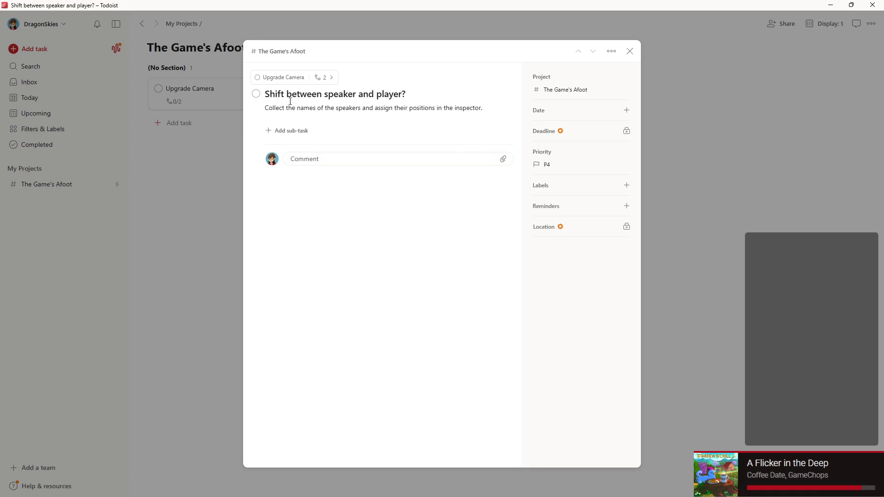
pyautogui.click(255, 94)
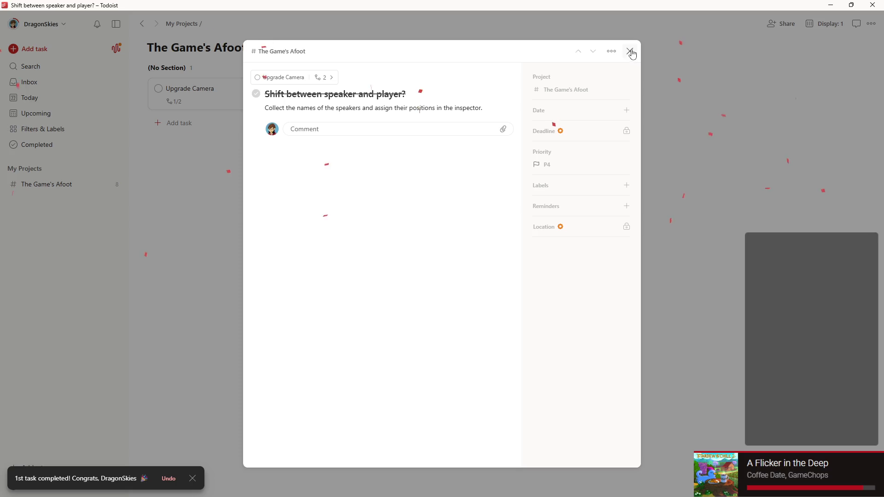
pyautogui.click(630, 51)
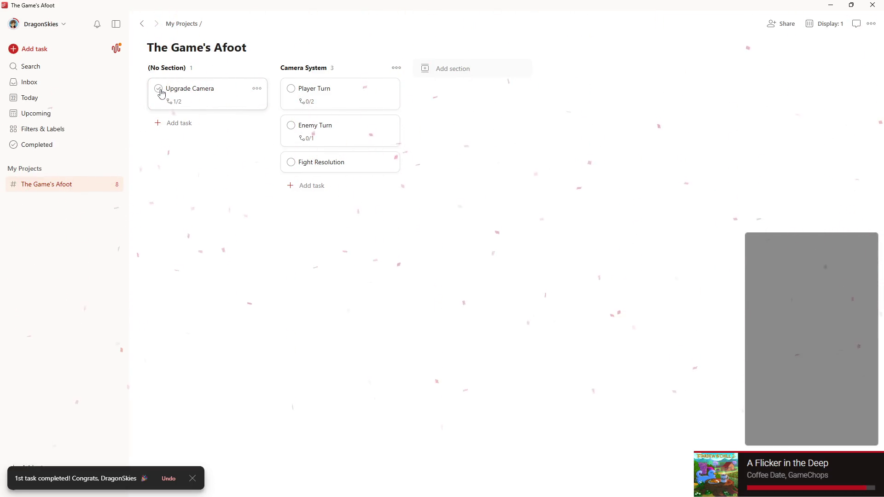
pyautogui.click(158, 89)
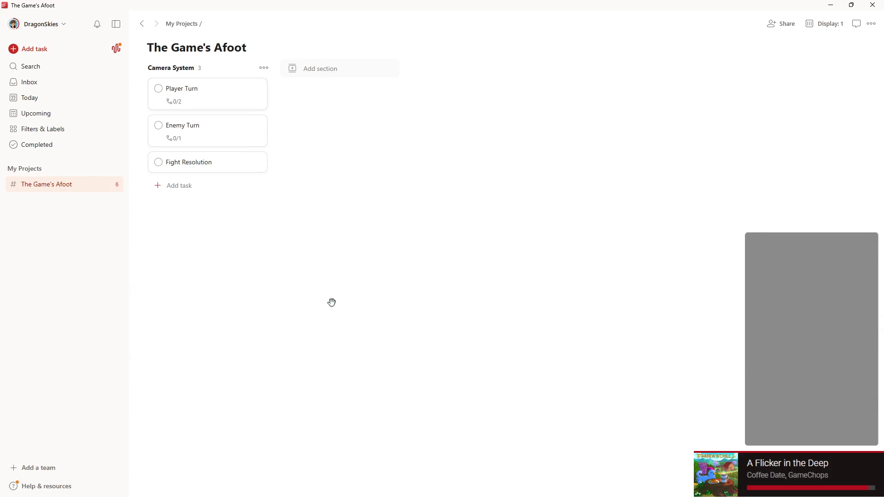
# Step: Review the Player Turn task details and open the project's additional options
pyautogui.click(202, 95)
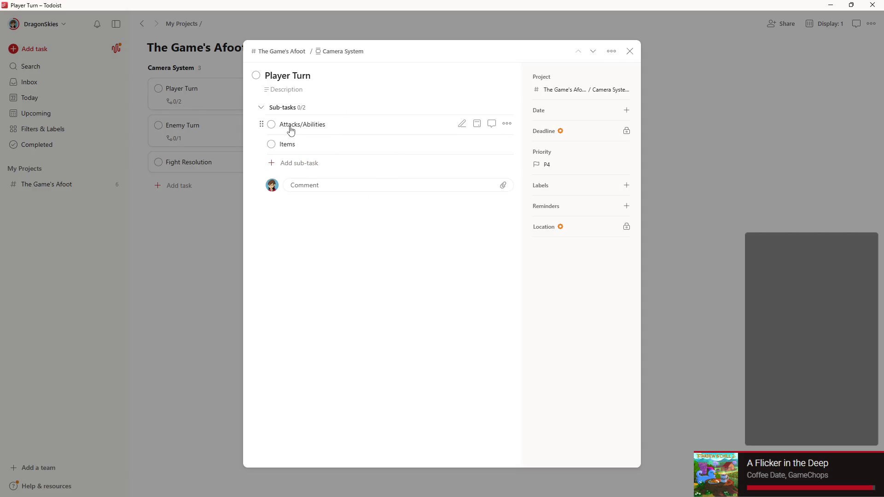
pyautogui.click(631, 51)
pyautogui.click(871, 23)
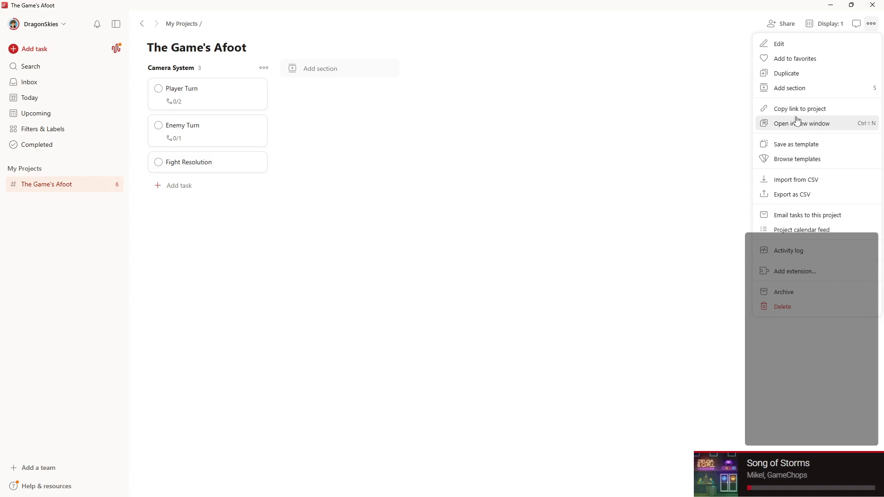
# Step: Set Todoist's theme to Dark with Auto Dark Mode turned on
pyautogui.click(798, 159)
pyautogui.click(736, 173)
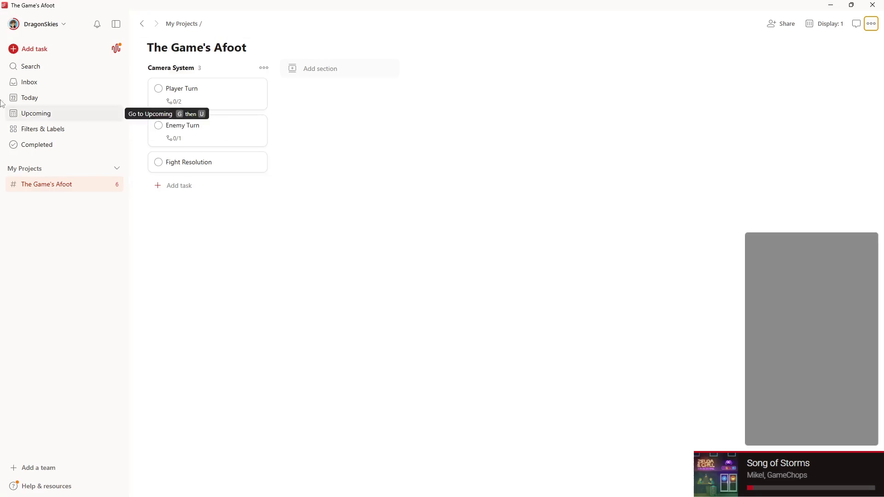
pyautogui.click(62, 26)
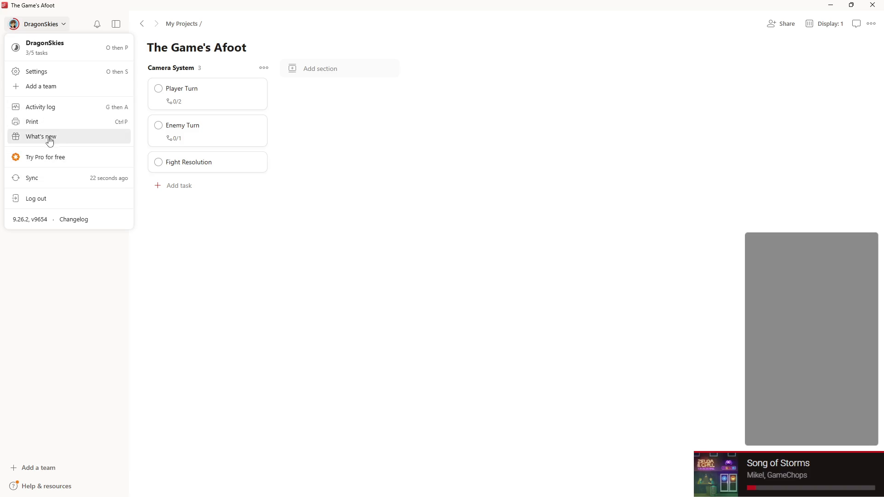
pyautogui.click(50, 73)
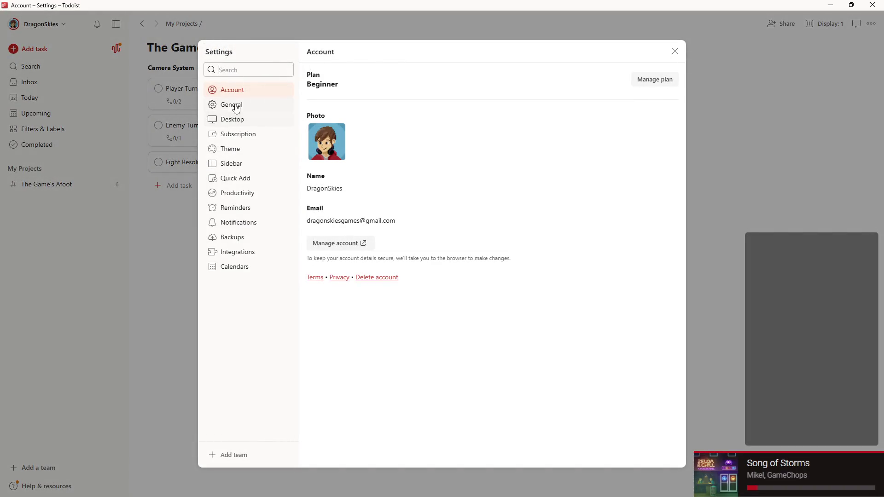
pyautogui.click(246, 150)
pyautogui.click(315, 107)
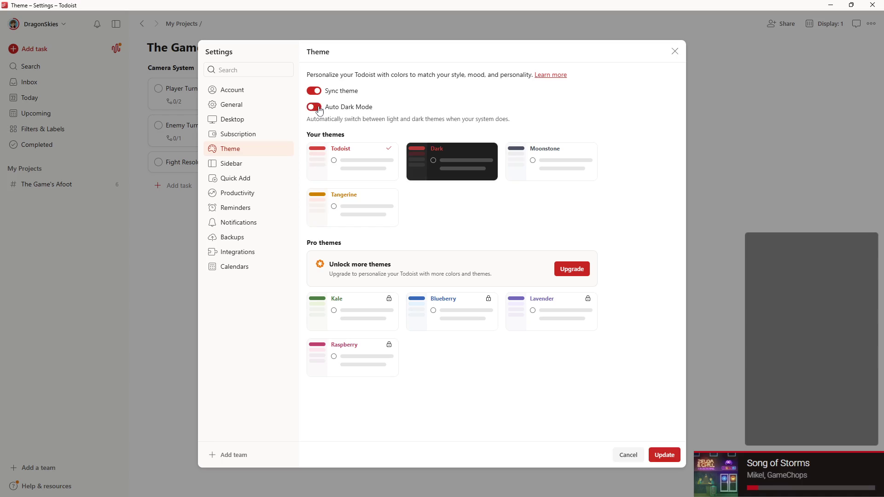
pyautogui.click(489, 173)
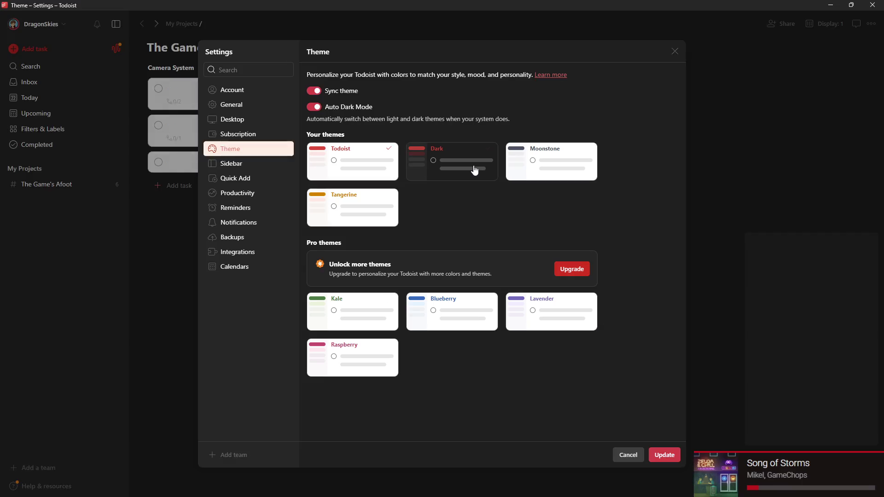
pyautogui.click(664, 455)
pyautogui.click(676, 51)
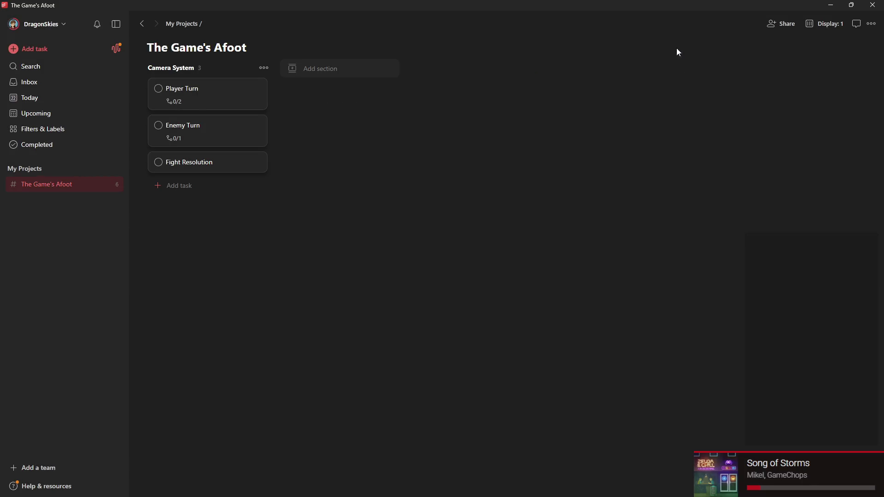
# Step: Open Player Turn, review its Attacks/Abilities and Items sub-tasks, and start editing its title
pyautogui.click(197, 102)
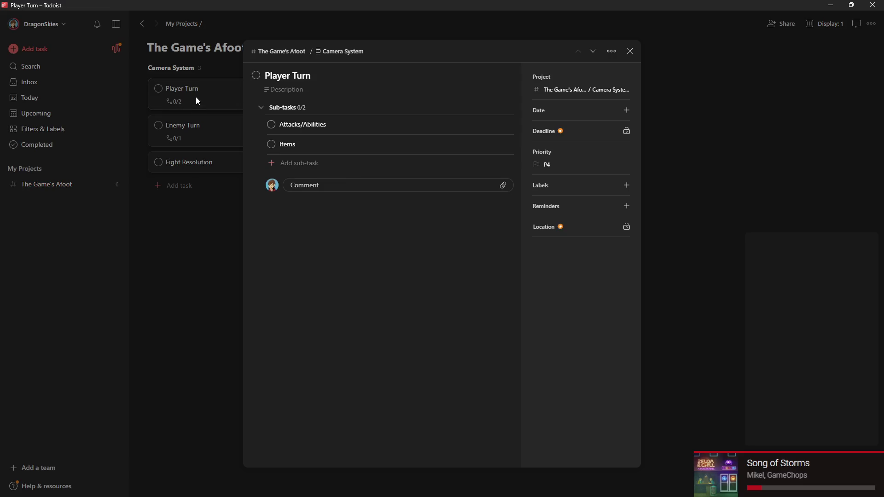
pyautogui.moveTo(466, 144)
pyautogui.moveTo(253, 123); pyautogui.dragTo(343, 122)
pyautogui.click(251, 127)
pyautogui.moveTo(253, 131); pyautogui.dragTo(324, 134)
pyautogui.click(382, 88)
pyautogui.moveTo(500, 496)
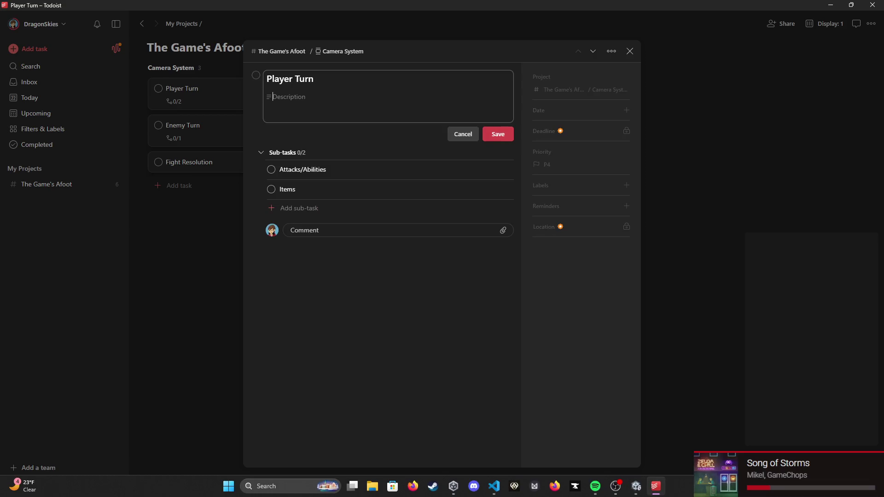
pyautogui.click(616, 493)
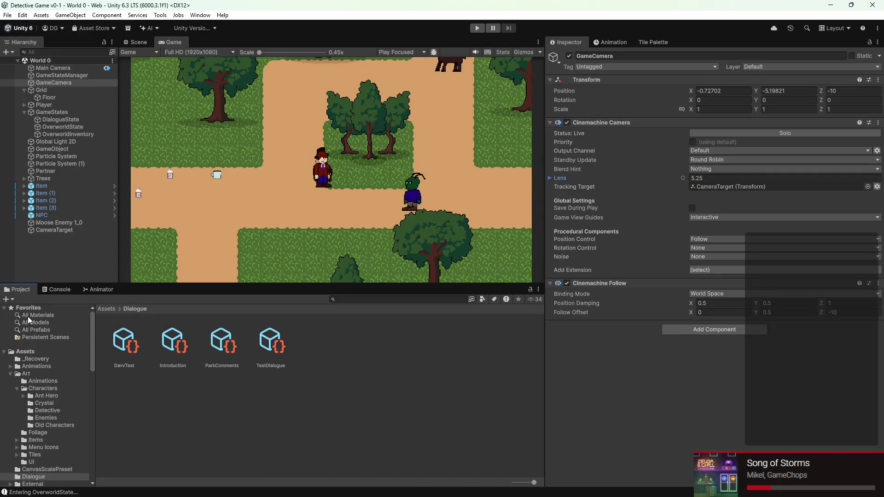
# Step: Open Assets > Scenes > World 0 Combat and play the combat scene
pyautogui.scroll(-6, 60, 401)
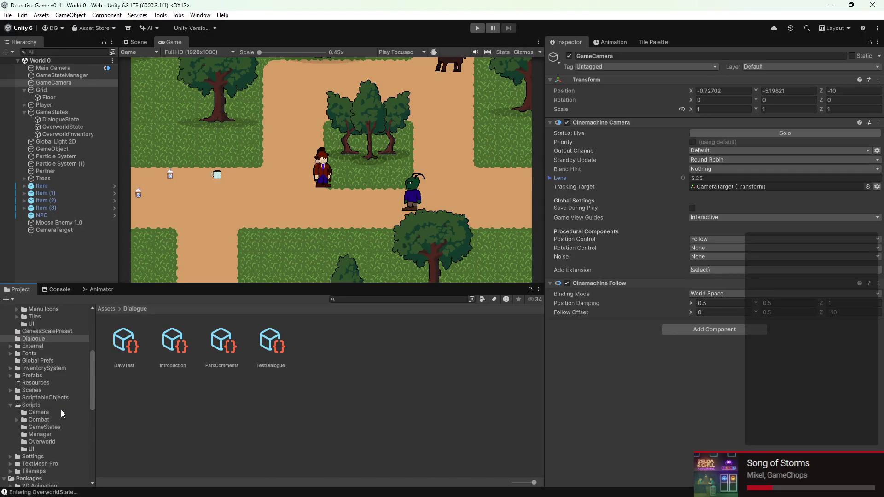
pyautogui.scroll(7, 65, 384)
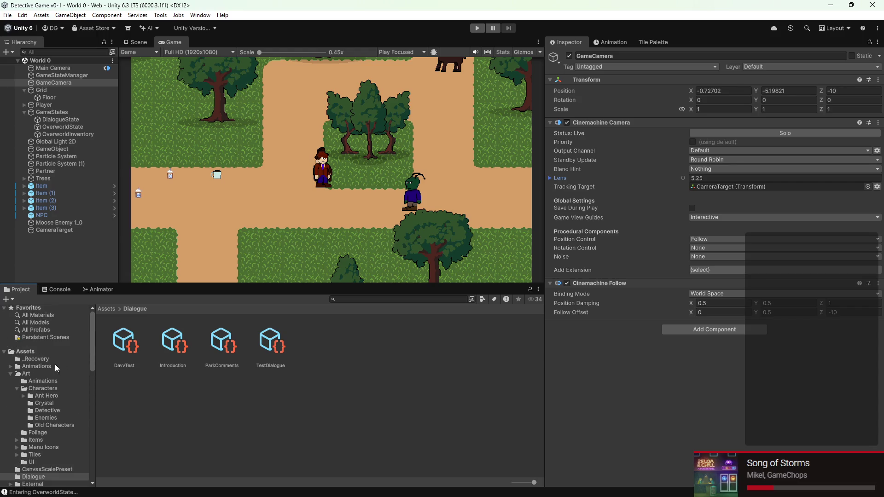
pyautogui.click(46, 352)
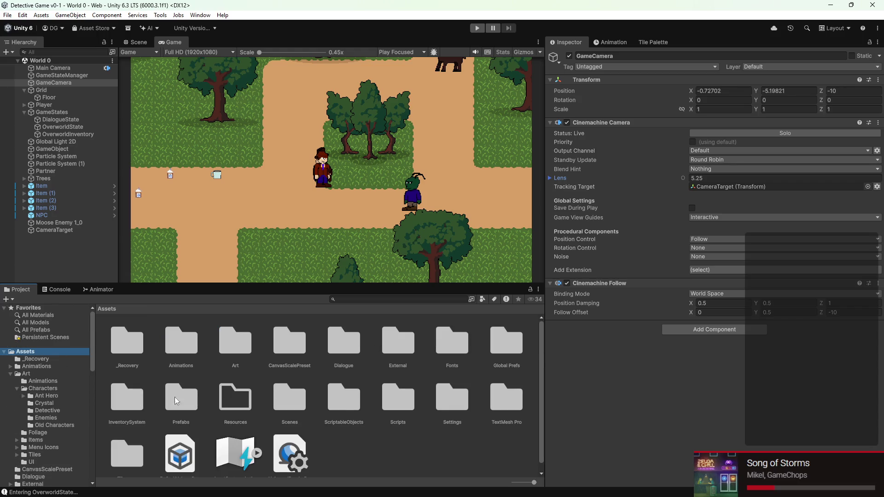
pyautogui.doubleClick(291, 404)
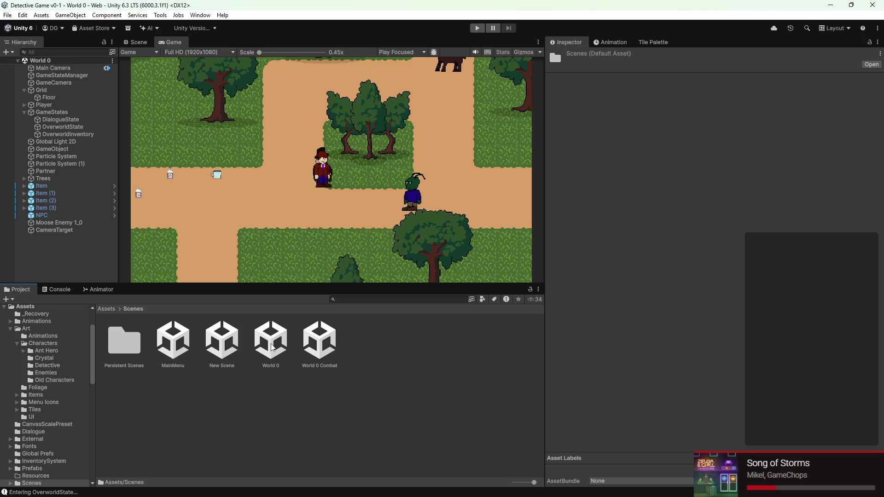
pyautogui.doubleClick(320, 340)
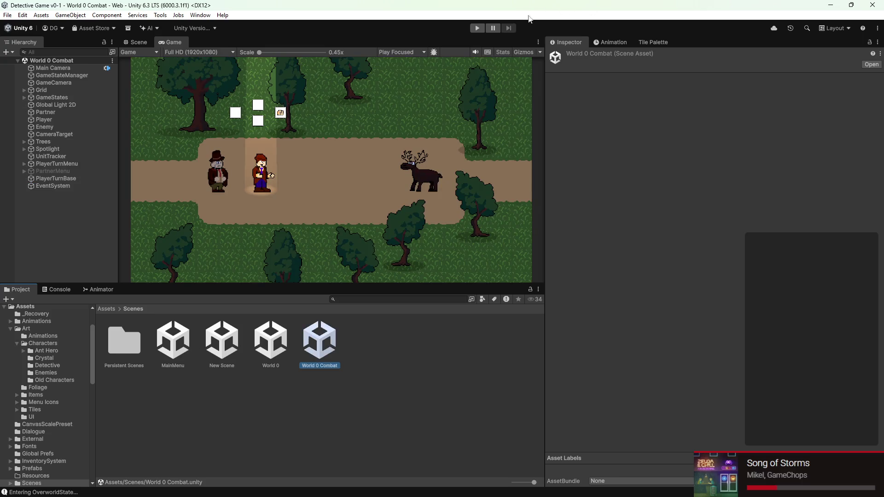
pyautogui.click(476, 28)
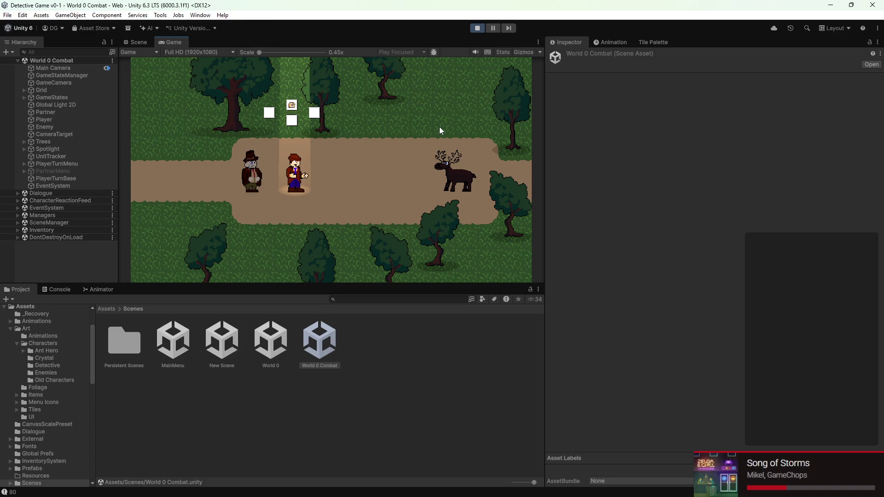
# Step: Replay the combat scene and check the Console, toggling the info and warning filters
pyautogui.click(472, 28)
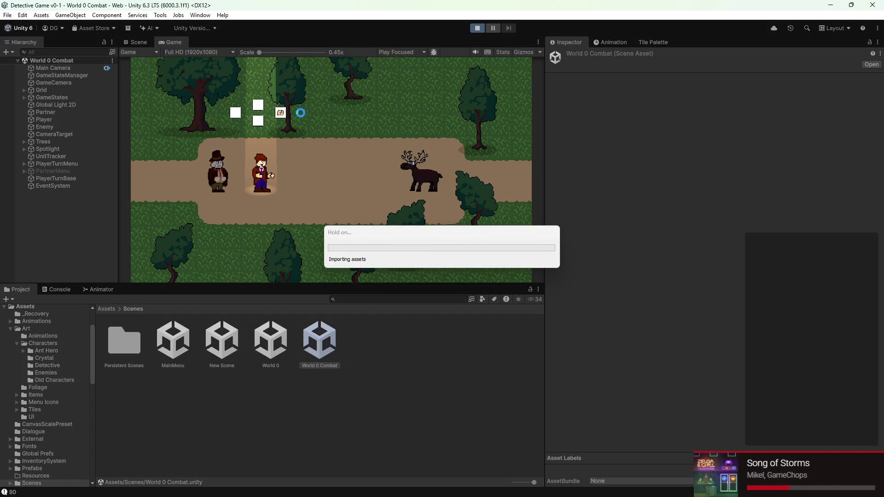
pyautogui.press('Up')
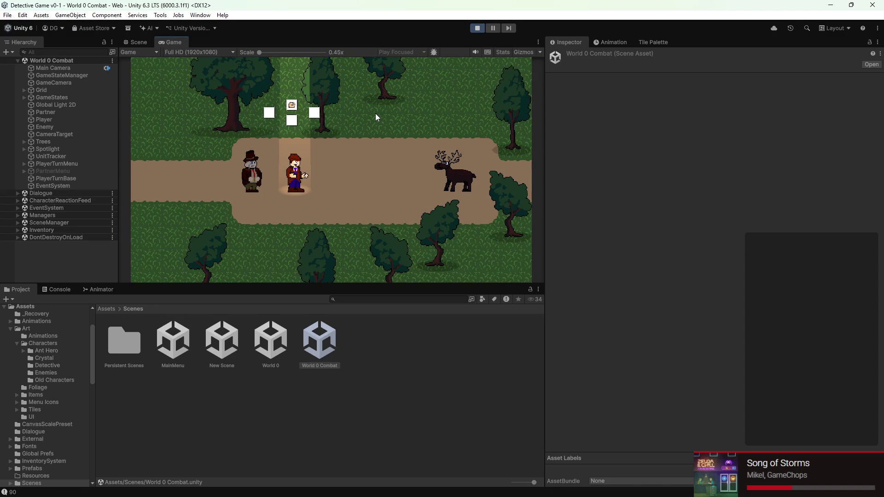
pyautogui.click(60, 289)
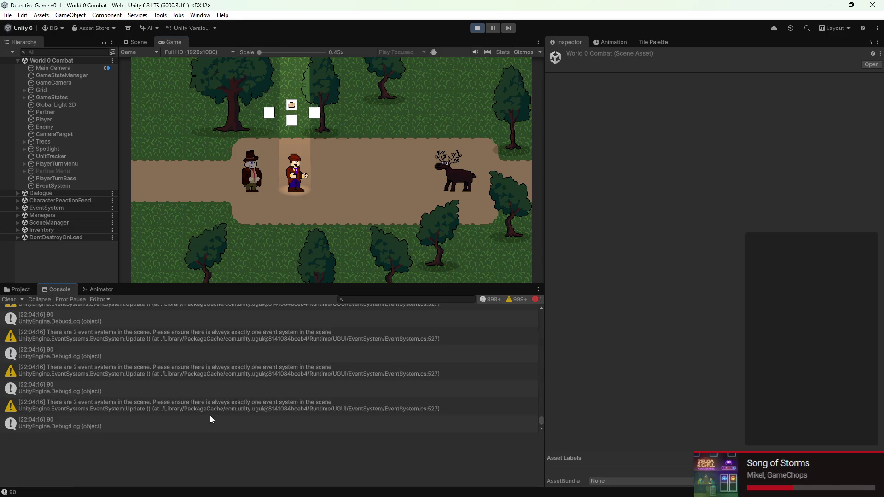
pyautogui.click(502, 299)
pyautogui.click(511, 299)
pyautogui.click(511, 299)
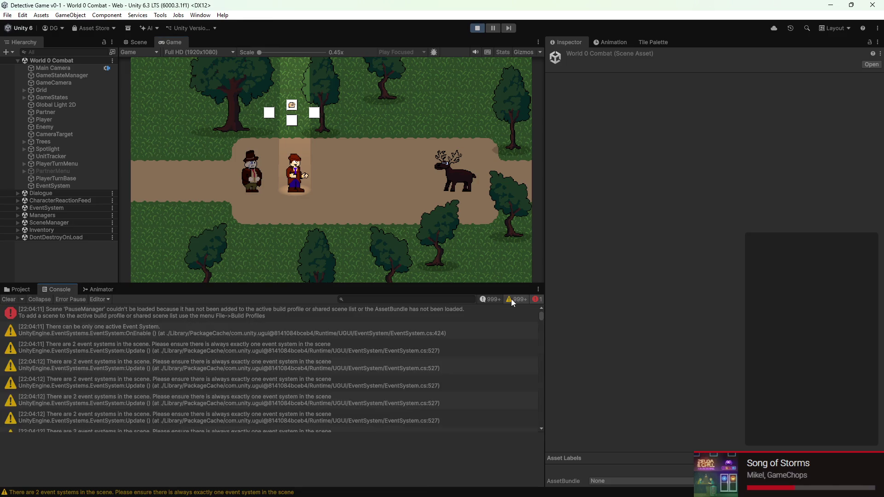
# Step: Stop play, delete the duplicate EventSystem, save the scene, and replay it to test the menu
pyautogui.click(478, 29)
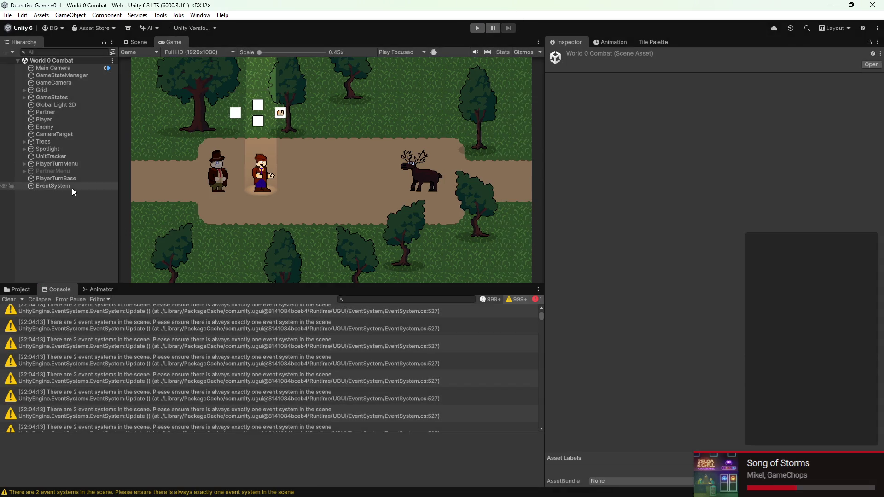
pyautogui.click(72, 186)
pyautogui.rightClick(82, 185)
pyautogui.click(110, 183)
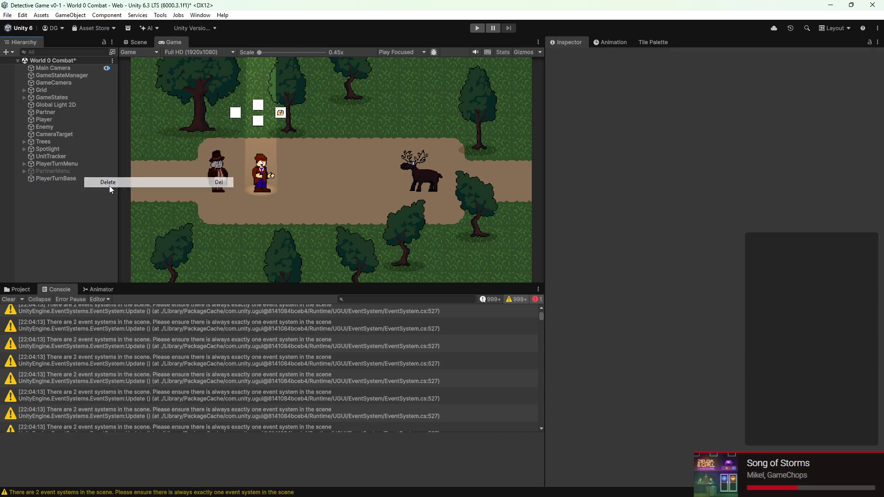
pyautogui.hotkey('ctrl', 's')
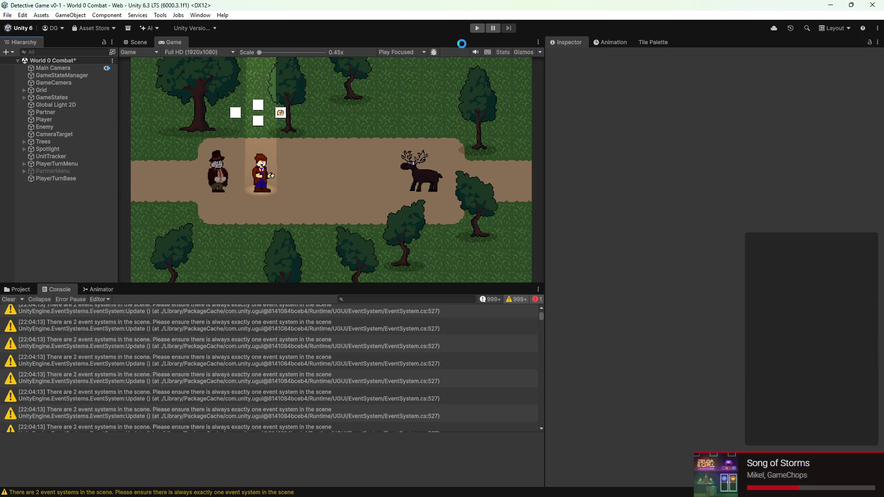
pyautogui.click(481, 28)
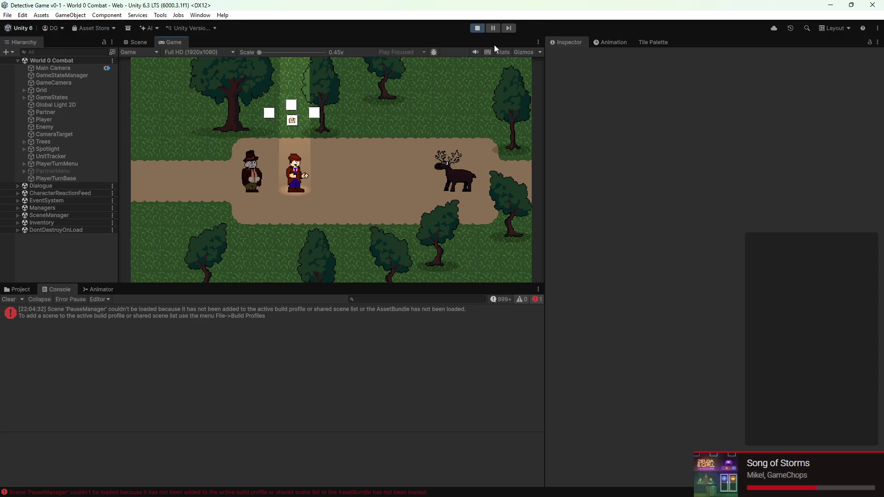
pyautogui.press('Left')
# Step: Cycle the turn menu selection right, down, left and up, then stop play
pyautogui.press('Right')
pyautogui.press('Down')
pyautogui.press('Left')
pyautogui.press('Up')
pyautogui.click(480, 29)
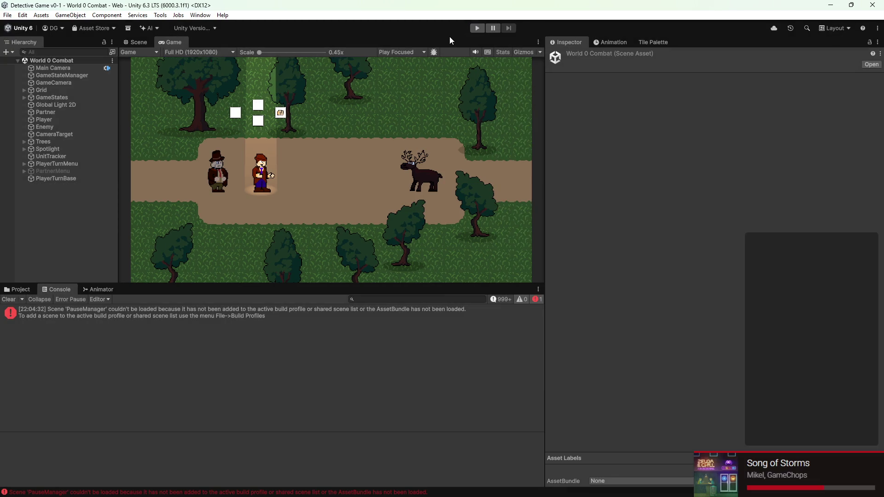
# Step: Deactivate the PlayerTurnMenu object and play the scene once to test it
pyautogui.click(78, 157)
pyautogui.click(79, 162)
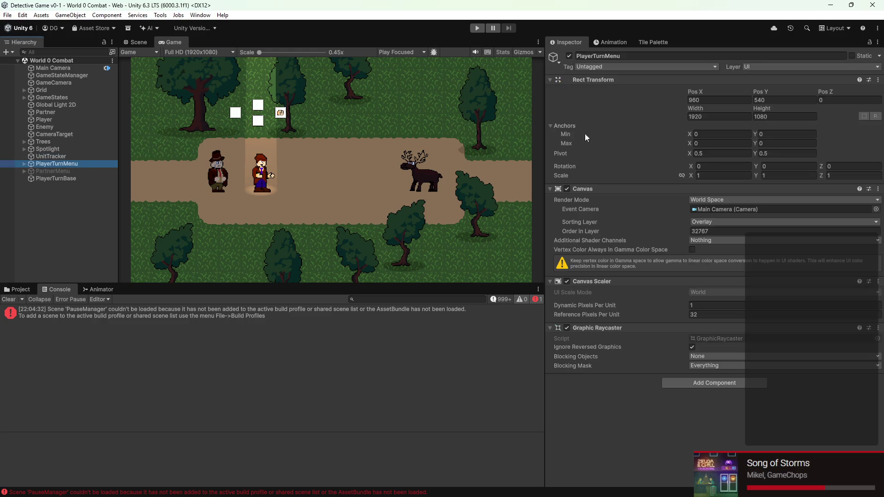
pyautogui.click(569, 56)
pyautogui.click(473, 29)
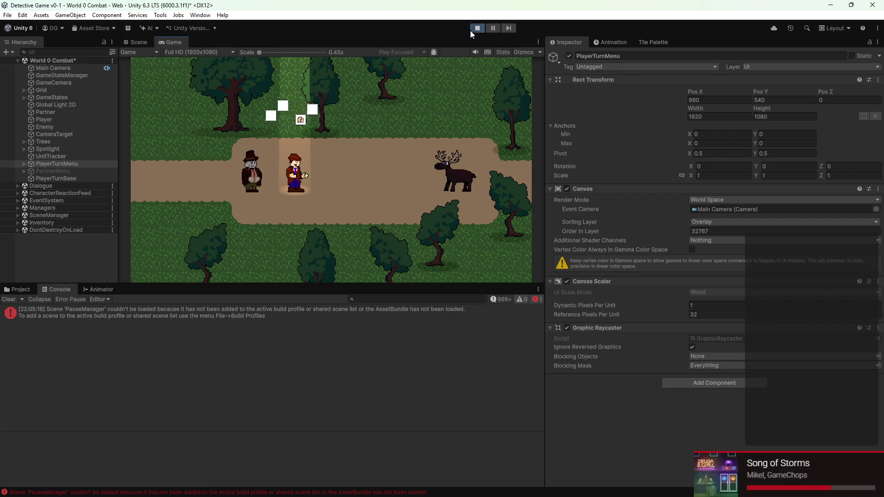
pyautogui.click(477, 28)
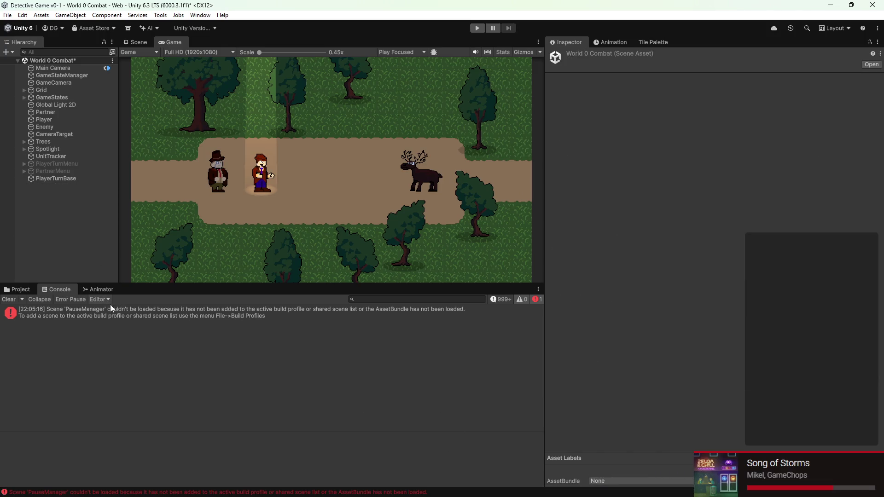
# Step: In VS Code, close the old game-state, camera and dialogue script tabs
pyautogui.moveTo(626, 495)
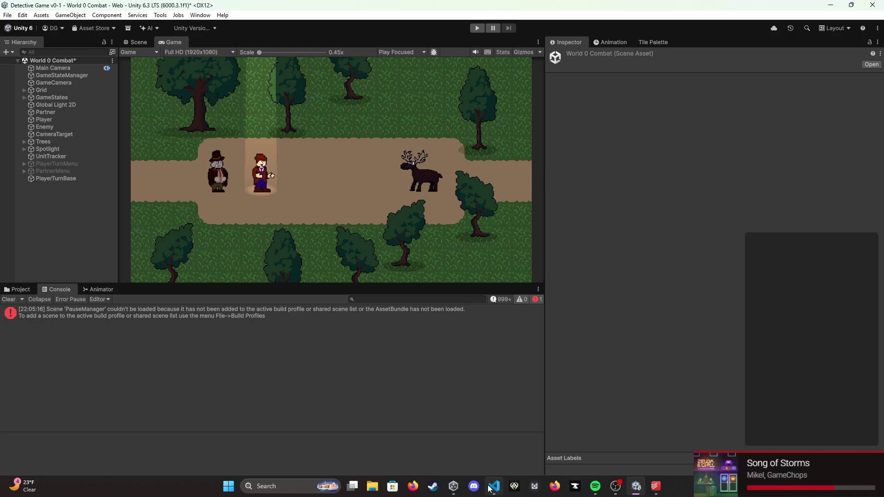
pyautogui.click(489, 489)
pyautogui.click(467, 25)
pyautogui.click(467, 25)
pyautogui.click(466, 25)
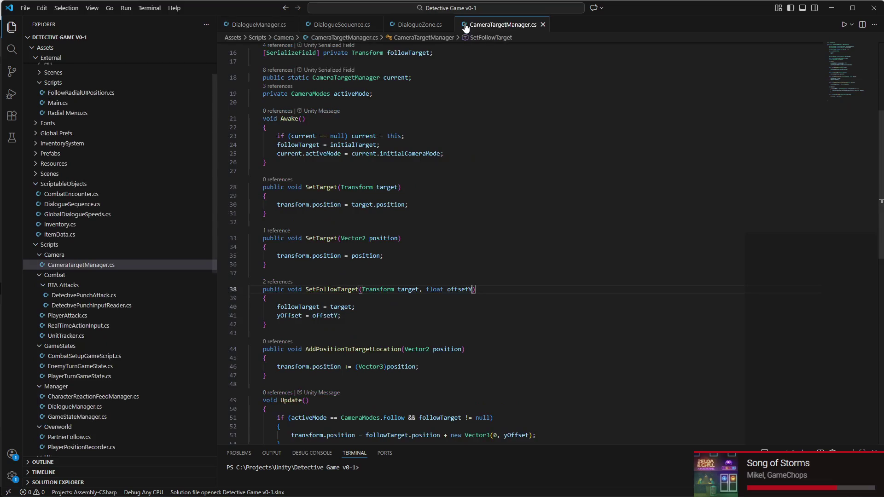
pyautogui.middleClick(485, 25)
pyautogui.middleClick(449, 25)
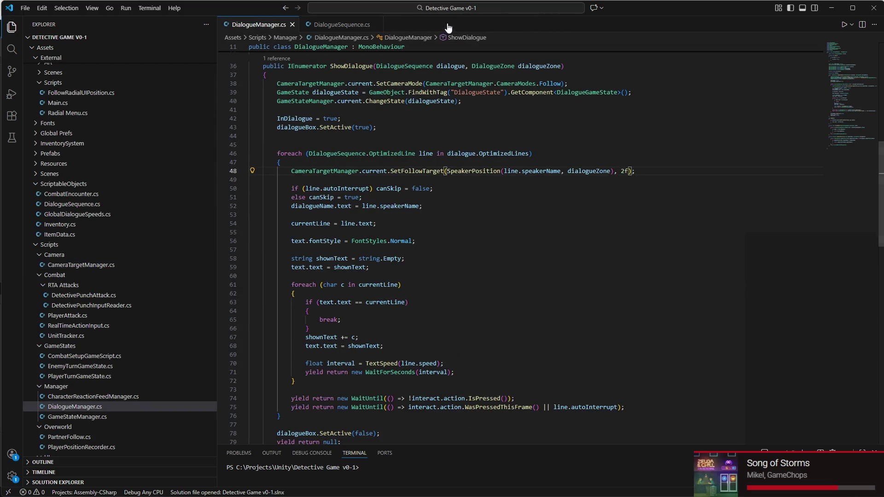
pyautogui.click(376, 25)
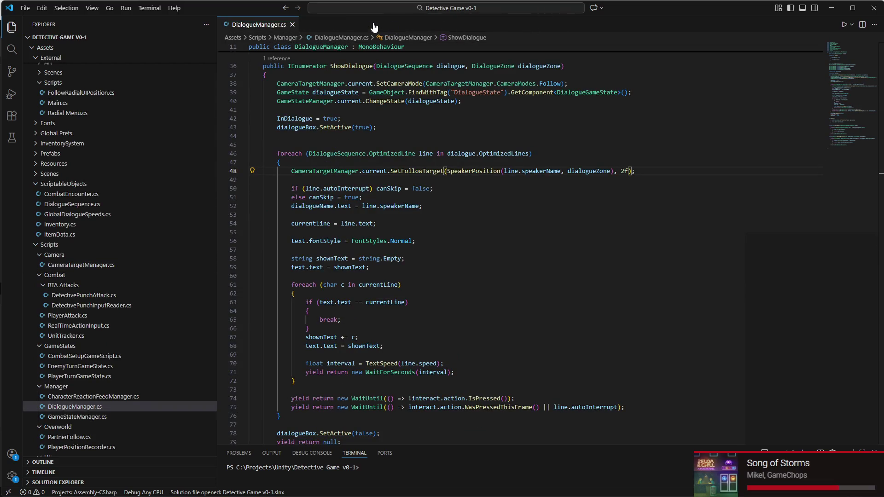
pyautogui.click(65, 193)
pyautogui.click(292, 25)
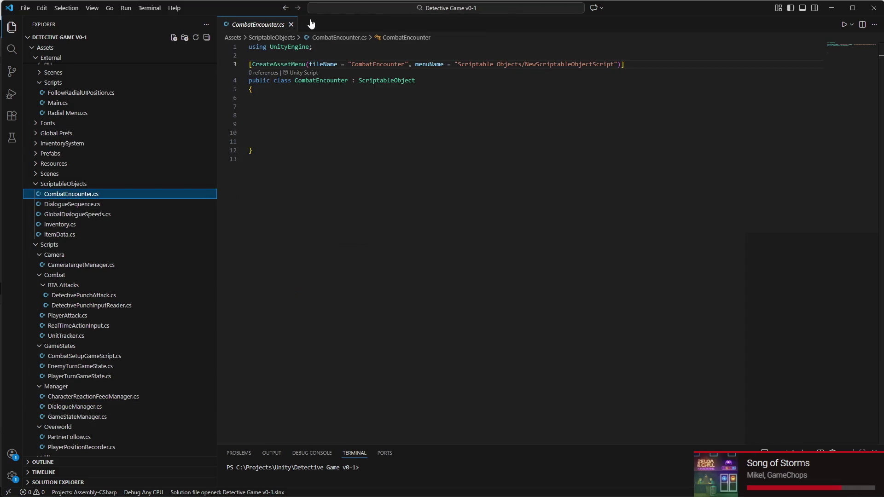
# Step: Open DetectivePunchAttack.cs from the Explorer
pyautogui.rightClick(323, 21)
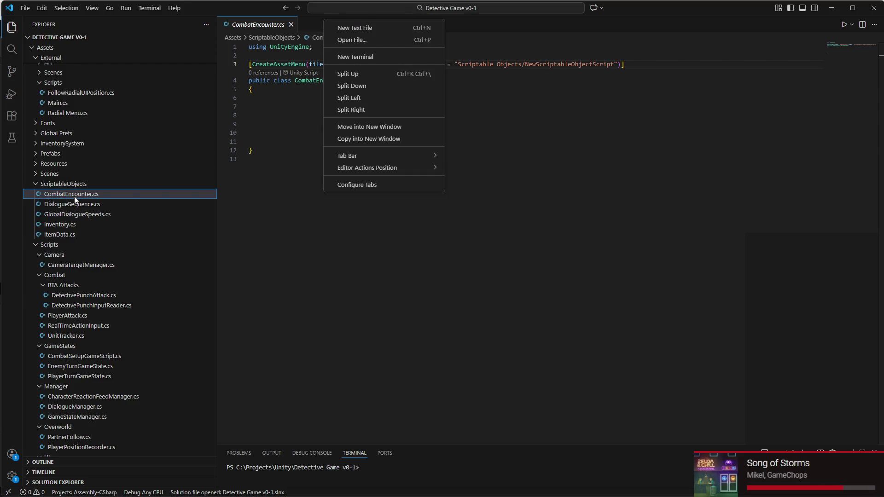
pyautogui.press('Escape')
pyautogui.scroll(3, 89, 193)
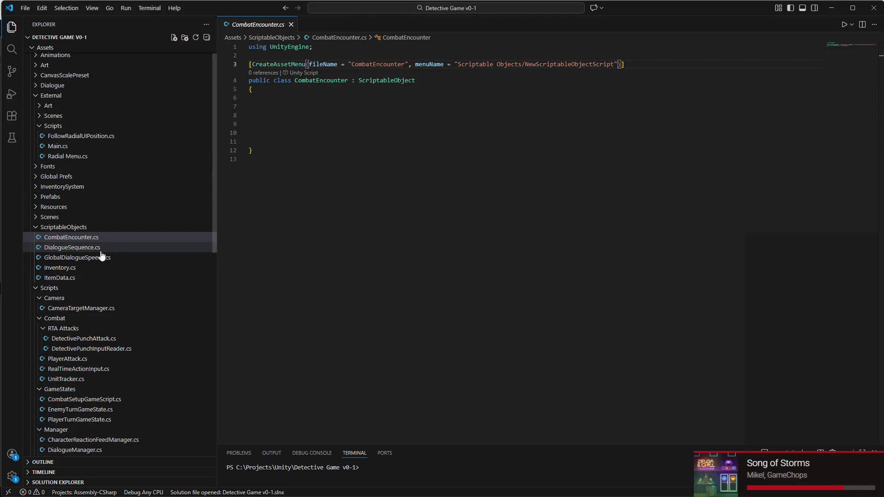
pyautogui.scroll(-3, 105, 272)
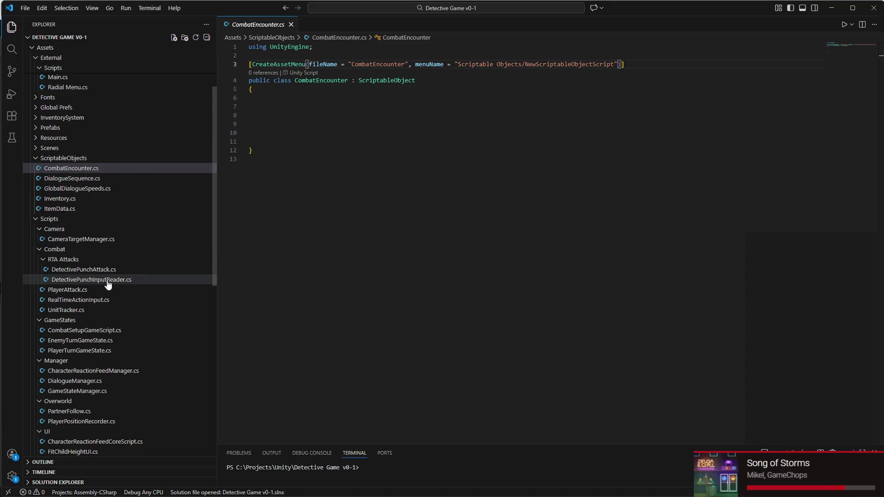
pyautogui.scroll(-1, 108, 284)
pyautogui.click(117, 247)
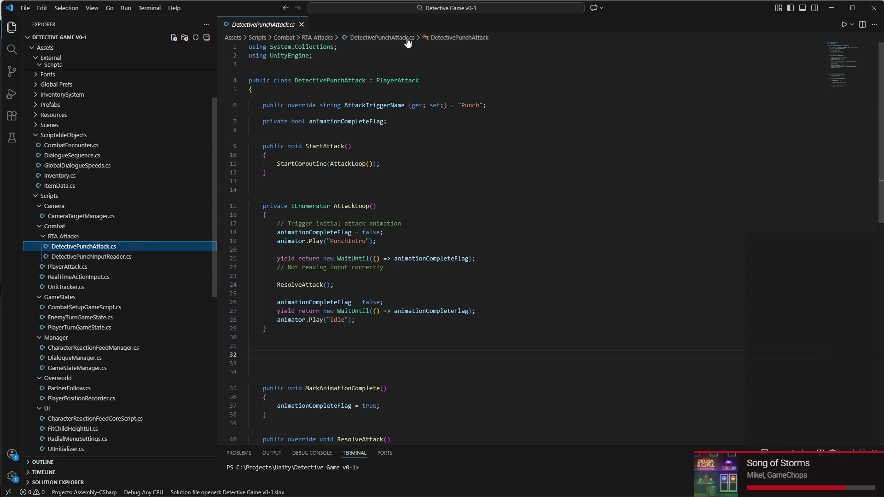
pyautogui.rightClick(323, 23)
pyautogui.press('Escape')
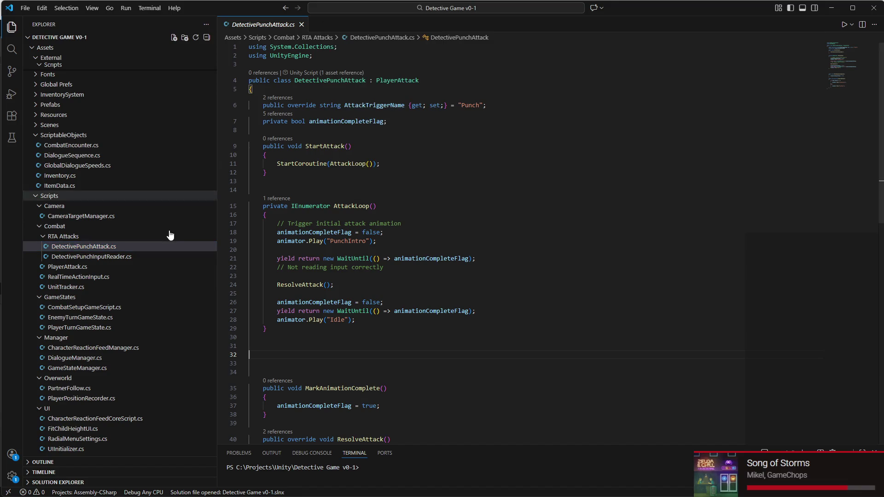
# Step: Open DetectivePunchInputReader.cs and PlayerAttack.cs to the side and move them into the main group
pyautogui.rightClick(113, 257)
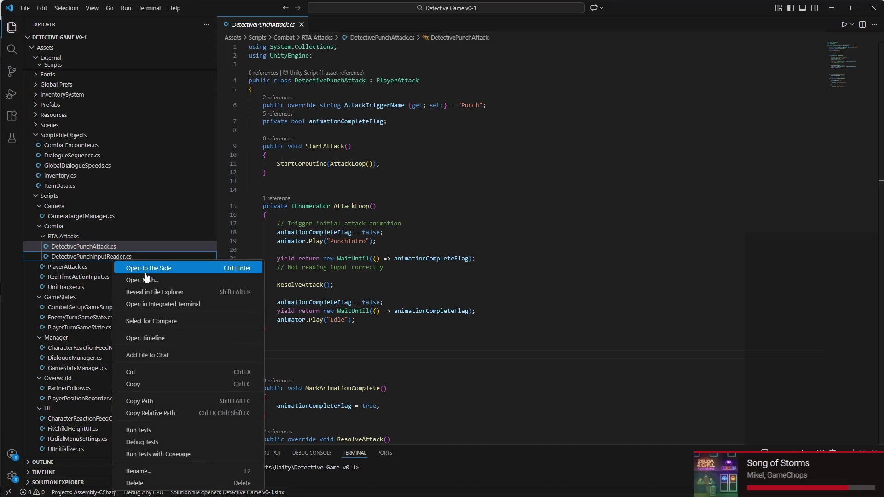
pyautogui.click(154, 269)
pyautogui.moveTo(565, 24); pyautogui.dragTo(405, 24)
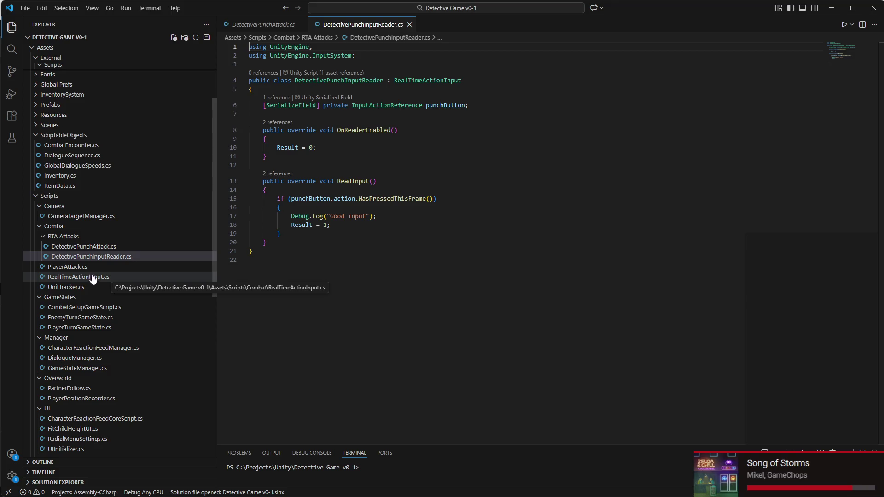
pyautogui.rightClick(97, 268)
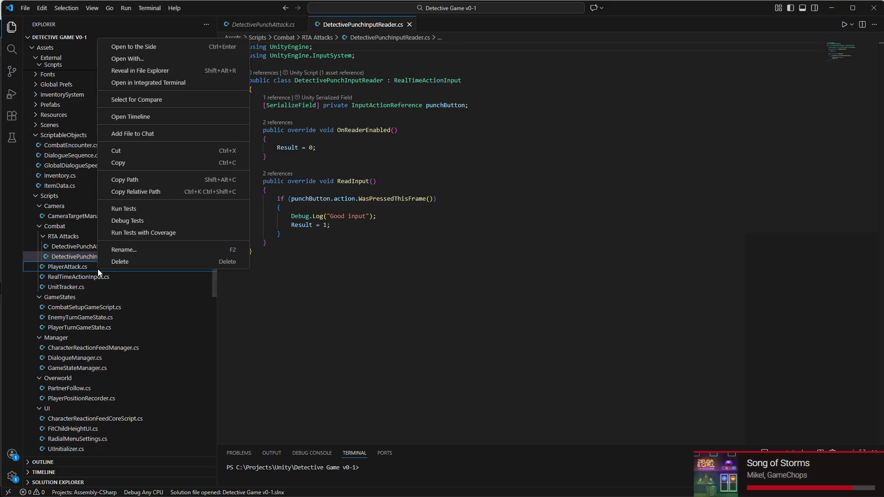
pyautogui.click(131, 47)
pyautogui.moveTo(582, 25); pyautogui.dragTo(501, 26)
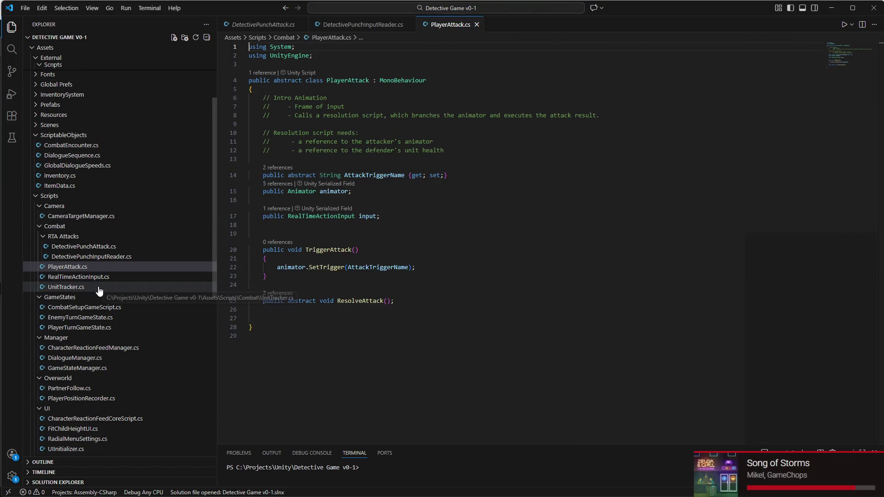
pyautogui.scroll(-2, 102, 276)
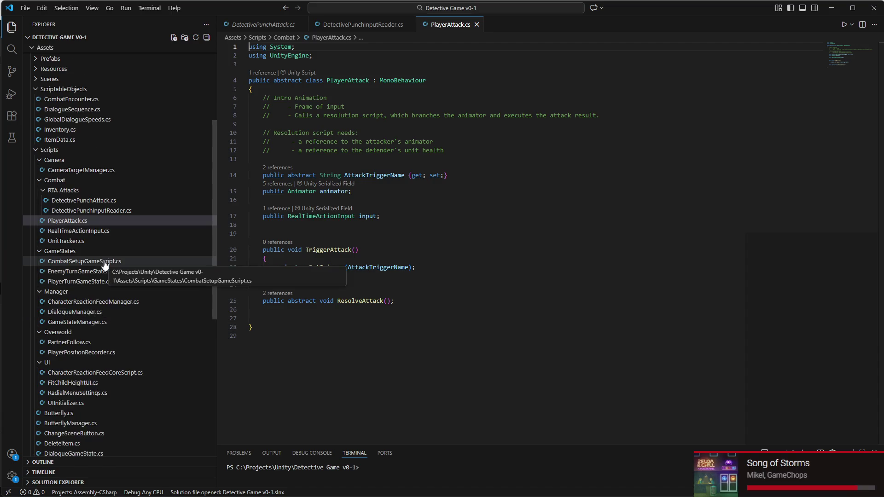
pyautogui.rightClick(94, 262)
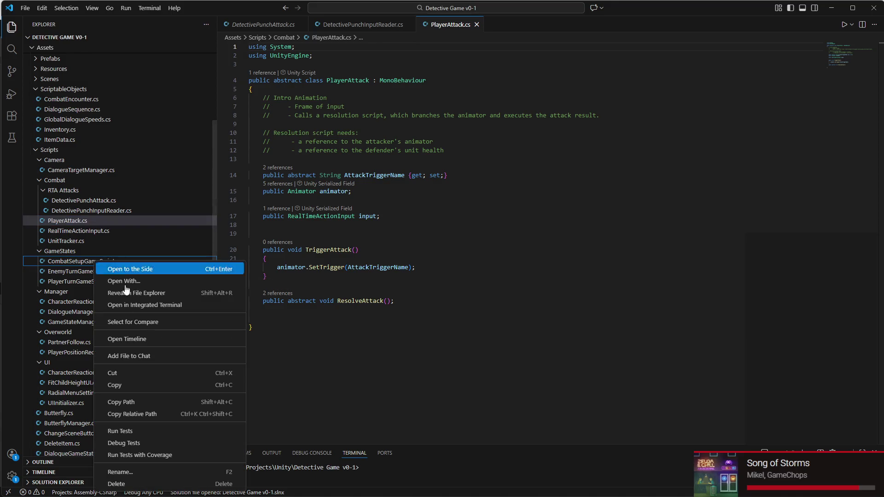
# Step: Add CombatSetupGameScript.cs, EnemyTurnGameState.cs and PlayerTurnGameState.cs to the main editor group
pyautogui.click(132, 271)
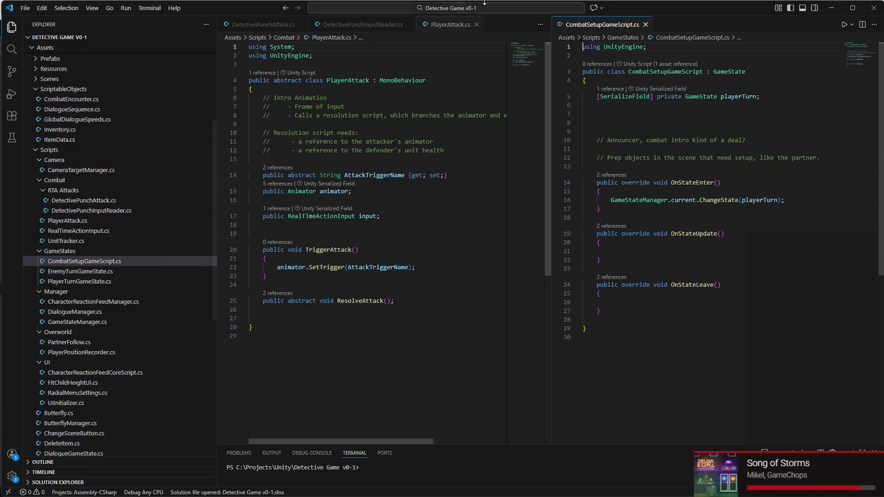
pyautogui.moveTo(573, 23); pyautogui.dragTo(529, 25)
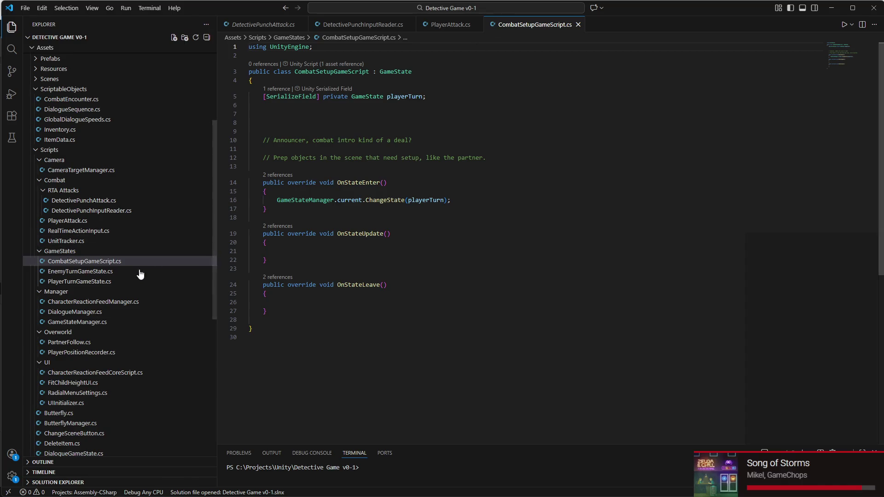
pyautogui.rightClick(126, 272)
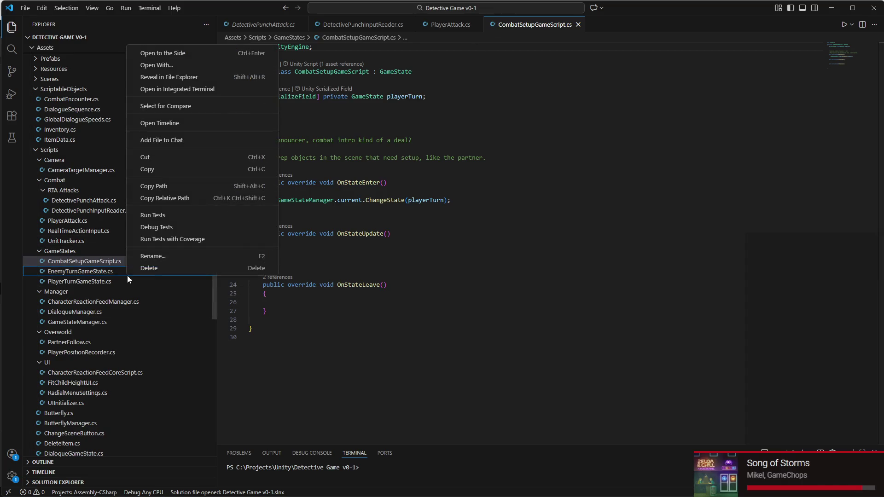
pyautogui.click(188, 54)
pyautogui.moveTo(617, 25)
pyautogui.mouseDown()
pyautogui.moveTo(537, 23)
pyautogui.moveTo(532, 15)
pyautogui.moveTo(516, 33)
pyautogui.mouseUp()
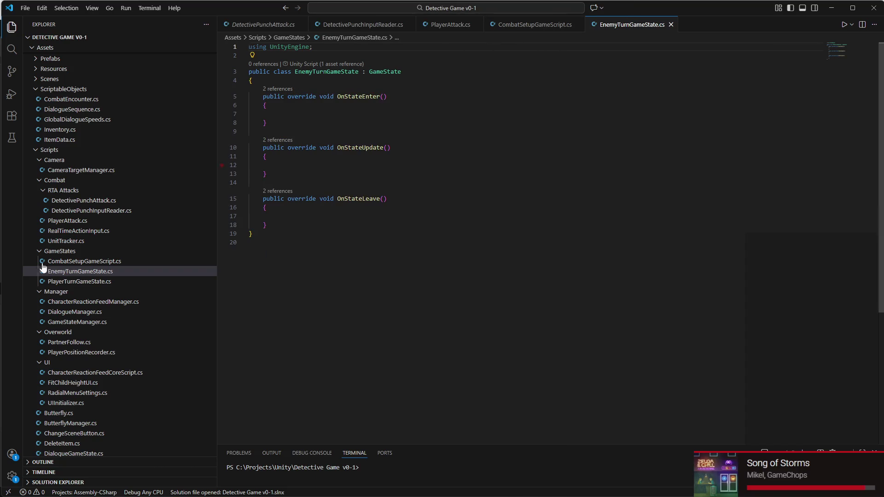
pyautogui.rightClick(79, 282)
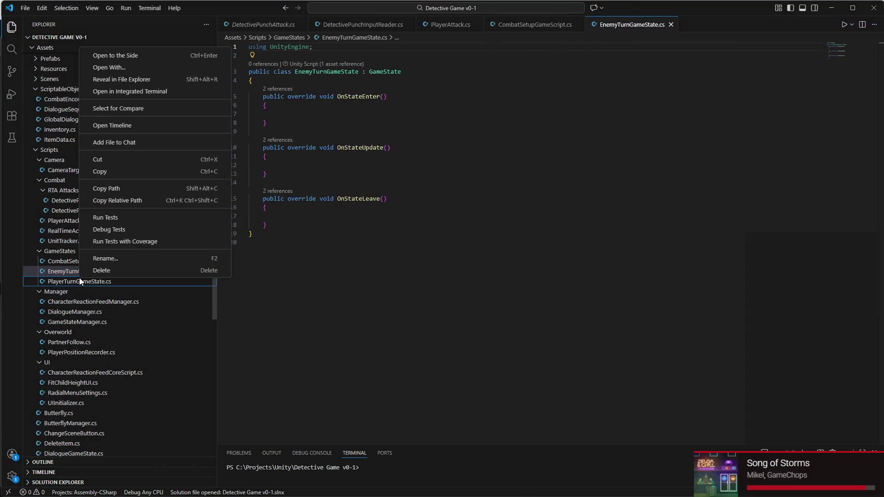
pyautogui.click(141, 55)
pyautogui.moveTo(576, 30); pyautogui.dragTo(532, 26)
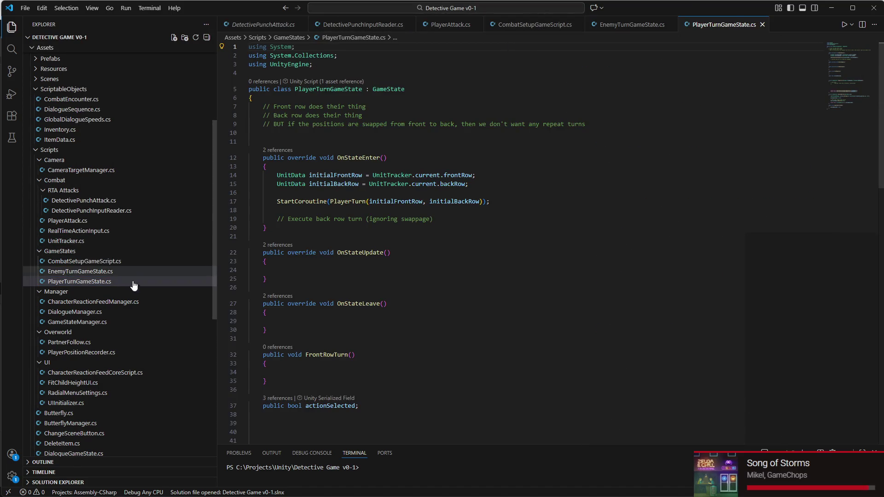
# Step: Add RadialMenuSettings.cs to the main group, look it over, and return to Unity
pyautogui.scroll(-2, 133, 294)
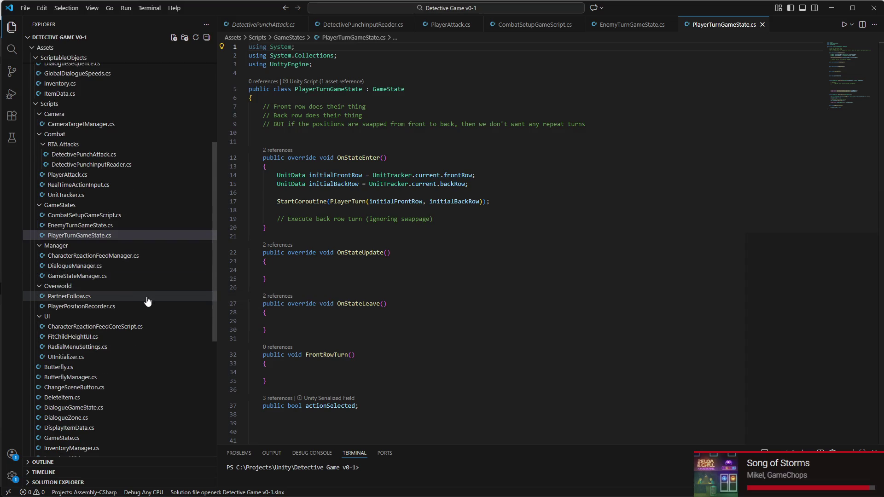
pyautogui.scroll(-4, 147, 301)
pyautogui.rightClick(169, 255)
pyautogui.click(177, 263)
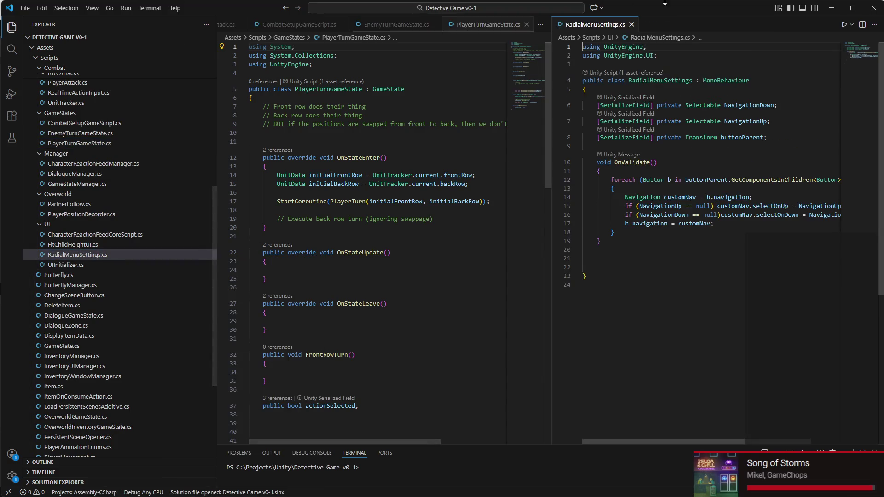
pyautogui.moveTo(594, 24); pyautogui.dragTo(520, 25)
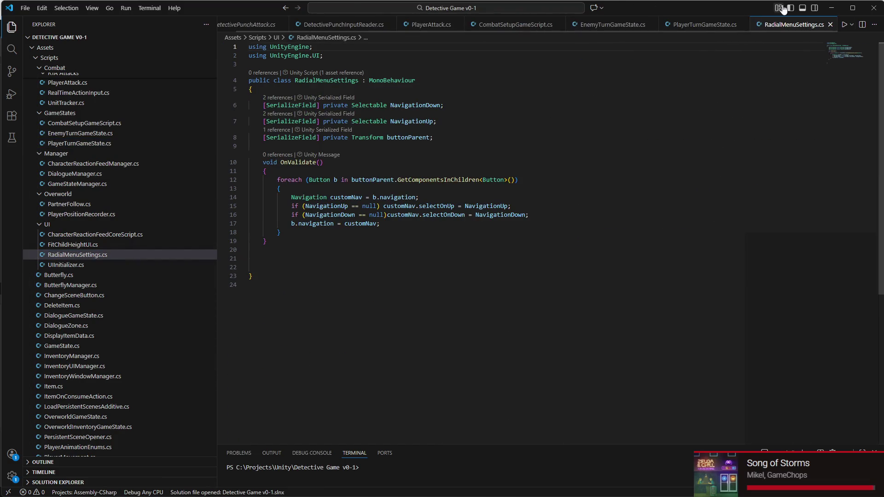
pyautogui.scroll(-3, 463, 242)
pyautogui.scroll(3, 464, 241)
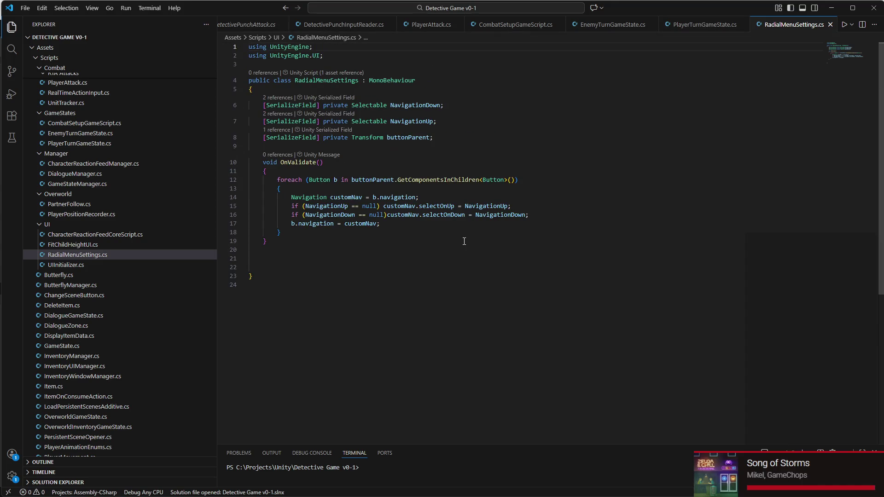
pyautogui.click(636, 486)
pyautogui.moveTo(595, 486)
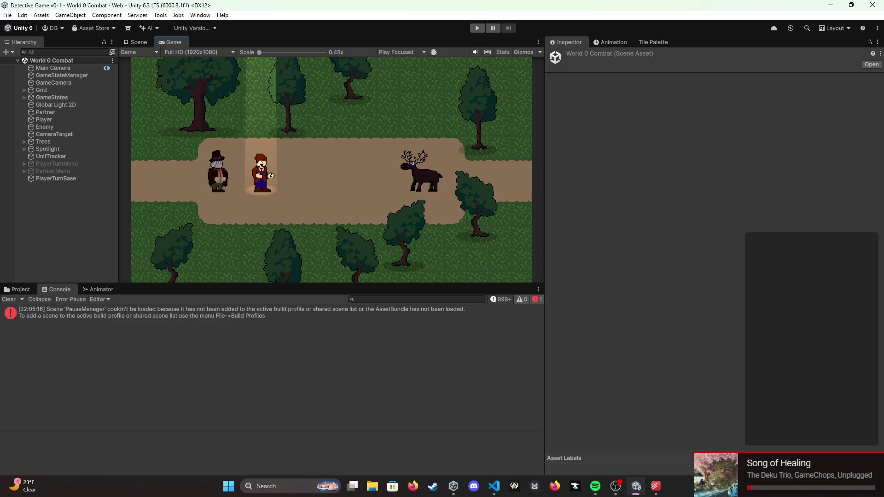
# Step: Bring up the browser and close the piano, Unity Plans and Todoist tabs
pyautogui.click(411, 487)
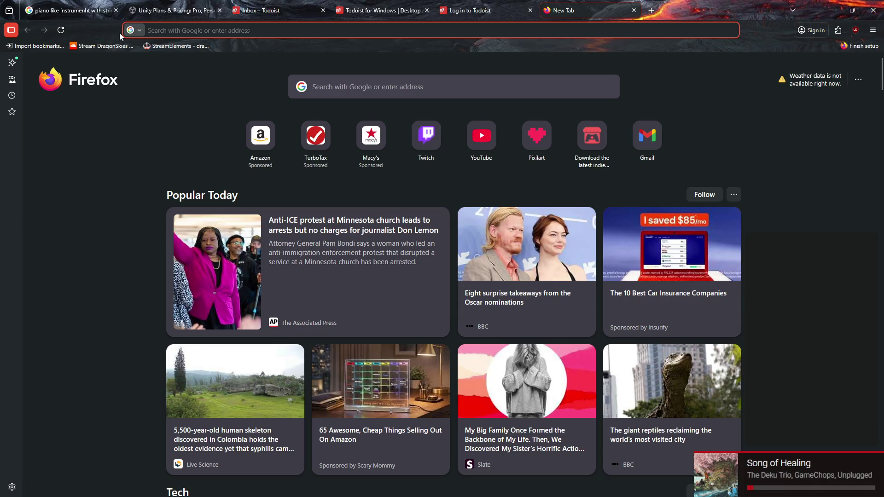
pyautogui.click(117, 10)
pyautogui.click(117, 11)
pyautogui.click(116, 11)
pyautogui.click(117, 10)
pyautogui.click(117, 11)
# Step: Search Google images for 'paper mario combat menu'
pyautogui.click(258, 35)
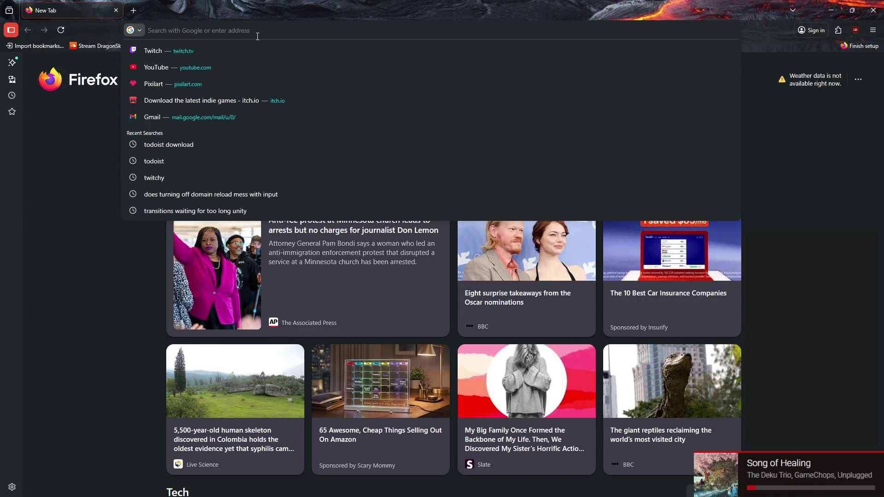
pyautogui.write('paper')
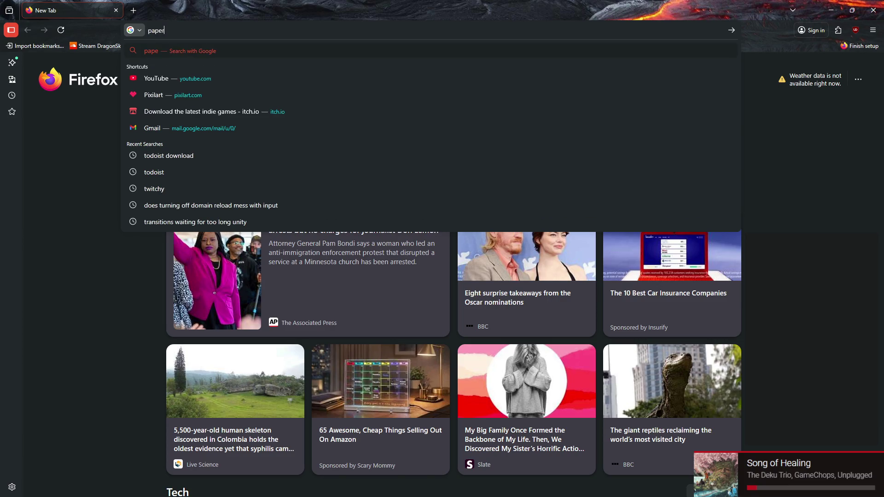
pyautogui.write(' mario combat ')
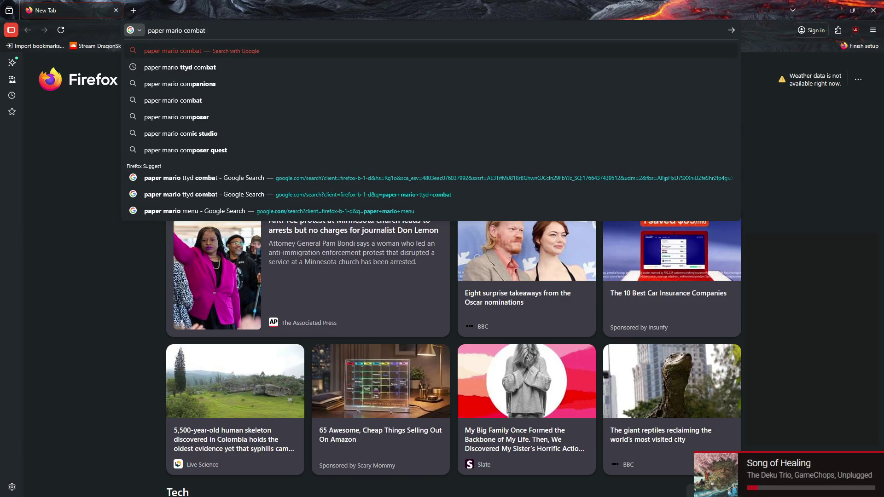
pyautogui.write('menu')
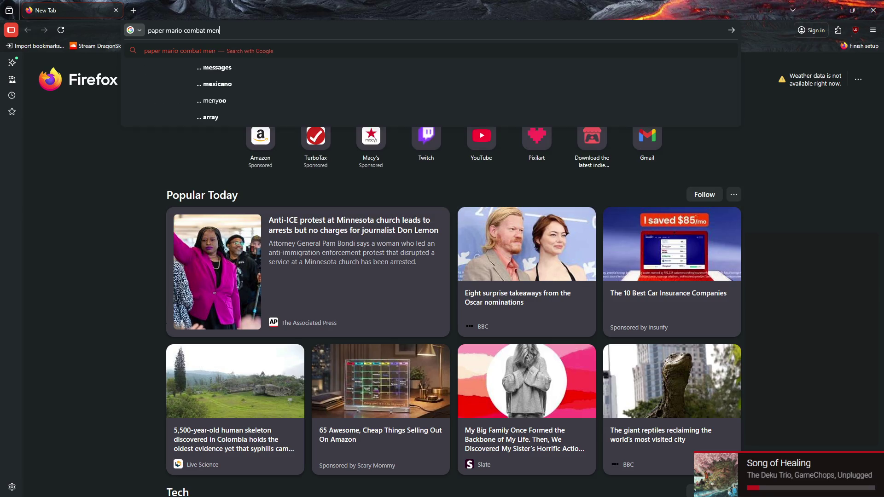
pyautogui.press('Return')
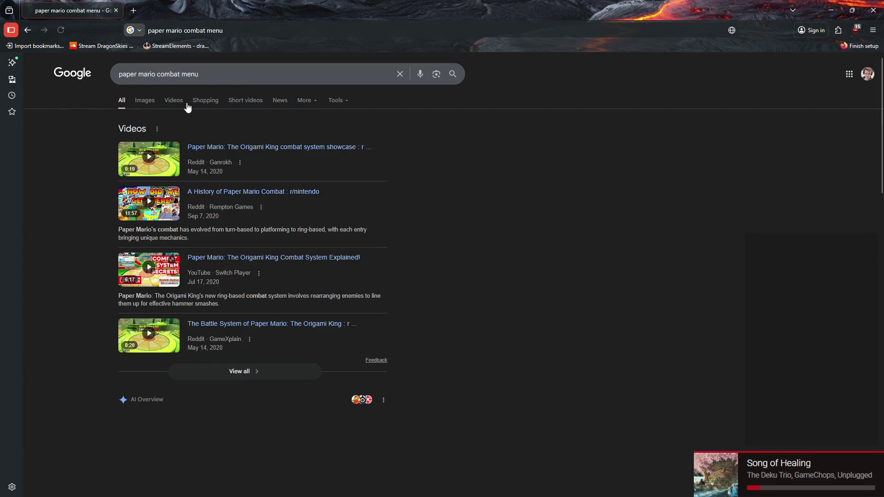
pyautogui.click(146, 101)
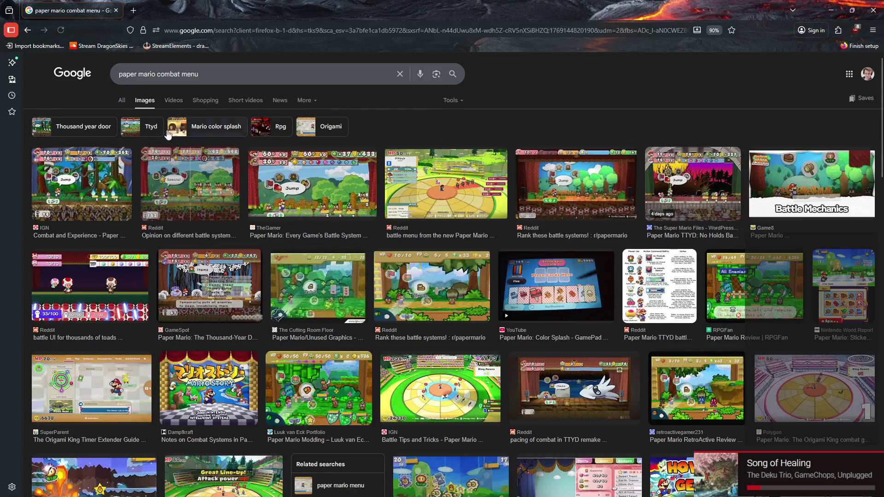
# Step: Preview the IGN, TheGamer and Reddit battle screenshots, then go back to Unity
pyautogui.click(82, 184)
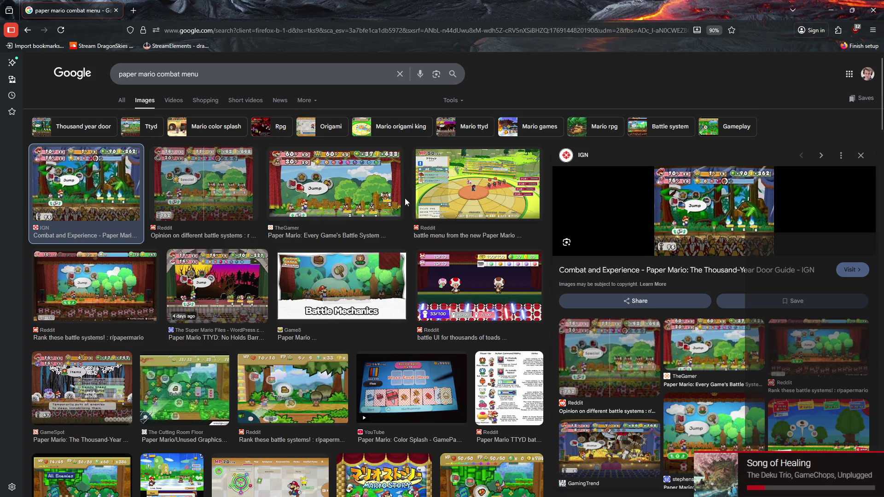
pyautogui.click(362, 203)
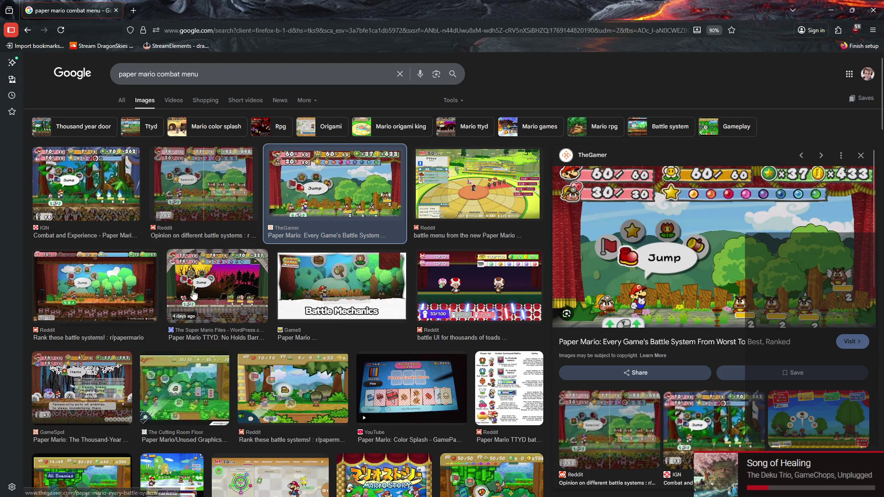
pyautogui.scroll(-5, 604, 286)
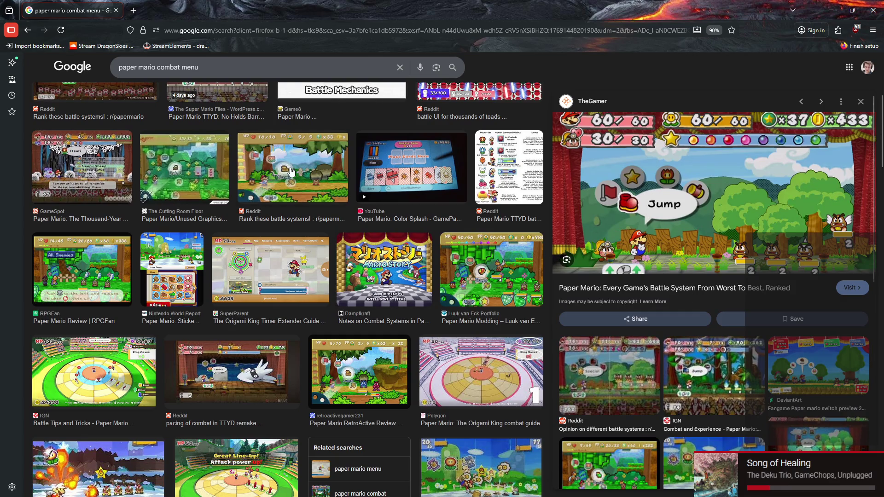
pyautogui.click(291, 171)
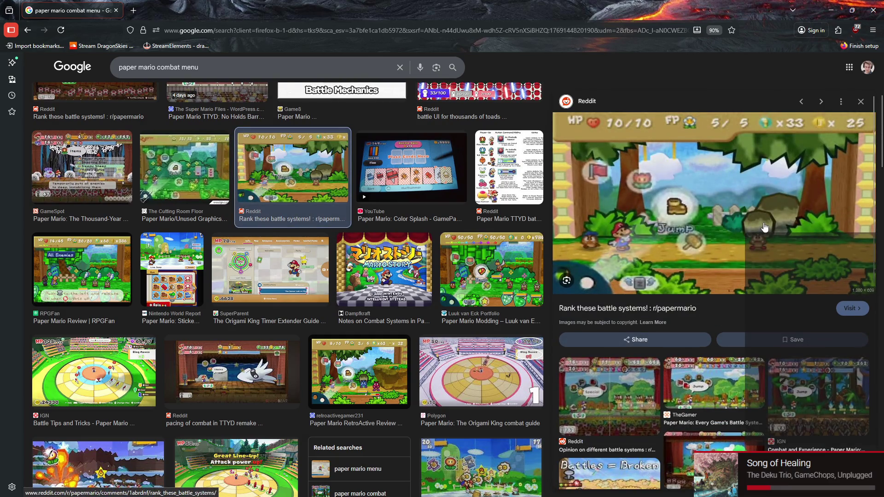
pyautogui.scroll(-1, 309, 243)
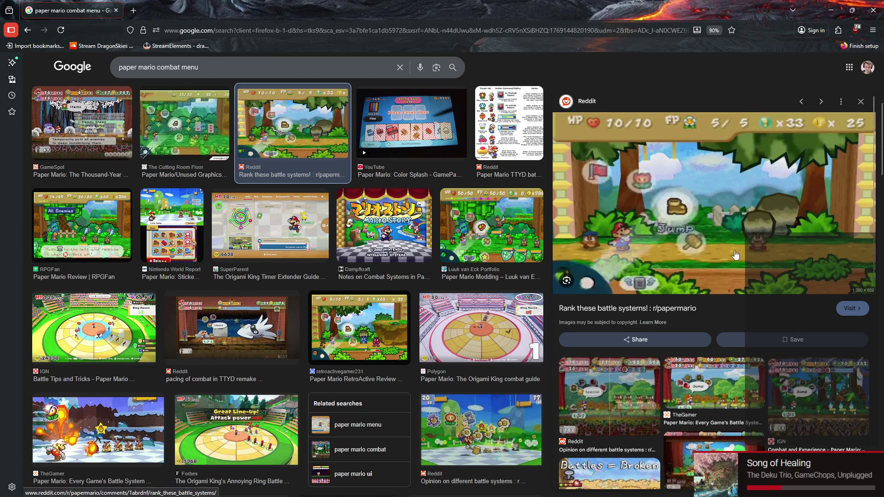
pyautogui.click(635, 487)
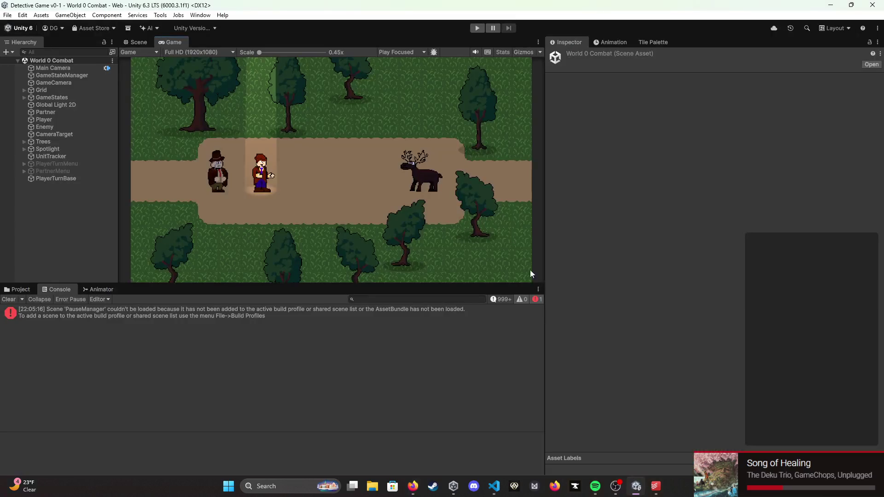
pyautogui.click(477, 28)
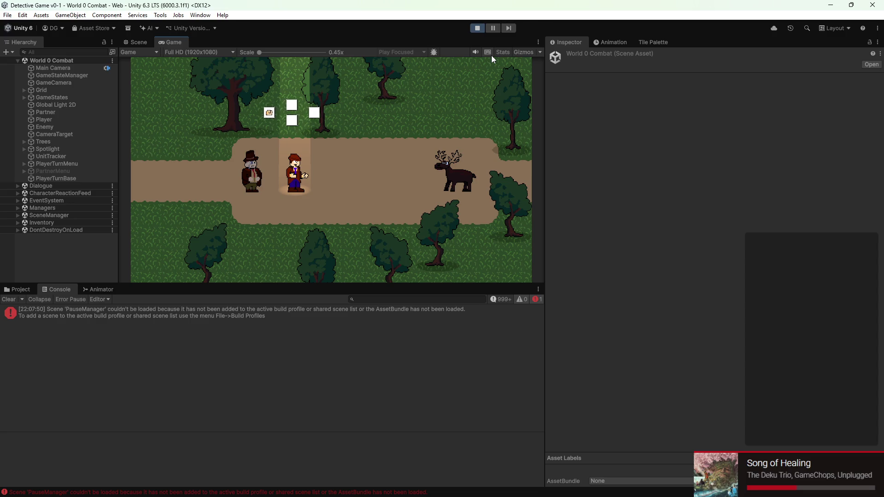
pyautogui.click(476, 28)
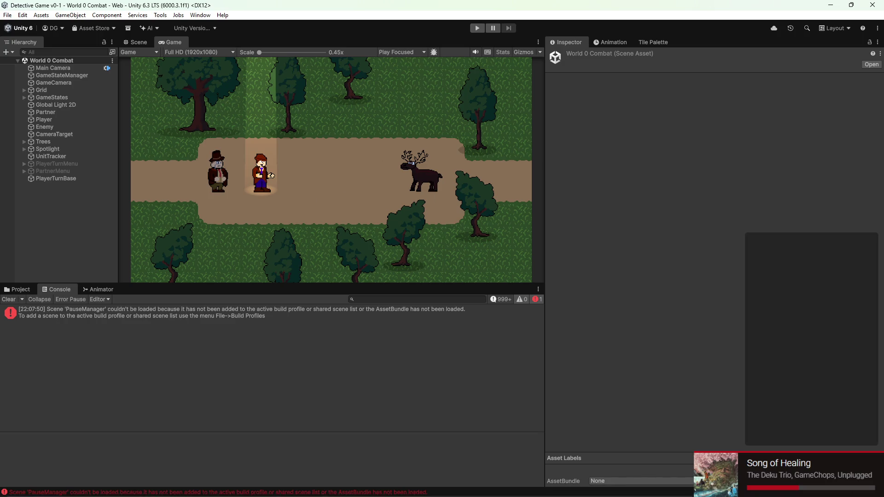
pyautogui.moveTo(493, 484)
pyautogui.moveTo(610, 489)
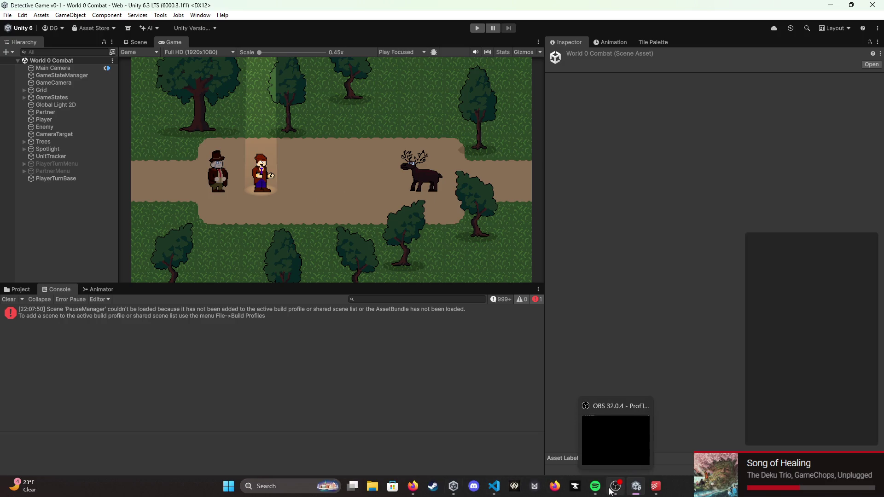
# Step: In a new tab, search Google images for 'undertale combat menu'
pyautogui.click(414, 487)
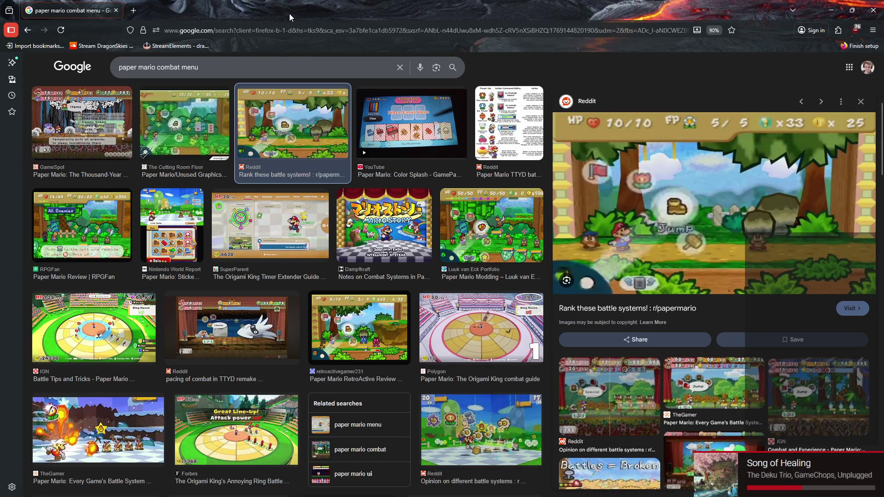
pyautogui.click(134, 9)
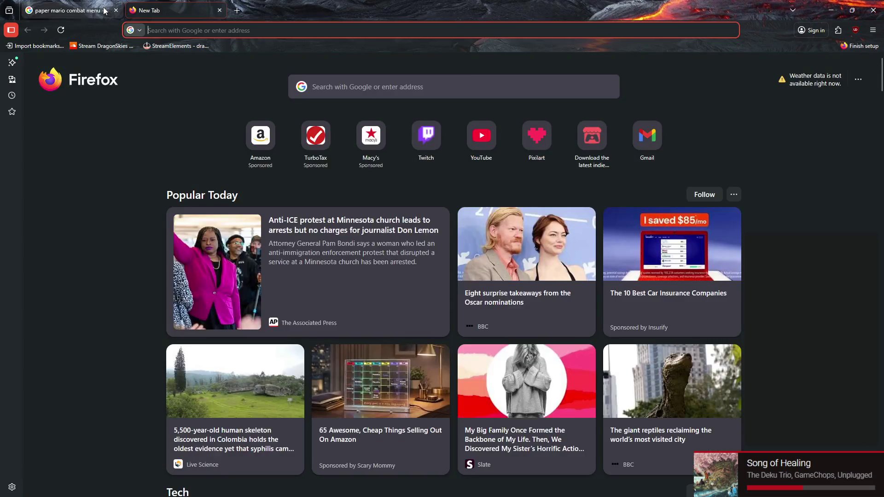
pyautogui.write('unders')
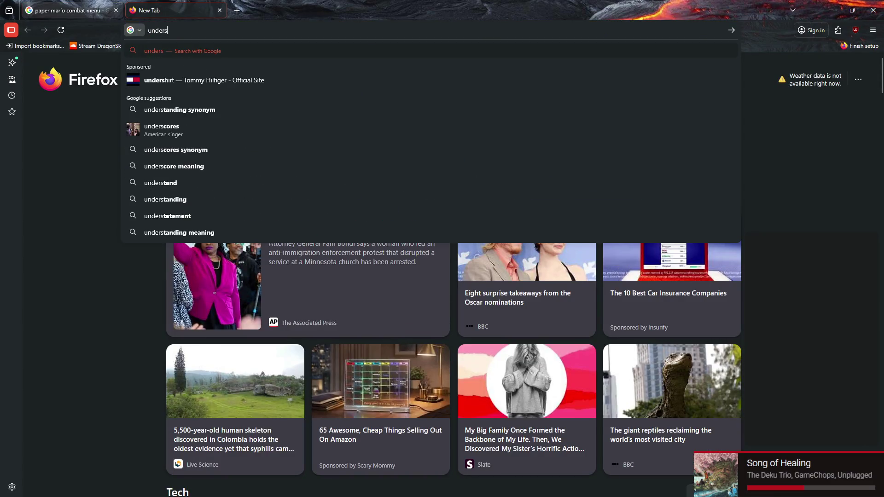
pyautogui.press('BackSpace')
pyautogui.write('tale com')
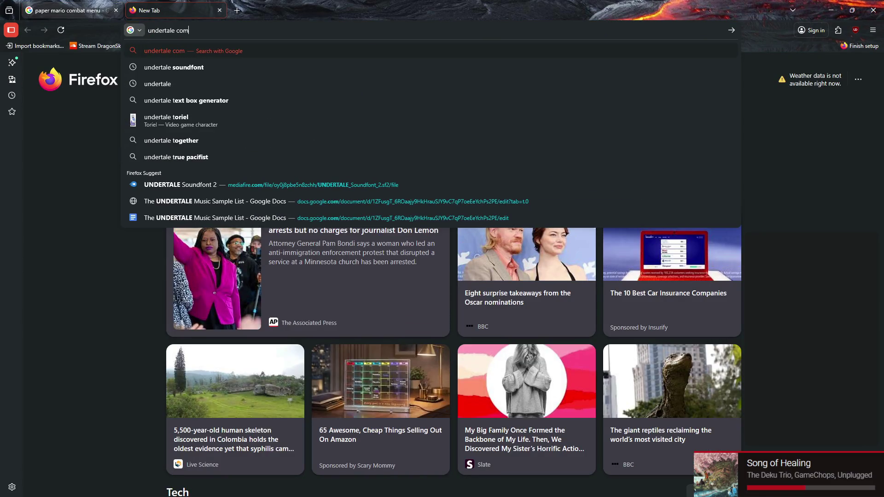
pyautogui.write('bat menu')
pyautogui.press('Return')
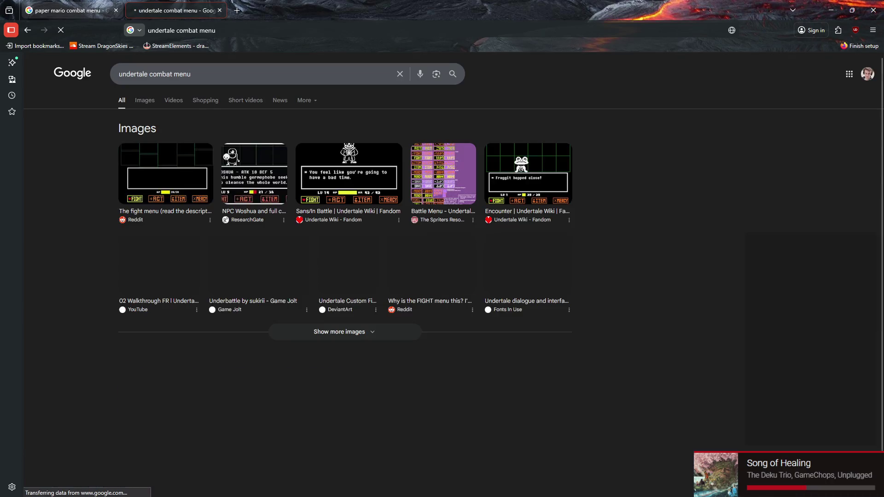
pyautogui.click(145, 101)
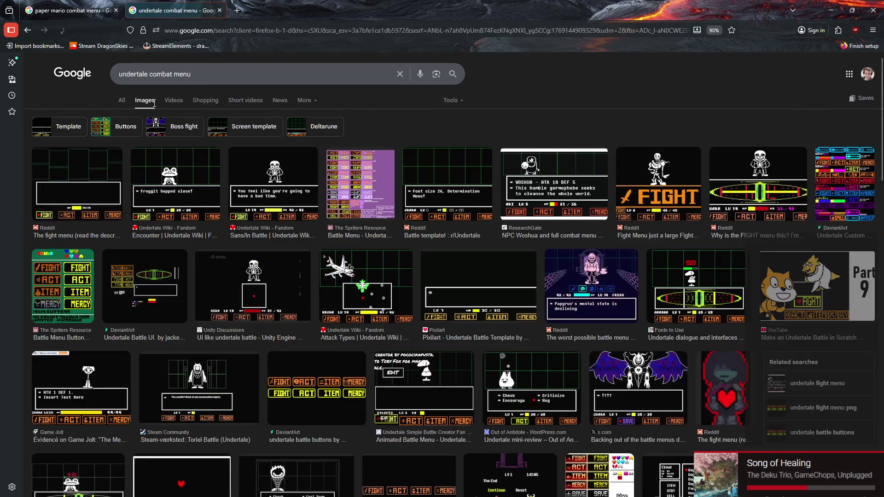
# Step: Preview and zoom in on the Froggit encounter battle image
pyautogui.click(184, 193)
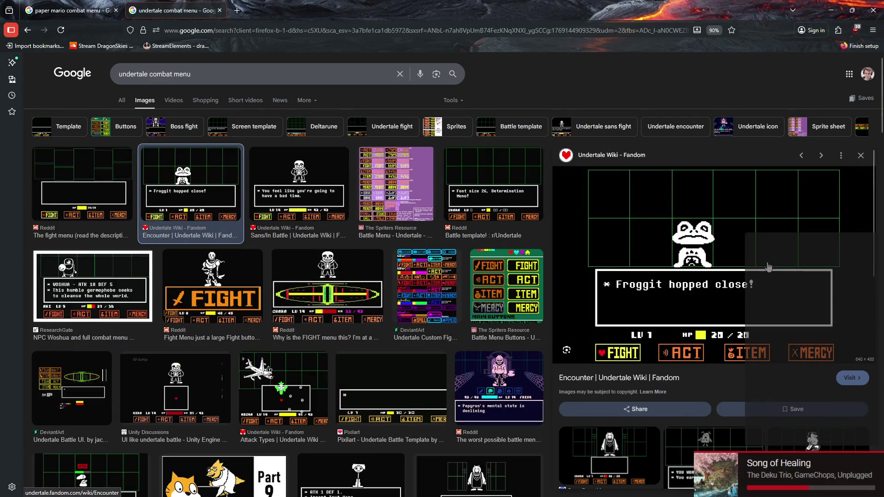
pyautogui.hotkey('ctrl', '+')
pyautogui.hotkey('ctrl', '+')
pyautogui.hotkey('ctrl', '+')
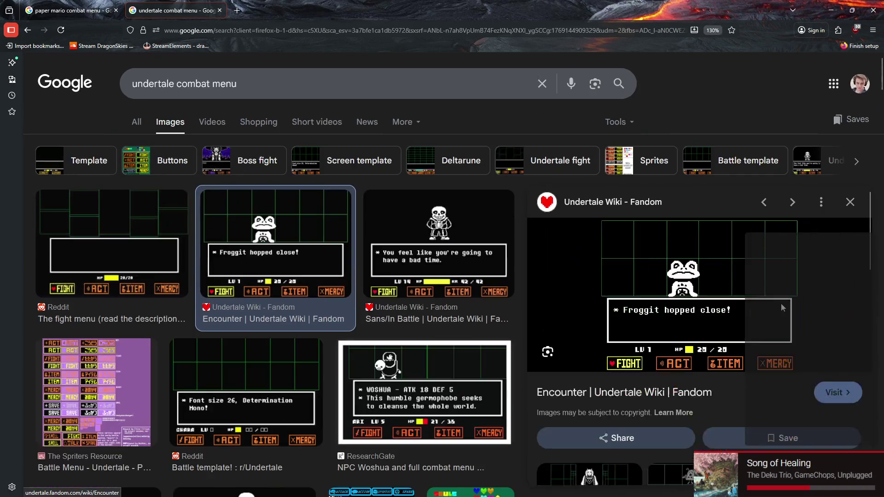
pyautogui.hotkey('ctrl', '-')
pyautogui.hotkey('ctrl', '-')
pyautogui.rightClick(791, 273)
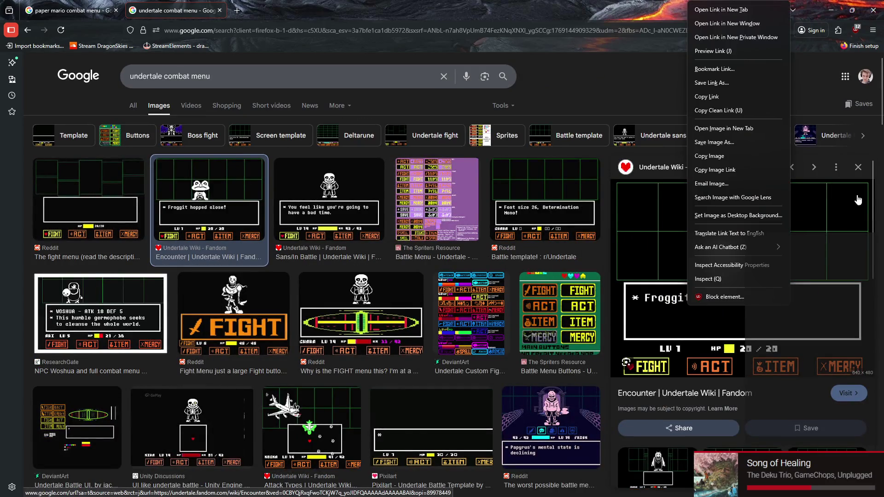
pyautogui.press('Escape')
pyautogui.scroll(-2, 847, 221)
pyautogui.scroll(2, 844, 231)
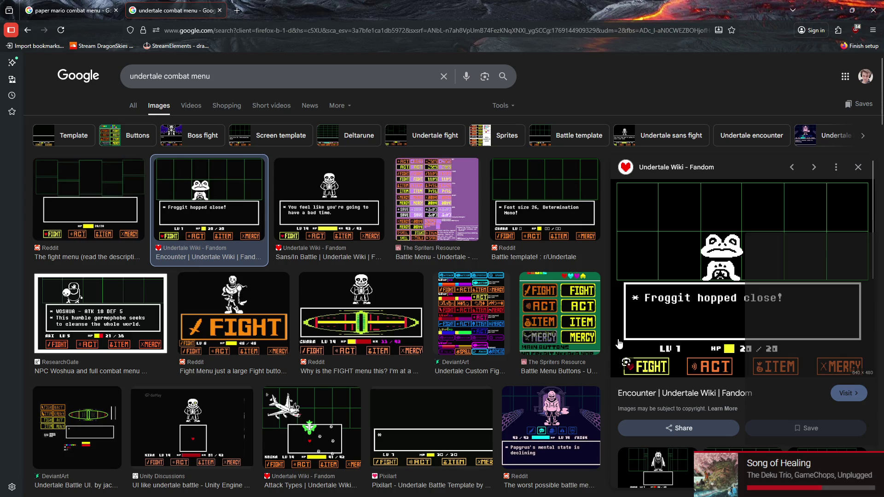
# Step: Preview the Undertale Ghost Fight battle image
pyautogui.scroll(-2, 693, 294)
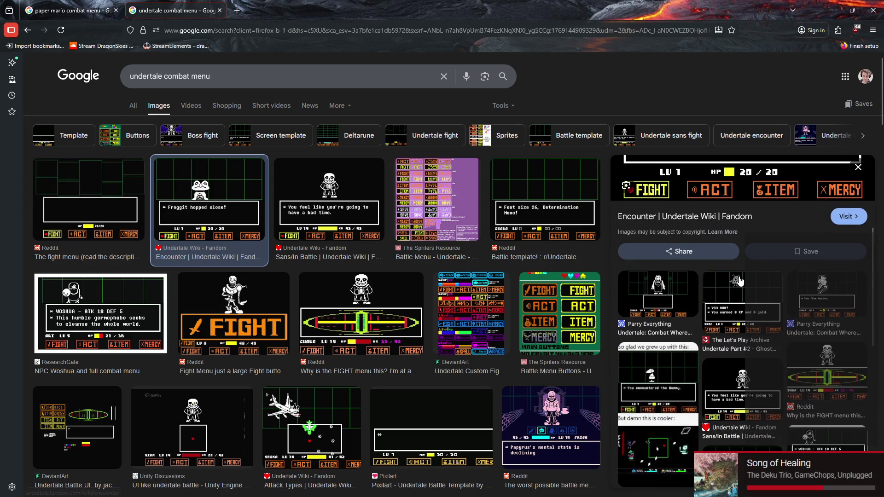
pyautogui.click(737, 377)
pyautogui.scroll(-3, 612, 334)
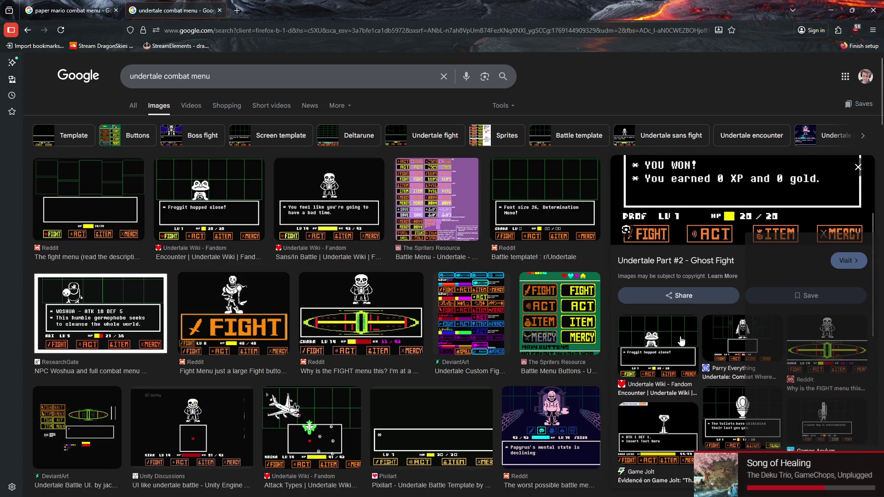
pyautogui.scroll(5, 737, 299)
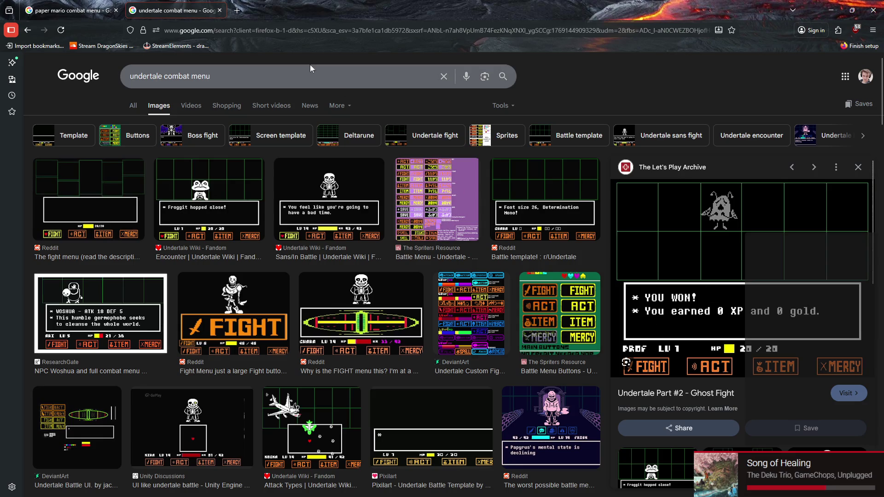
pyautogui.click(237, 10)
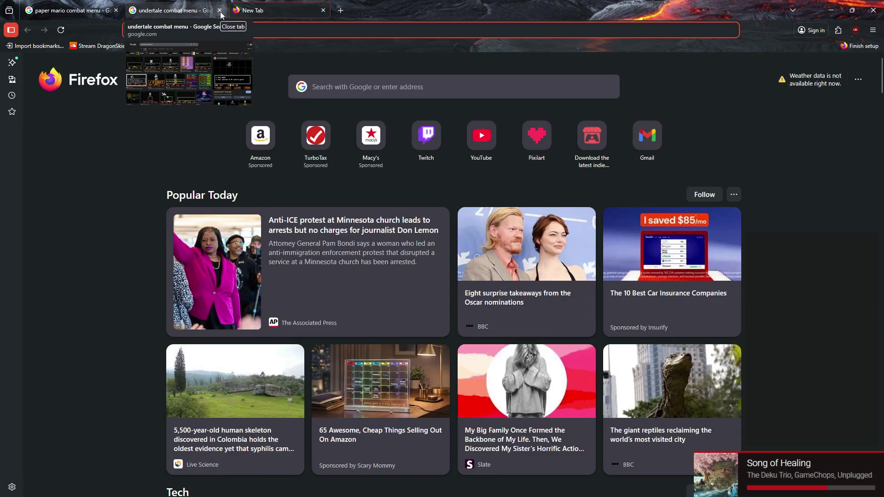
# Step: Search images for 'earthbound combat menu', preview the DeadPark item menu, and zoom to 120%
pyautogui.write('earthbound ')
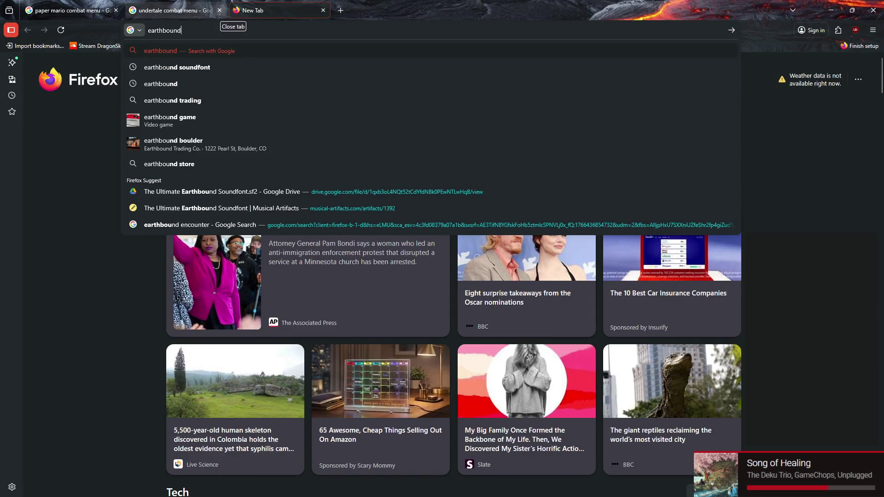
pyautogui.write('combat men')
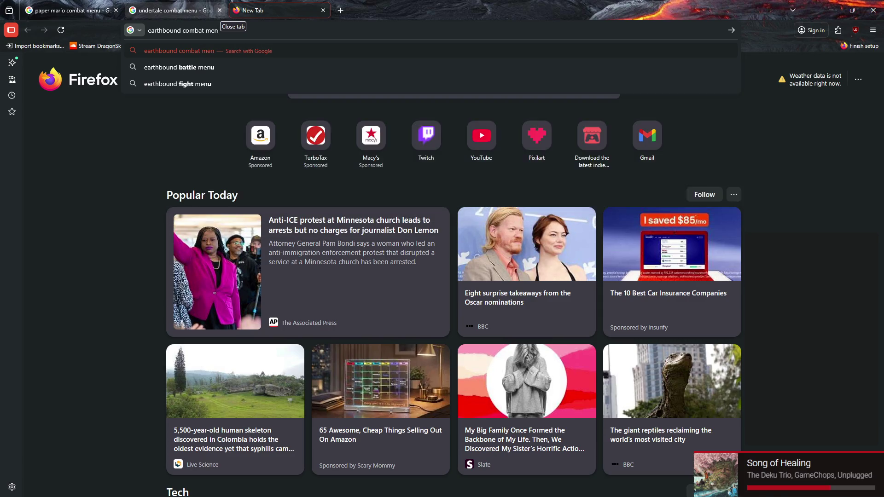
pyautogui.write('u')
pyautogui.press('Return')
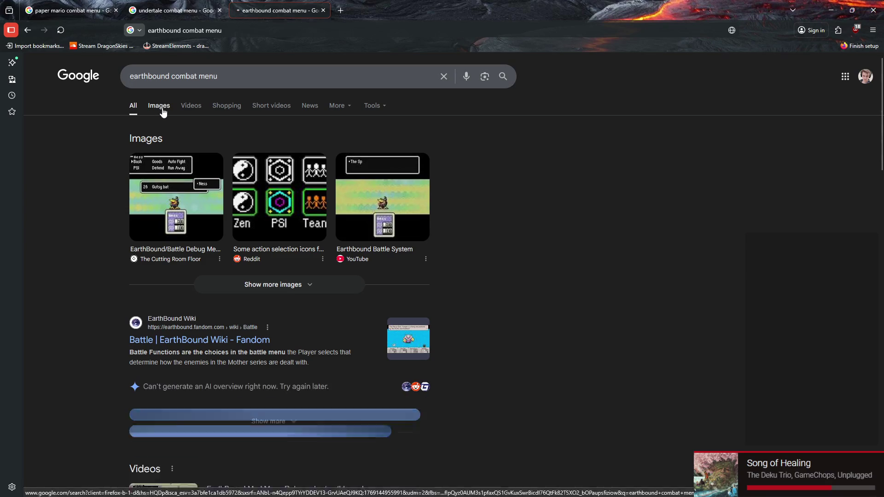
pyautogui.click(161, 107)
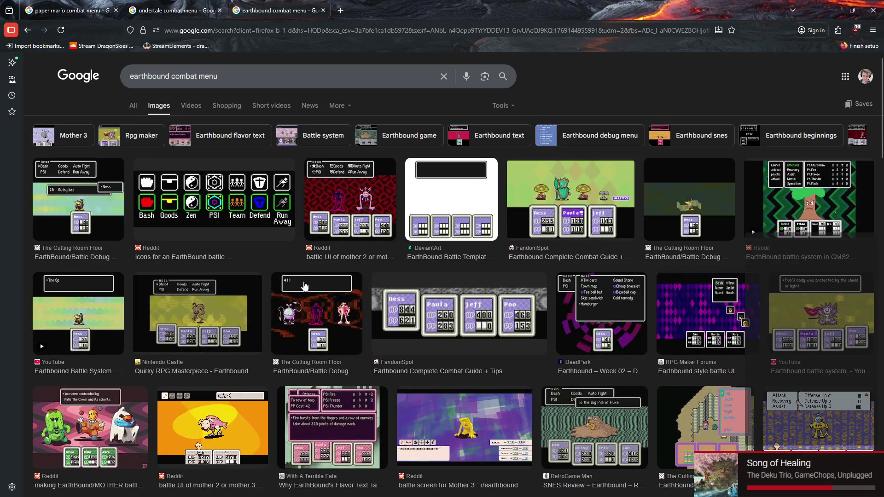
pyautogui.click(608, 308)
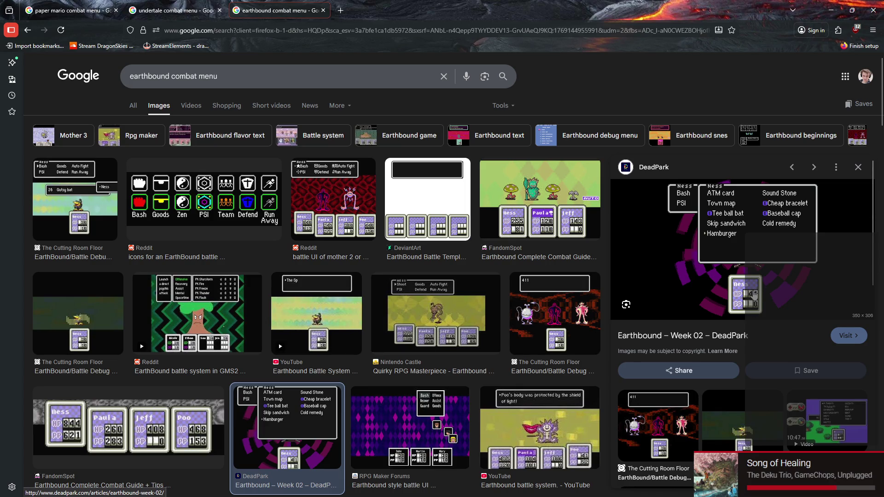
pyautogui.hotkey('ctrl', '+')
pyautogui.hotkey('ctrl', '+')
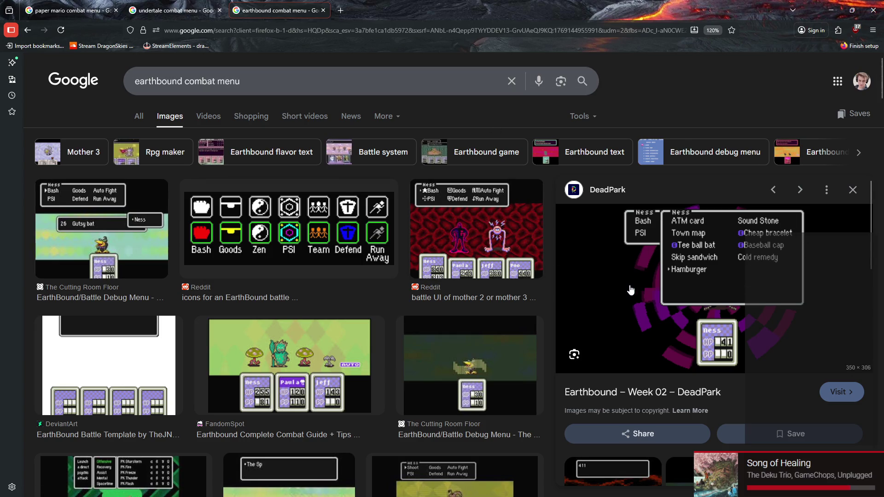
# Step: Compare against the paper mario results, preview the Reddit Mother 2/3 battle UI, then return to Unity
pyautogui.click(105, 7)
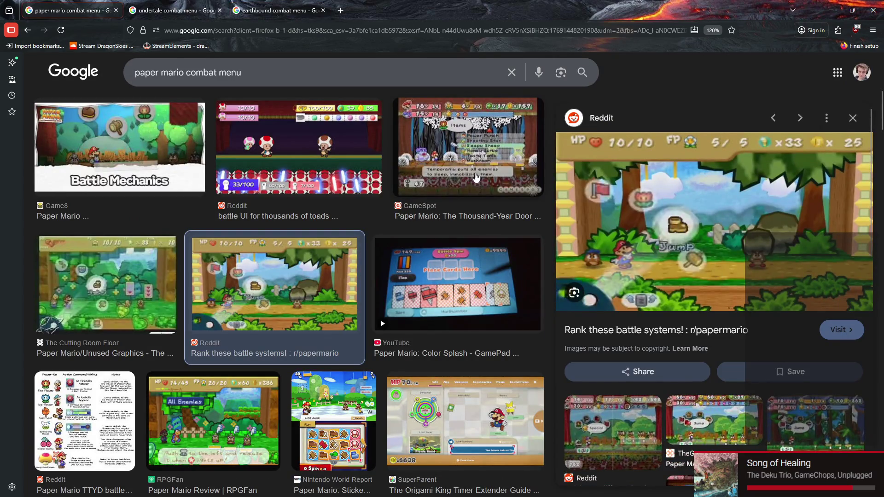
pyautogui.click(329, 3)
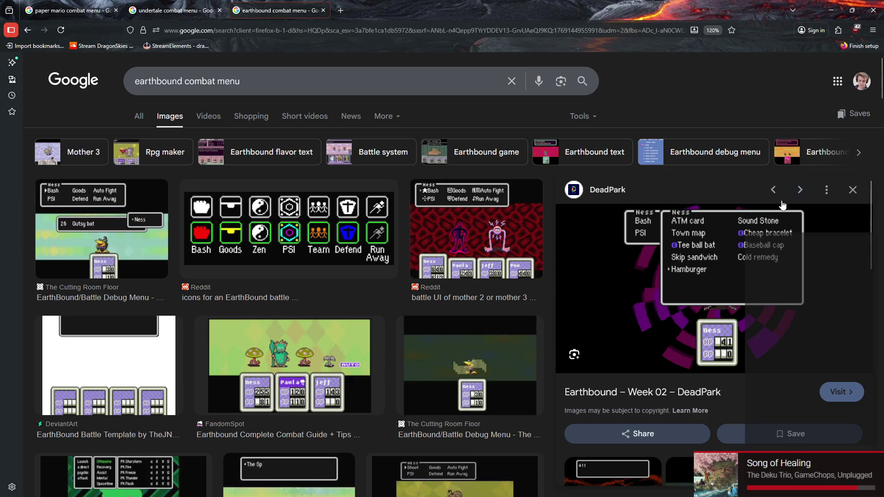
pyautogui.moveTo(708, 496)
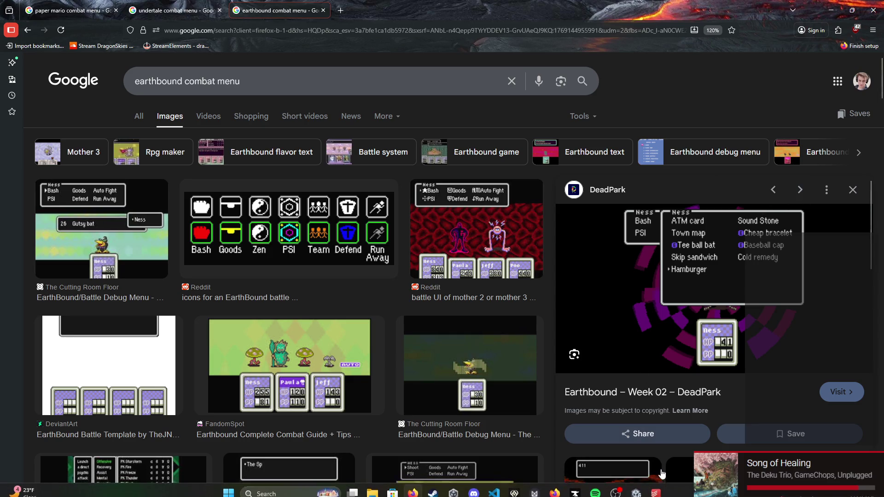
pyautogui.click(438, 211)
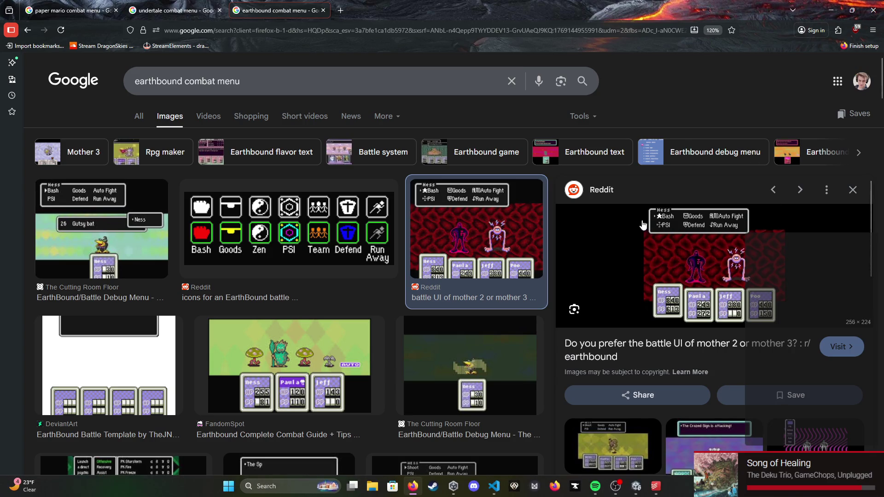
pyautogui.click(637, 492)
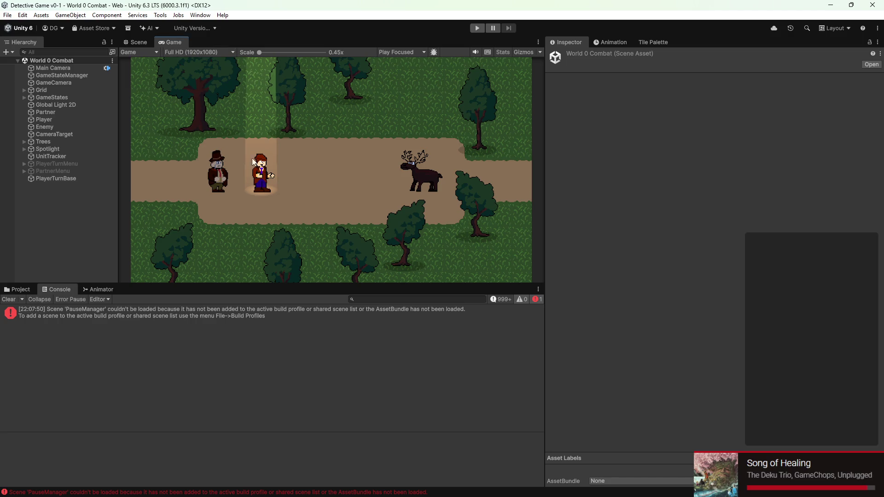
pyautogui.scroll(5, 264, 101)
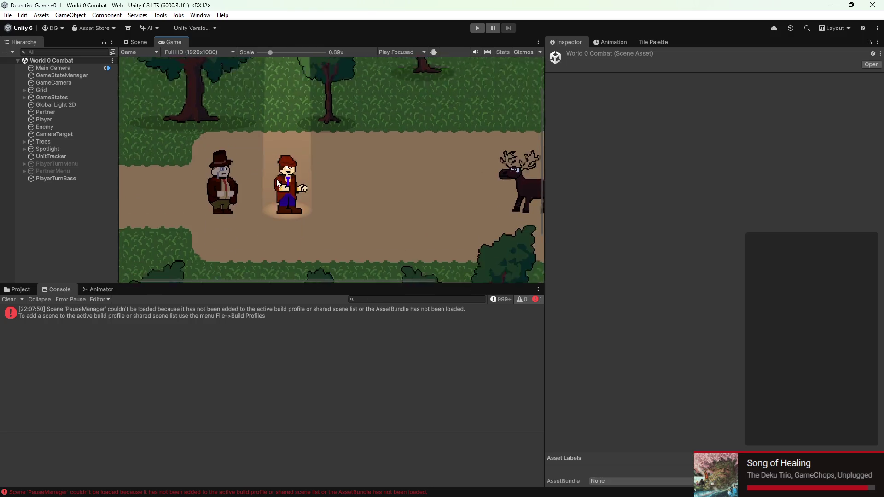
pyautogui.scroll(-3, 295, 239)
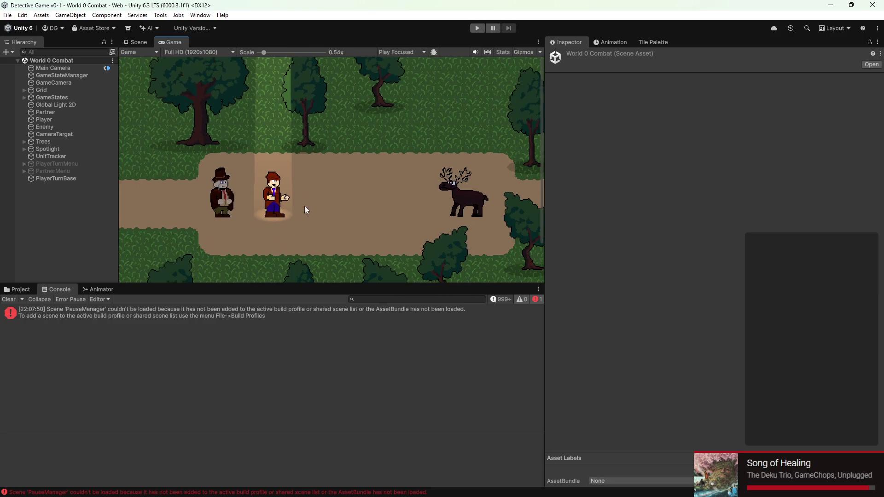
pyautogui.scroll(3, 294, 207)
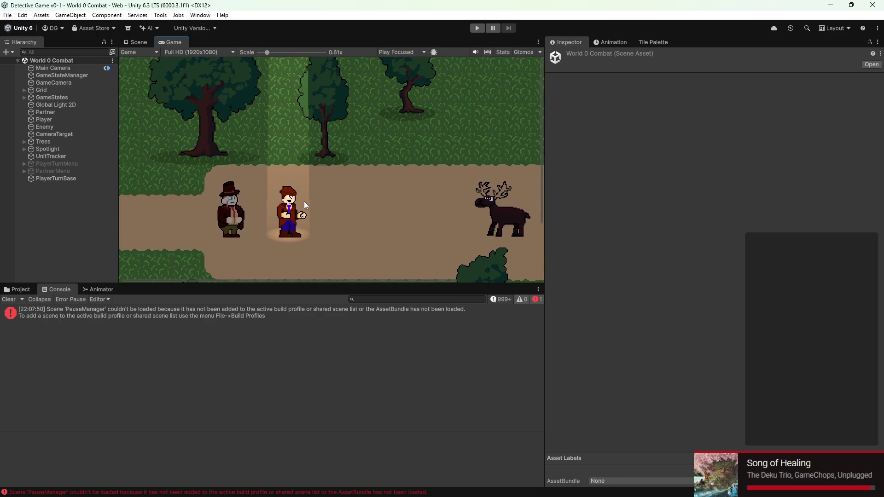
pyautogui.scroll(-3, 304, 205)
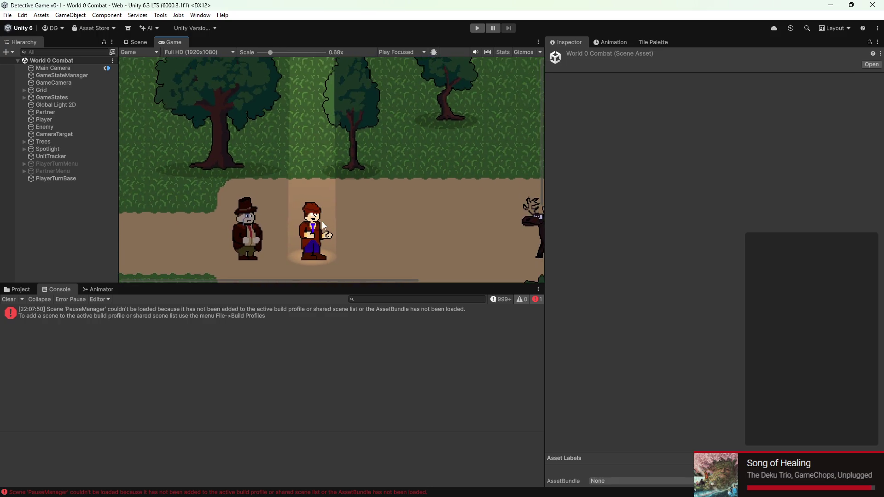
pyautogui.scroll(-2, 306, 203)
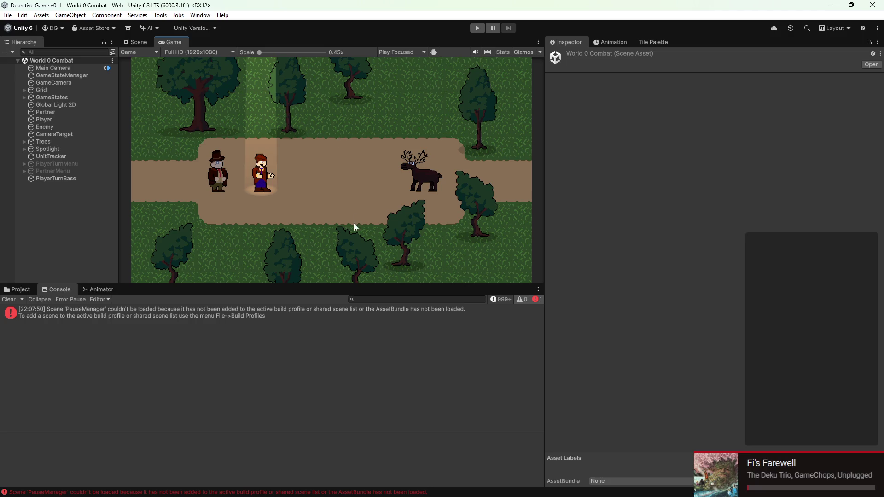
pyautogui.scroll(4, 353, 223)
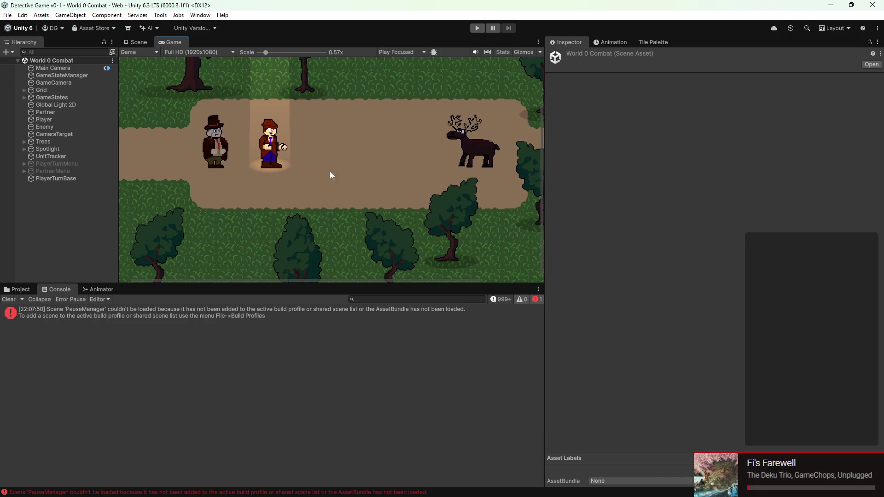
pyautogui.scroll(-4, 232, 192)
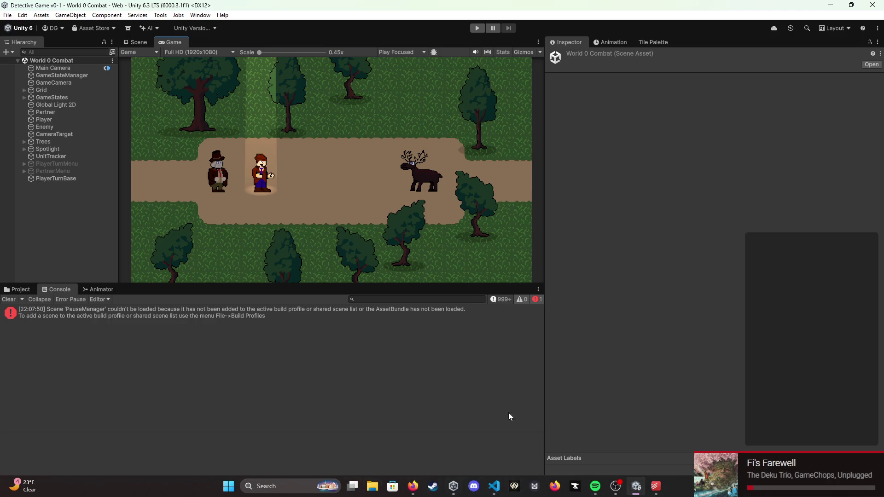
# Step: Browse to Assets > Art > UI and preview the UI Box 1 (B&W) image
pyautogui.click(24, 290)
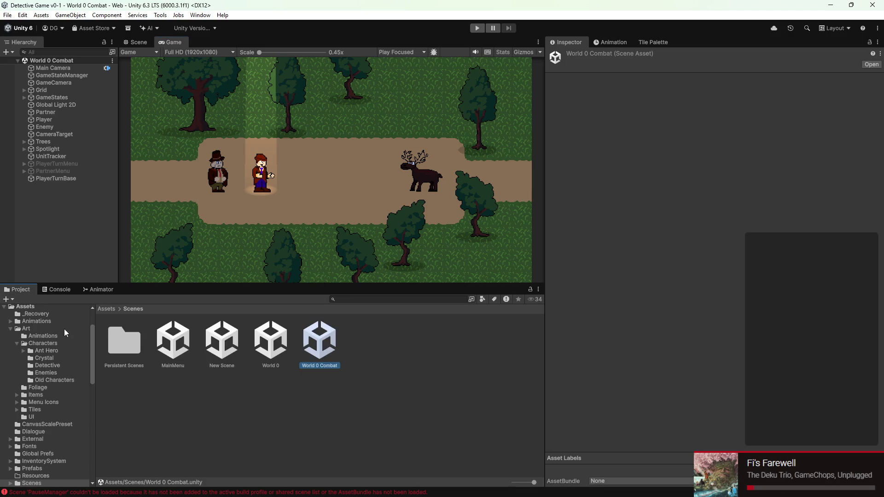
pyautogui.click(26, 328)
pyautogui.doubleClick(419, 353)
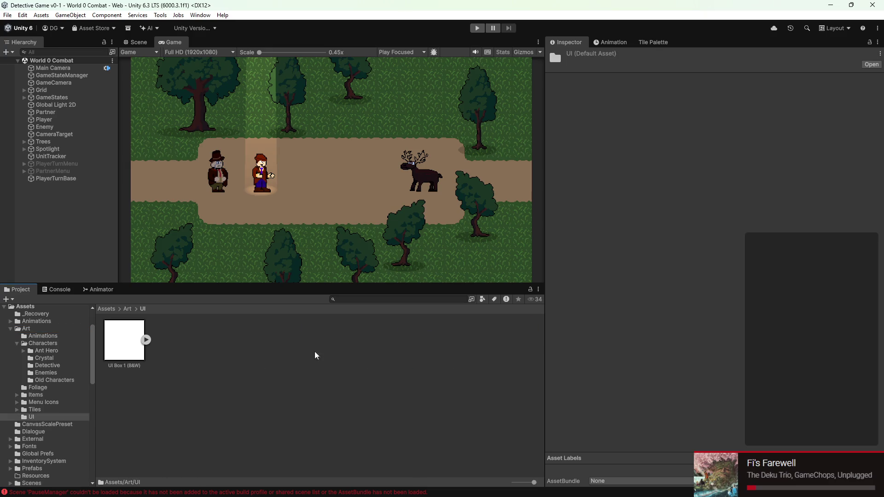
pyautogui.doubleClick(116, 343)
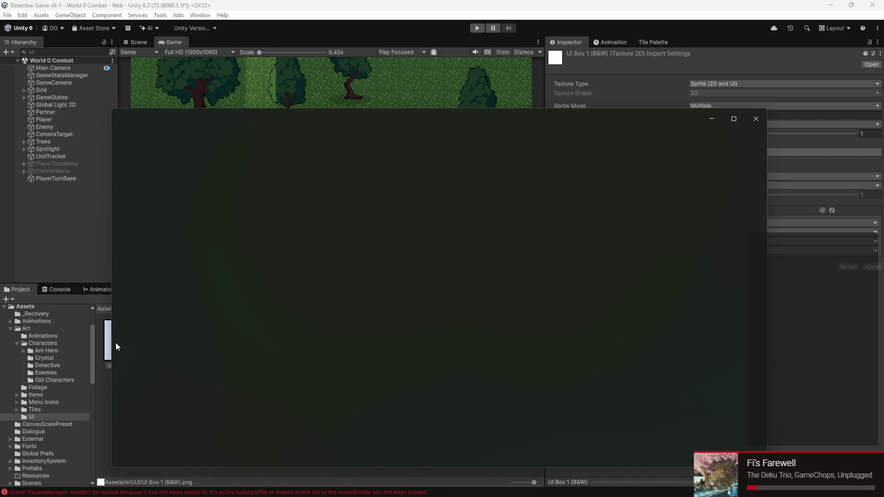
pyautogui.click(756, 119)
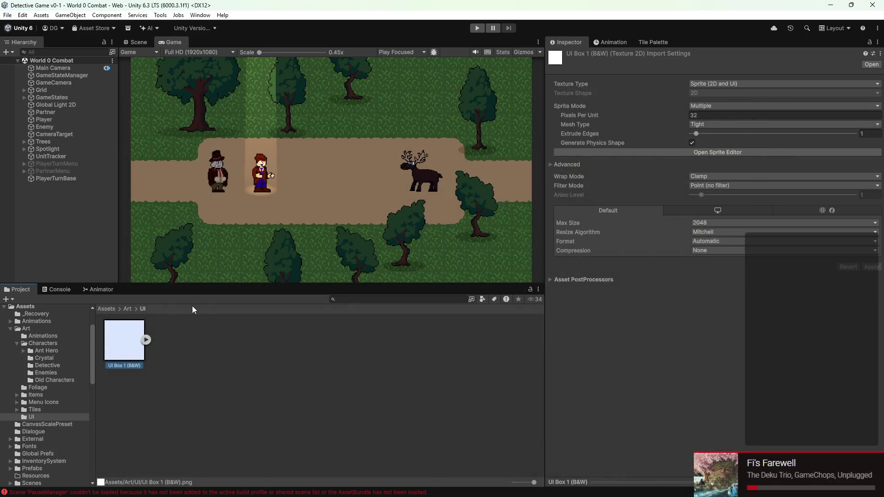
# Step: Reveal the UI Box 1 (B&W) sprite file in File Explorer
pyautogui.click(83, 344)
pyautogui.click(68, 350)
pyautogui.click(37, 387)
pyautogui.click(44, 402)
pyautogui.click(37, 417)
pyautogui.rightClick(107, 360)
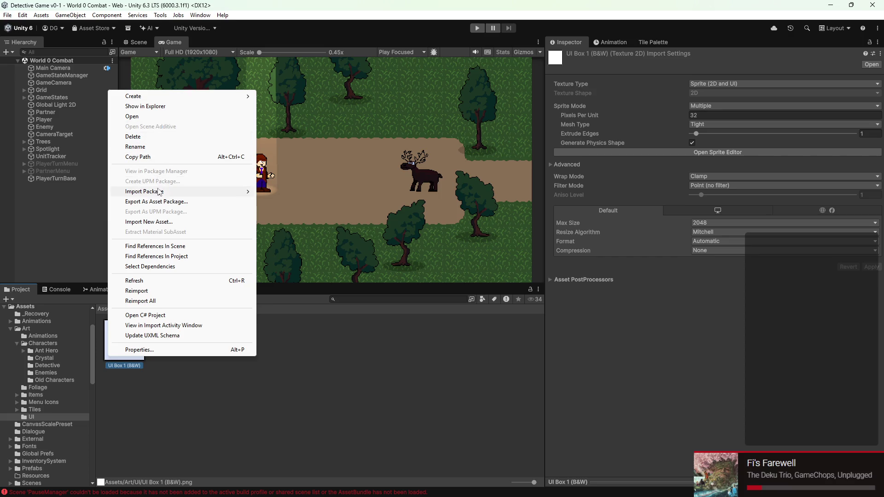
pyautogui.click(145, 107)
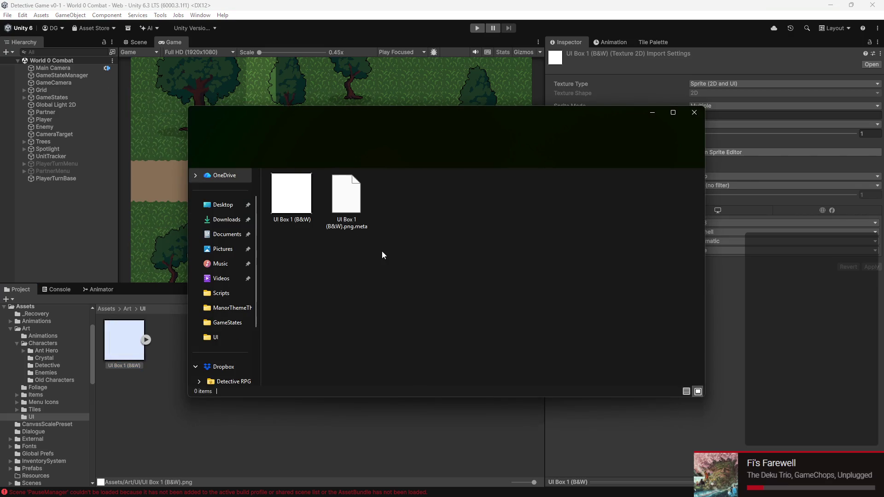
# Step: Open UI Box 1 (B&W).png with Aseprite via the Open with menu
pyautogui.rightClick(304, 208)
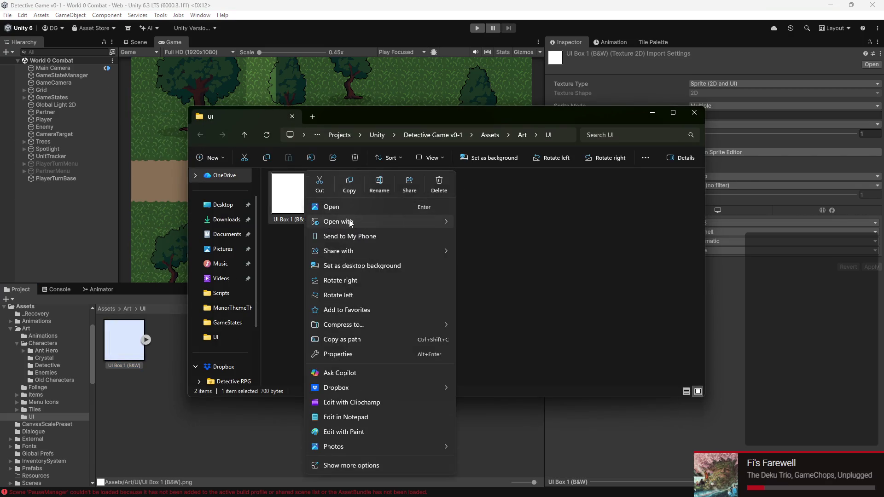
pyautogui.moveTo(350, 222)
pyautogui.click(475, 224)
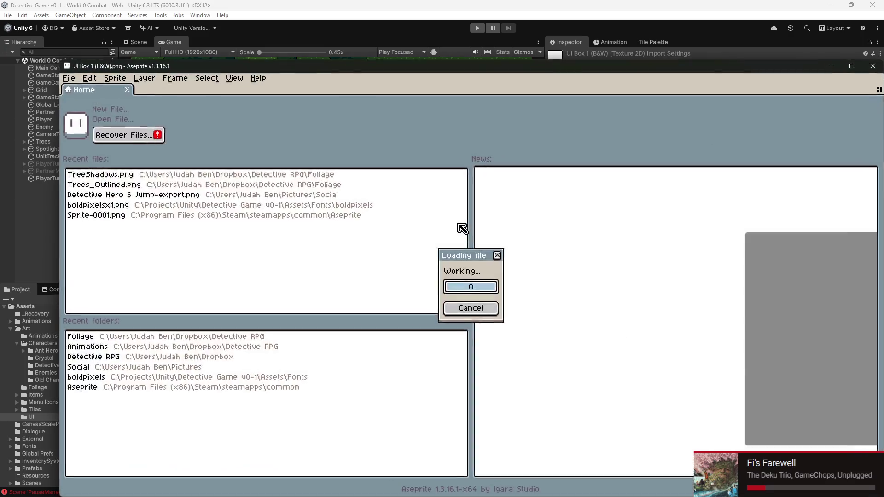
pyautogui.scroll(2, 501, 203)
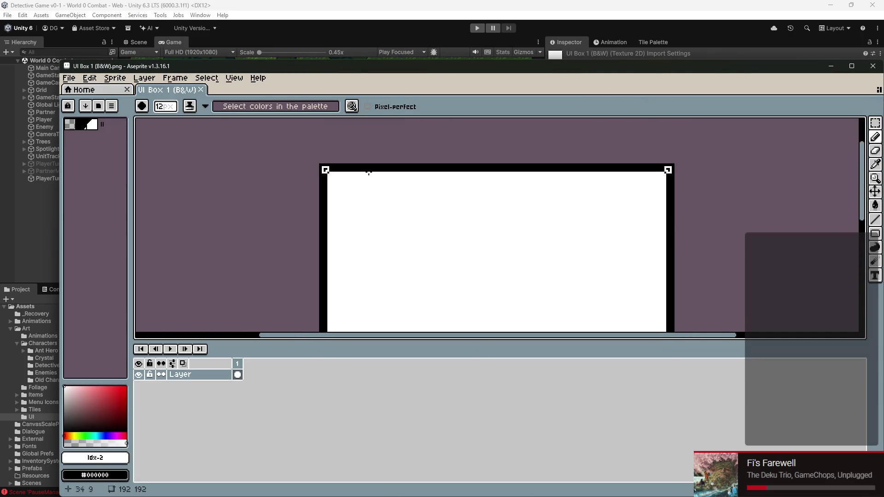
pyautogui.scroll(3, 367, 172)
pyautogui.scroll(3, 184, 148)
pyautogui.scroll(-2, 195, 150)
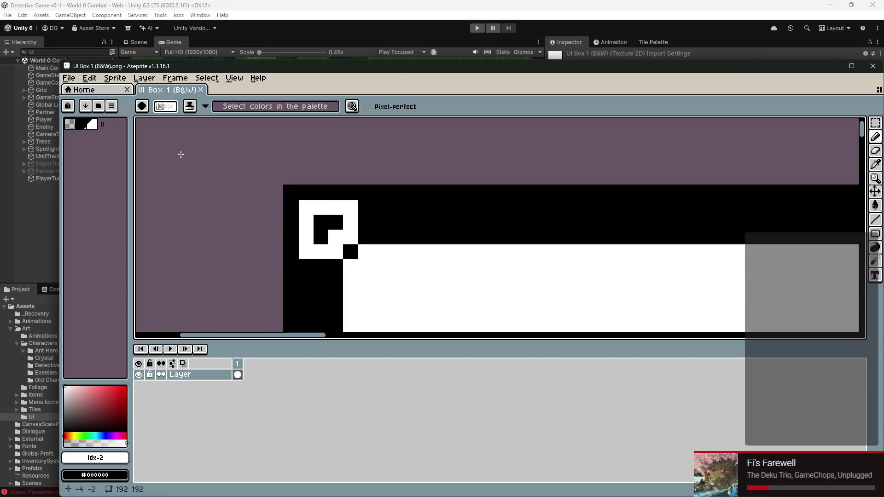
# Step: Sample white from the box interior and set the pencil to a 1-pixel brush
pyautogui.press('m')
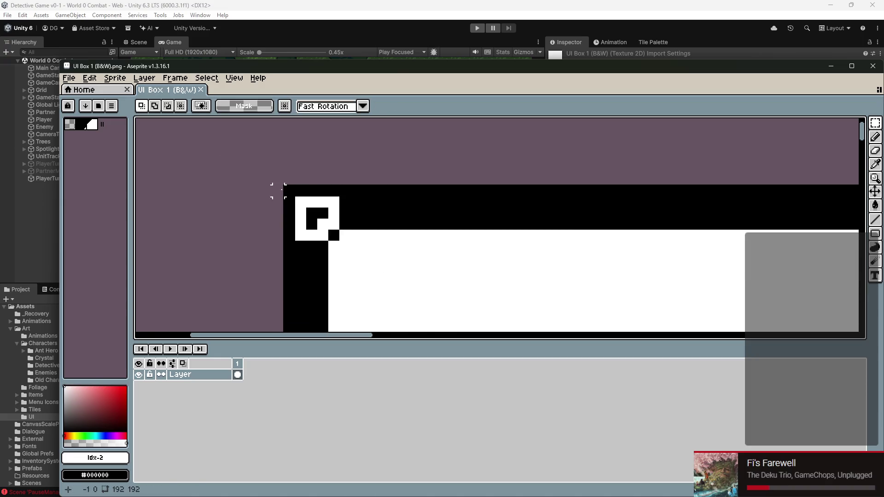
pyautogui.press('i')
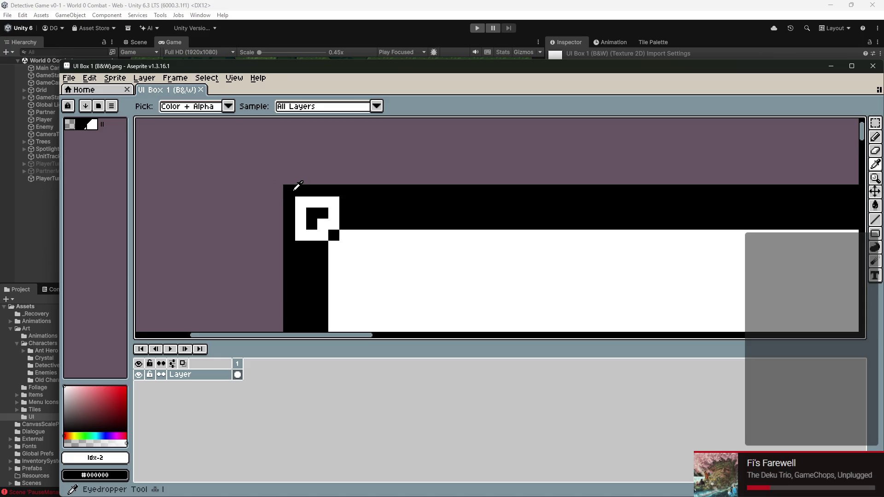
pyautogui.click(331, 204)
pyautogui.press('b')
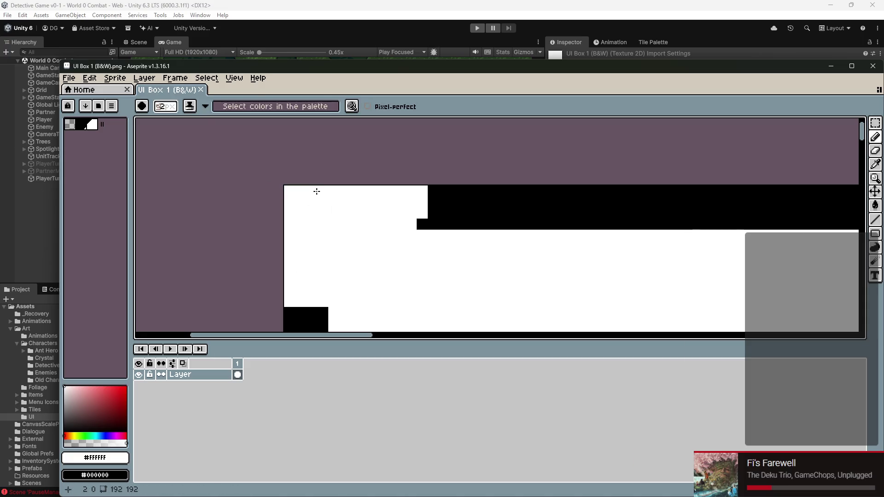
pyautogui.press('-')
pyautogui.press('-')
pyautogui.press('-')
pyautogui.scroll(-5, 525, 181)
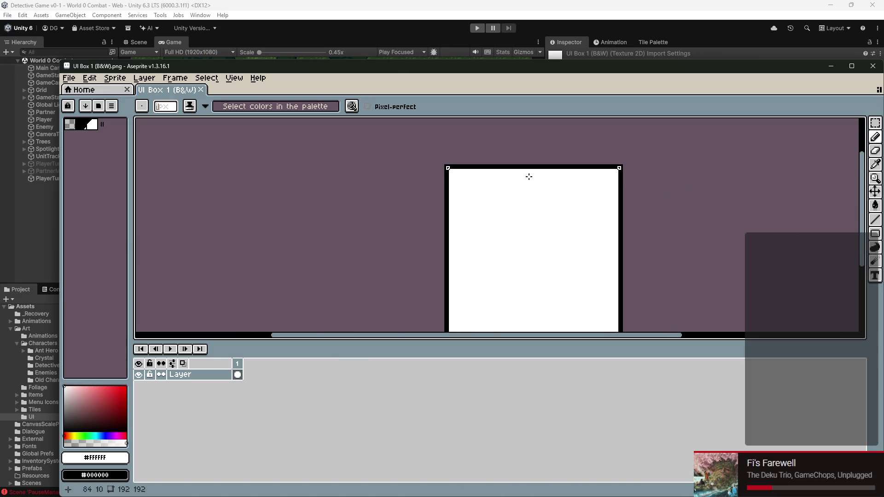
# Step: Browse the Frame, Layer, Sprite and View menus
pyautogui.click(175, 78)
pyautogui.click(173, 78)
pyautogui.click(143, 78)
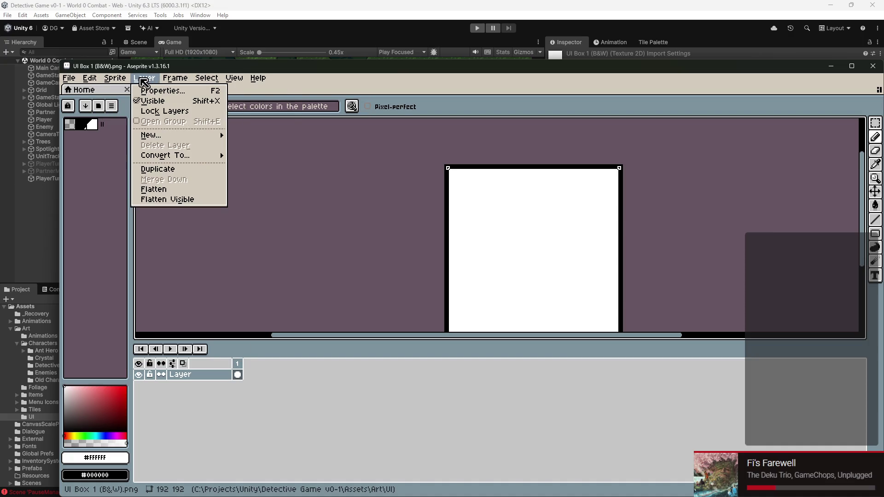
pyautogui.click(91, 82)
pyautogui.click(115, 78)
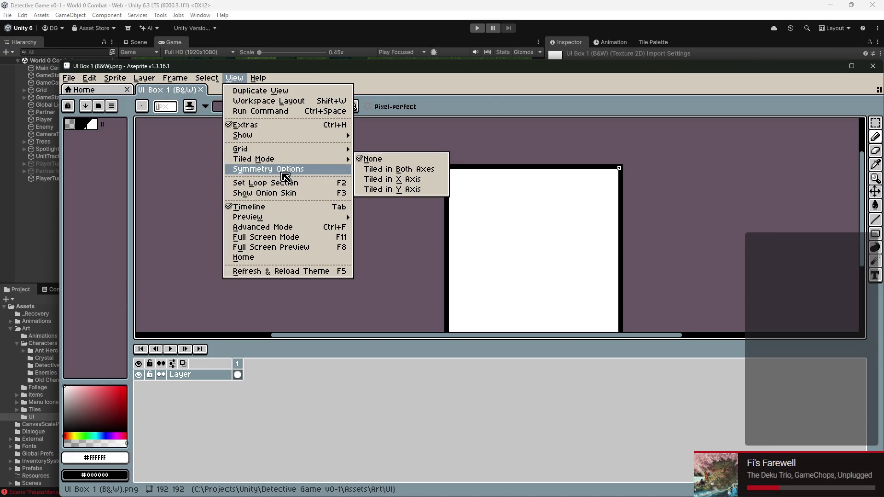
# Step: Turn on symmetry across both axes and paint the box corner's black pixels white
pyautogui.click(258, 168)
pyautogui.click(452, 106)
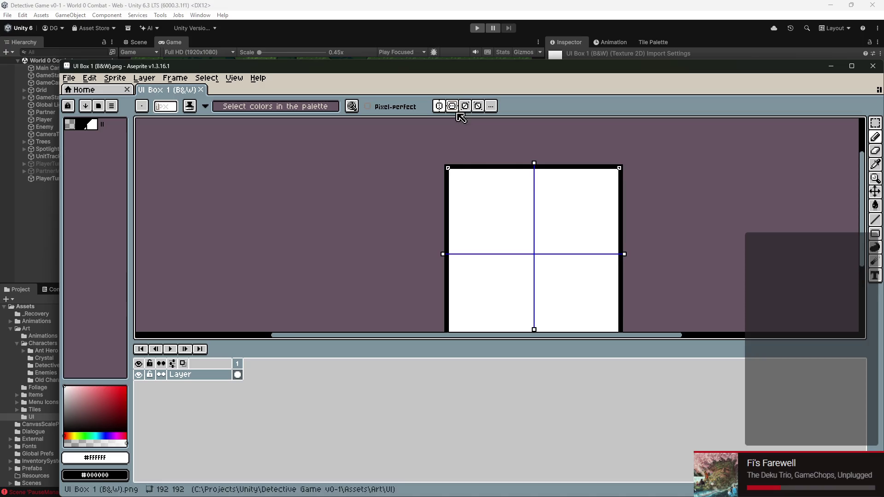
pyautogui.moveTo(556, 208); pyautogui.dragTo(489, 180)
pyautogui.scroll(10, 515, 152)
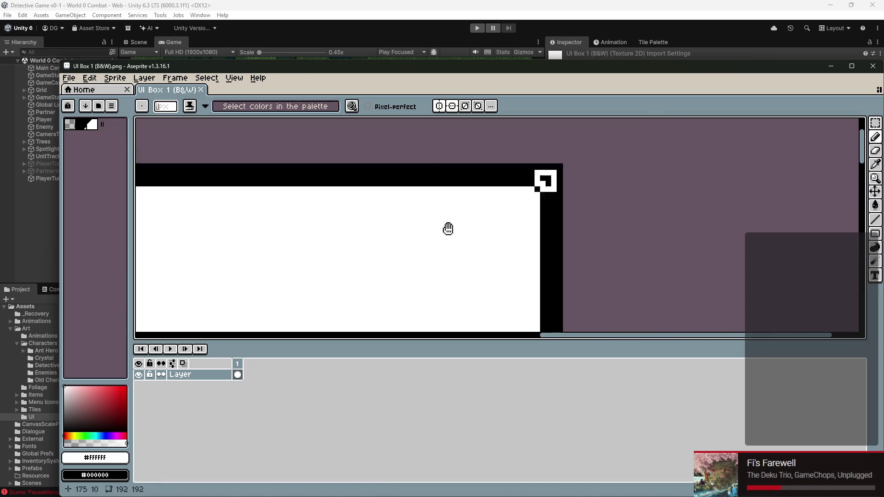
pyautogui.moveTo(519, 186)
pyautogui.mouseDown()
pyautogui.moveTo(523, 207)
pyautogui.moveTo(536, 187)
pyautogui.mouseUp()
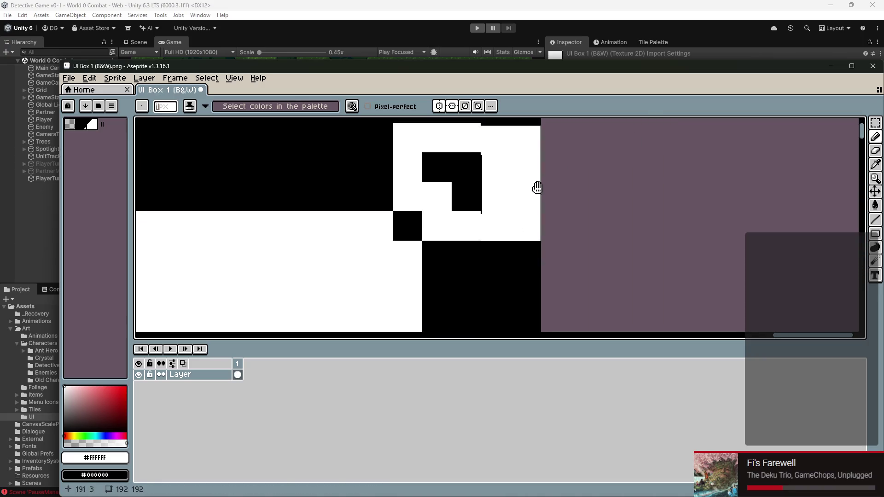
pyautogui.click(507, 147)
pyautogui.moveTo(507, 158)
pyautogui.mouseDown()
pyautogui.moveTo(421, 147)
pyautogui.moveTo(468, 203)
pyautogui.moveTo(534, 147)
pyautogui.mouseUp()
# Step: Set the drawing colour to grey #979797
pyautogui.scroll(-5, 530, 184)
pyautogui.scroll(4, 552, 262)
pyautogui.scroll(-3, 553, 263)
pyautogui.scroll(3, 526, 243)
pyautogui.moveTo(527, 242)
pyautogui.mouseDown()
pyautogui.moveTo(529, 300)
pyautogui.moveTo(510, 318)
pyautogui.mouseUp()
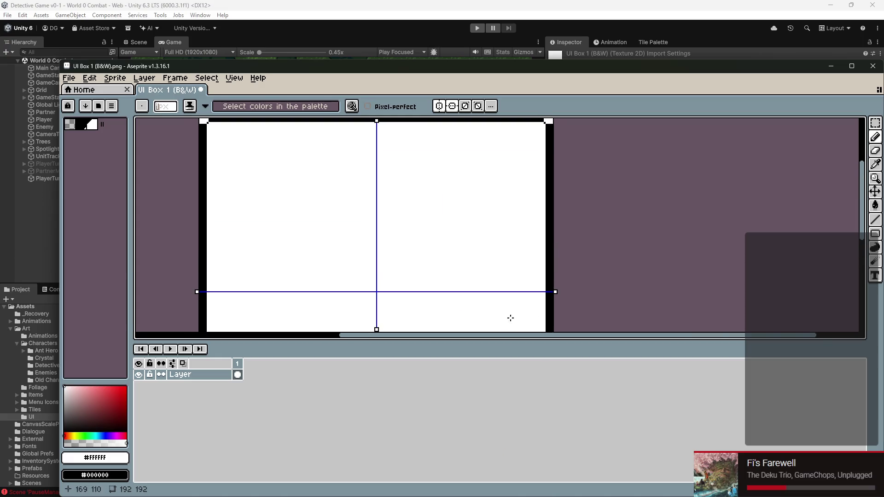
pyautogui.click(81, 125)
pyautogui.moveTo(79, 414)
pyautogui.mouseDown()
pyautogui.moveTo(46, 421)
pyautogui.moveTo(48, 409)
pyautogui.mouseUp()
# Step: Undo the fill to bring back the box's grey #979797 border
pyautogui.press('g')
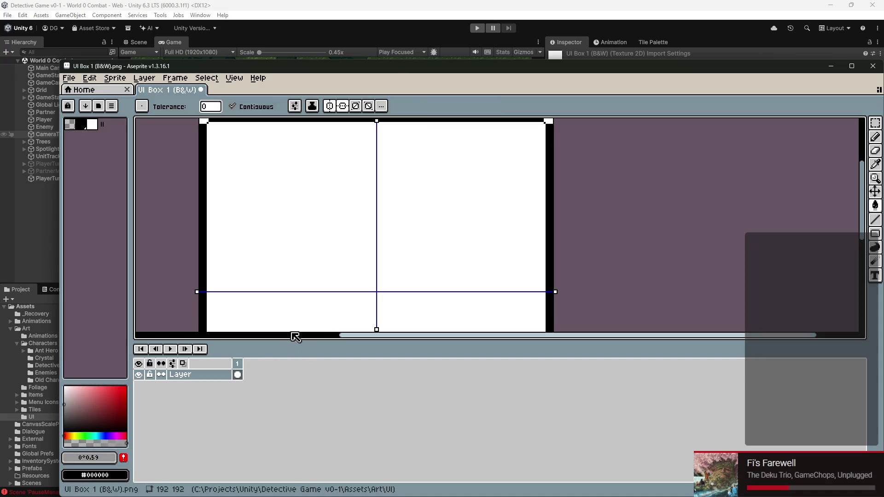
pyautogui.scroll(-2, 297, 148)
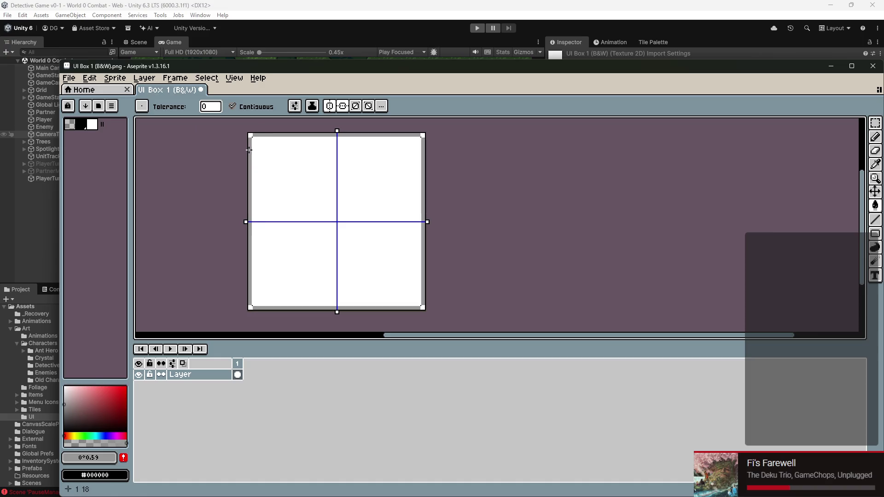
pyautogui.scroll(3, 272, 150)
pyautogui.moveTo(319, 196)
pyautogui.mouseDown()
pyautogui.moveTo(298, 241)
pyautogui.moveTo(349, 211)
pyautogui.mouseUp()
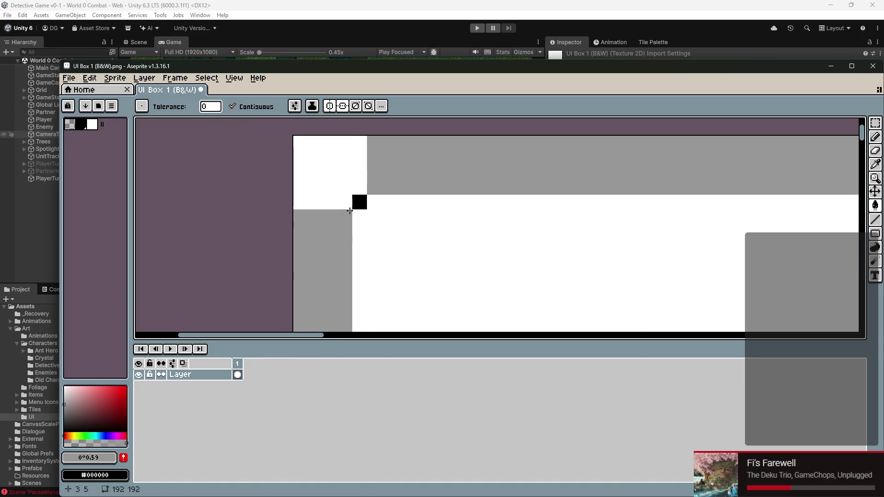
pyautogui.scroll(-3, 393, 215)
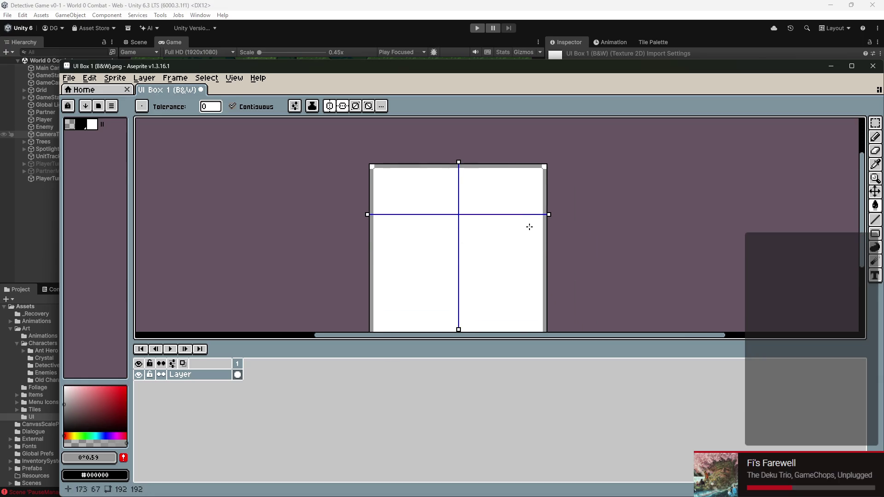
pyautogui.press('v')
pyautogui.moveTo(677, 255); pyautogui.dragTo(628, 174)
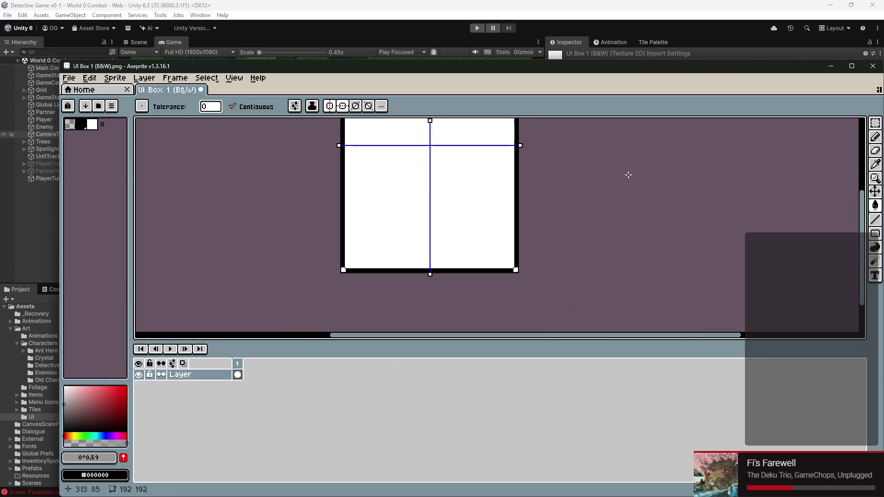
pyautogui.hotkey('ctrl', 'z')
pyautogui.press('w')
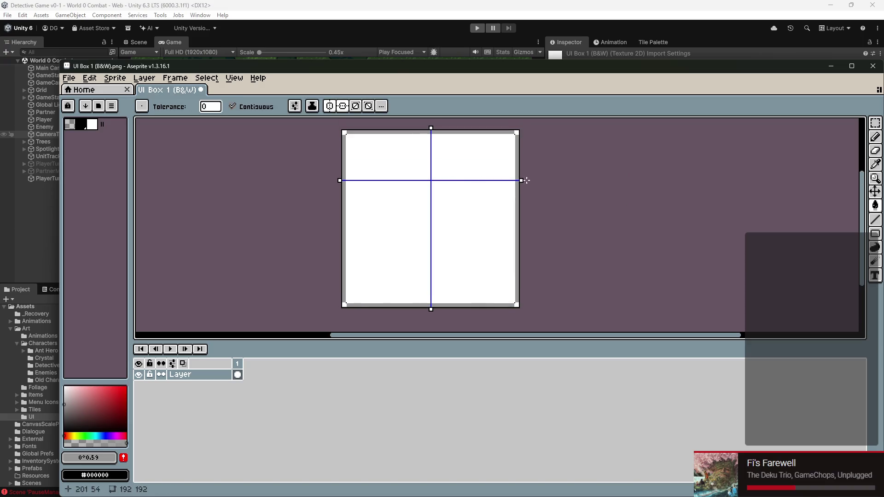
# Step: Move the horizontal slice guide up close to the sprite's top edge
pyautogui.moveTo(522, 181); pyautogui.dragTo(533, 219)
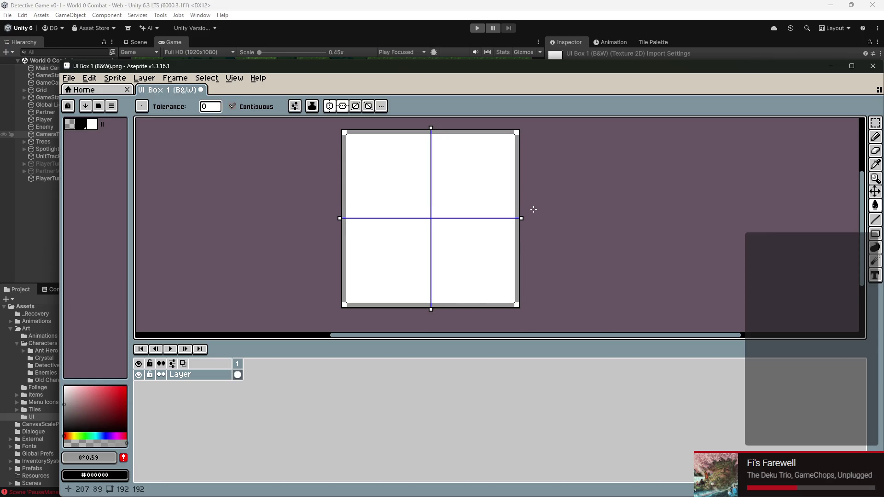
pyautogui.scroll(10, 533, 209)
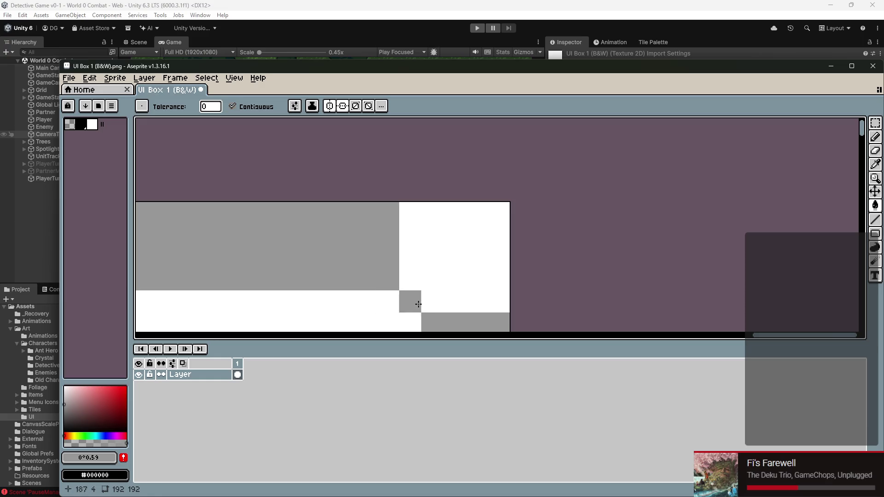
pyautogui.scroll(-3, 420, 307)
pyautogui.scroll(2, 467, 267)
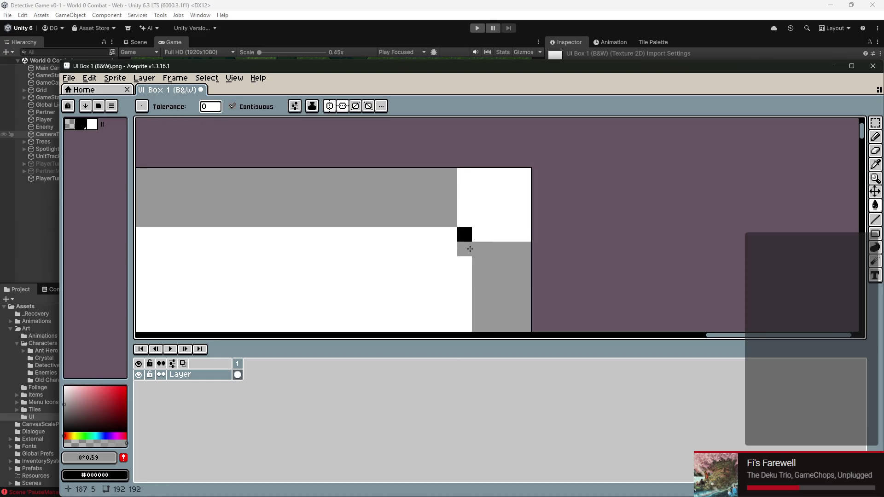
pyautogui.hotkey('shift', 'c')
pyautogui.scroll(-3, 467, 233)
pyautogui.moveTo(489, 225)
pyautogui.mouseDown()
pyautogui.moveTo(481, 162)
pyautogui.moveTo(495, 157)
pyautogui.mouseUp()
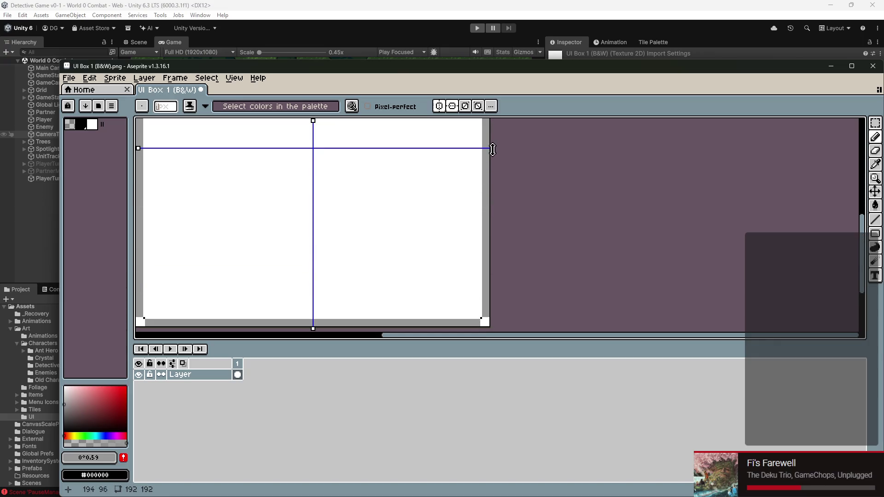
# Step: Nudge the horizontal slice guide slightly down
pyautogui.press('m')
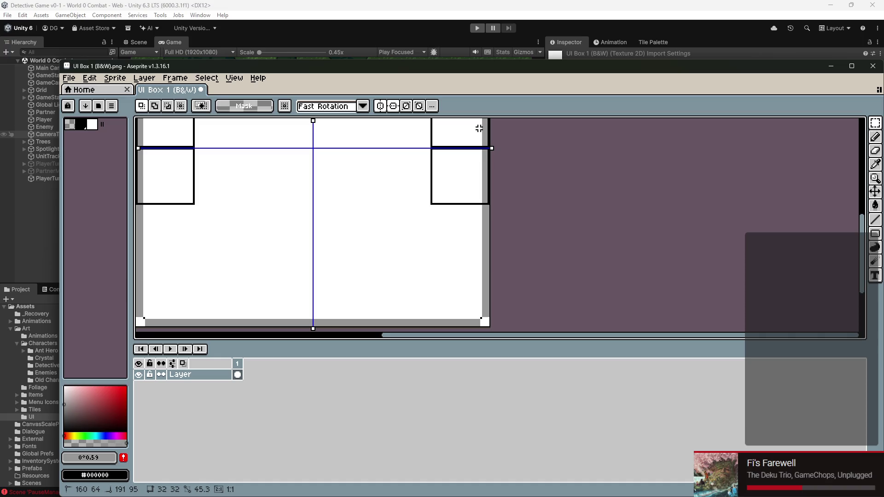
pyautogui.scroll(3, 490, 139)
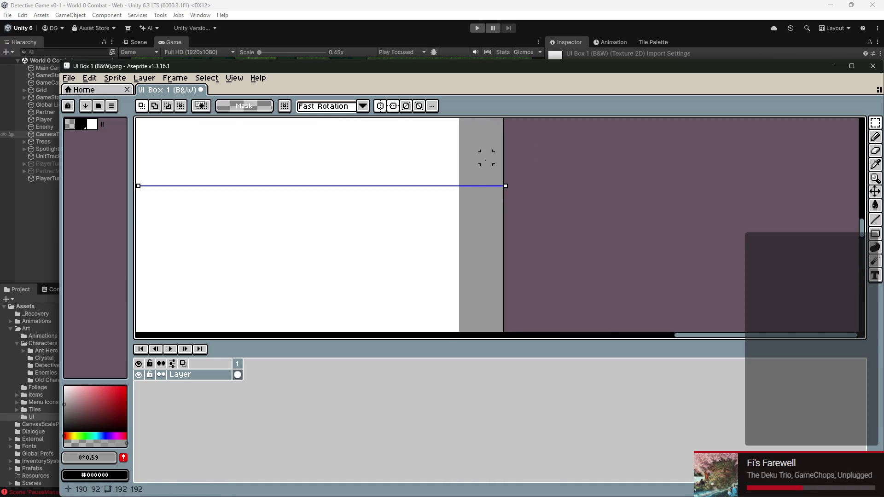
pyautogui.scroll(-5, 488, 161)
pyautogui.press('b')
pyautogui.scroll(4, 506, 201)
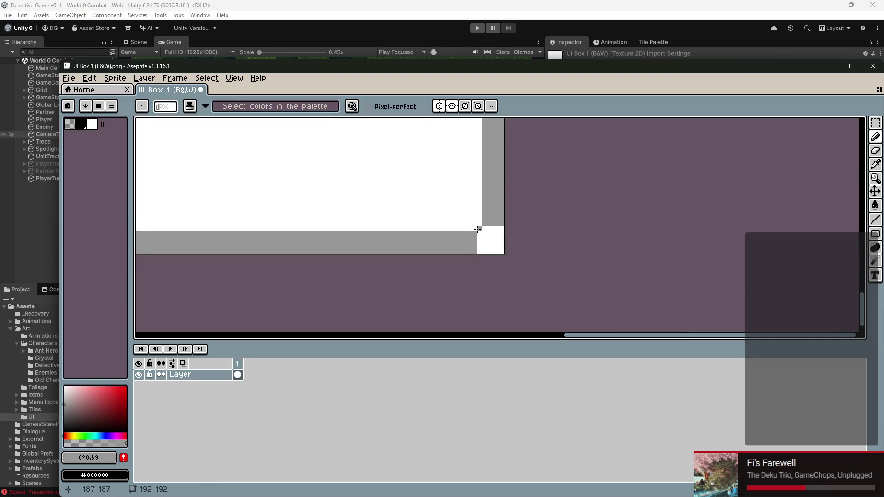
pyautogui.scroll(-1, 684, 237)
pyautogui.scroll(-3, 523, 252)
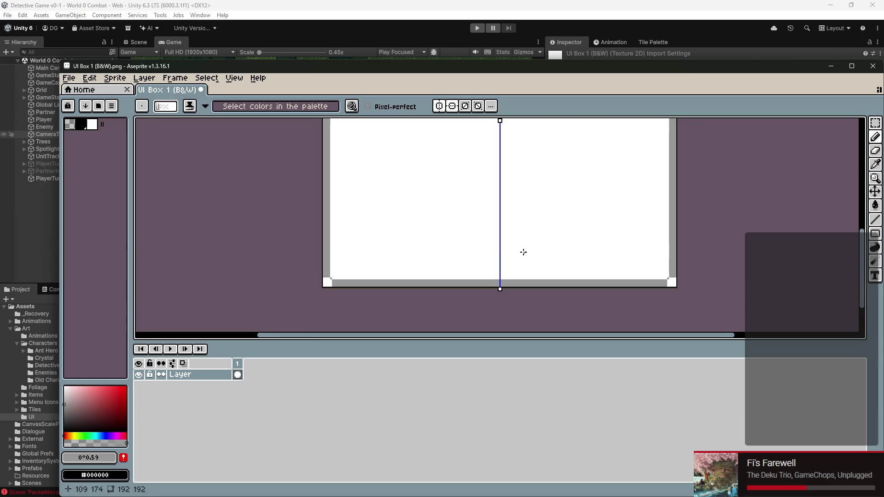
pyautogui.scroll(3, 550, 258)
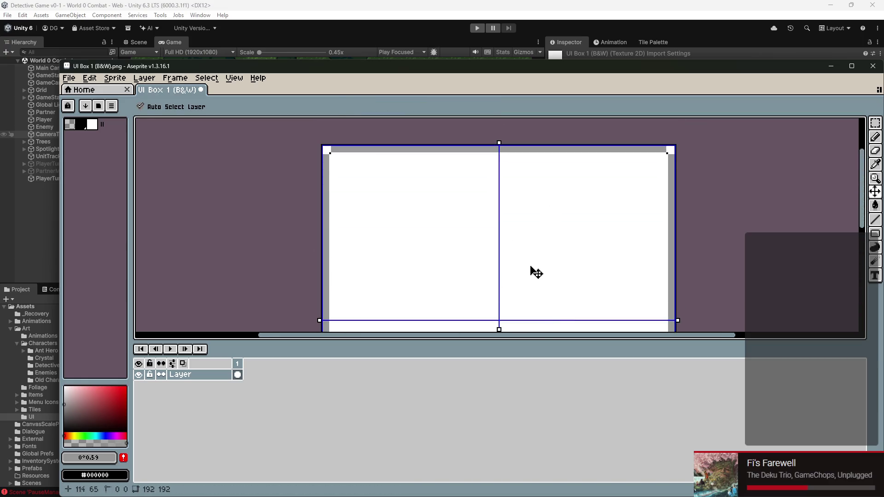
pyautogui.scroll(-3, 531, 271)
pyautogui.moveTo(304, 255); pyautogui.dragTo(304, 259)
# Step: Zoom and pan around the sprite to inspect the box's notched corners
pyautogui.scroll(-2, 307, 214)
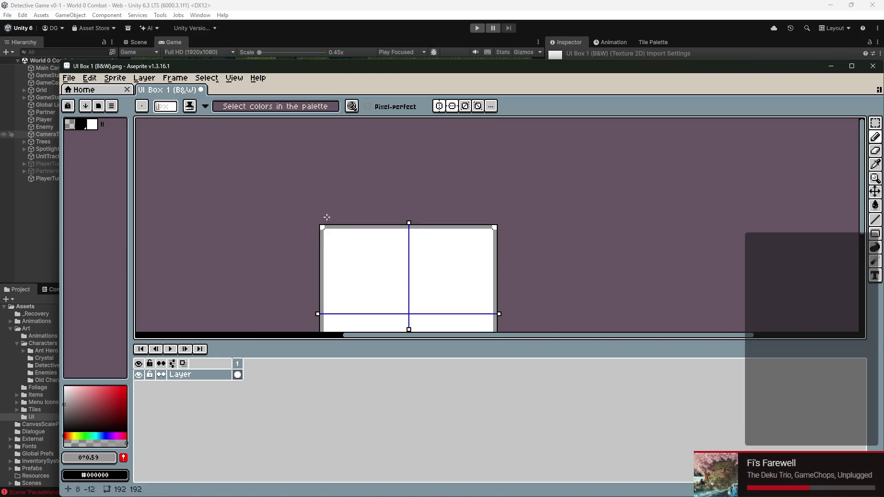
pyautogui.scroll(3, 322, 227)
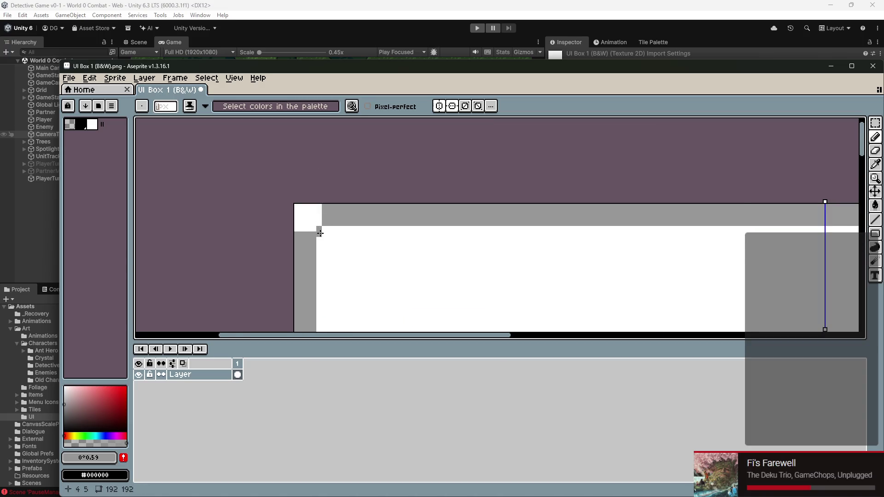
pyautogui.scroll(-2, 320, 233)
pyautogui.hscroll(2, 433, 139)
pyautogui.scroll(-1, 422, 148)
pyautogui.scroll(1, 381, 225)
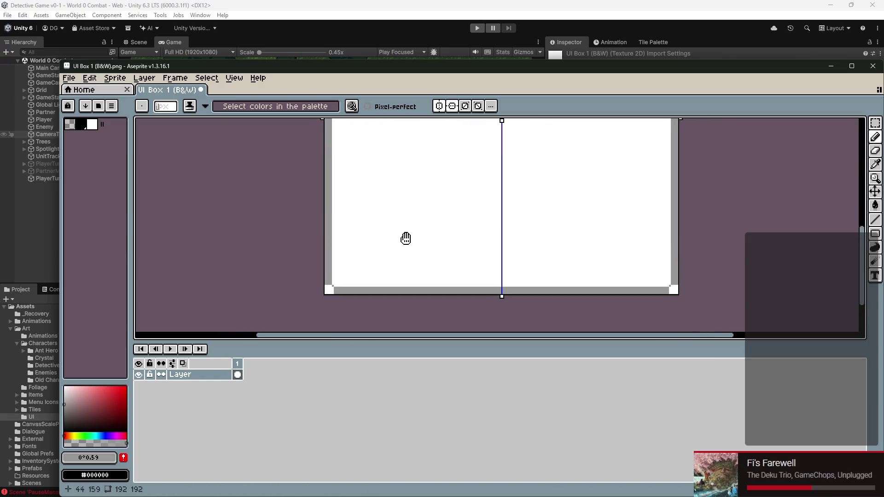
pyautogui.scroll(2, 465, 271)
pyautogui.hscroll(3, 460, 274)
pyautogui.scroll(2, 517, 254)
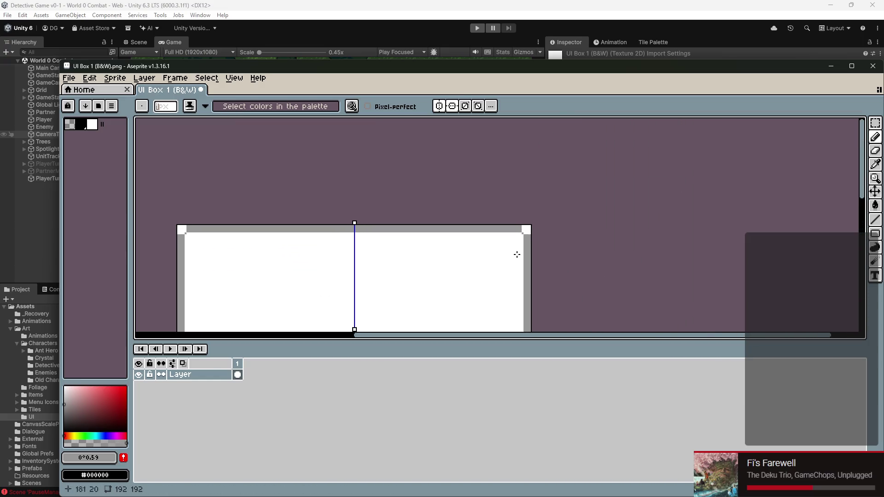
# Step: Fix the top-right notched corner pixels with the Eraser and Pencil
pyautogui.press('e')
pyautogui.scroll(5, 511, 247)
pyautogui.scroll(-10, 541, 217)
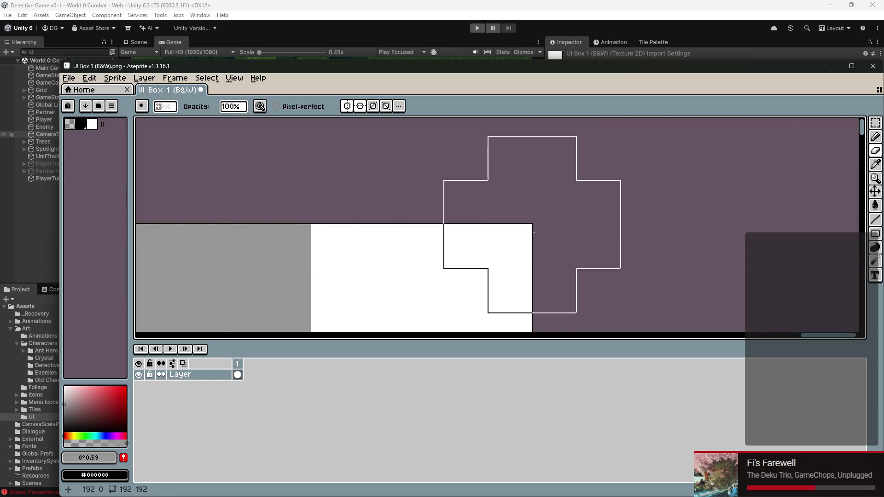
pyautogui.scroll(1, 506, 225)
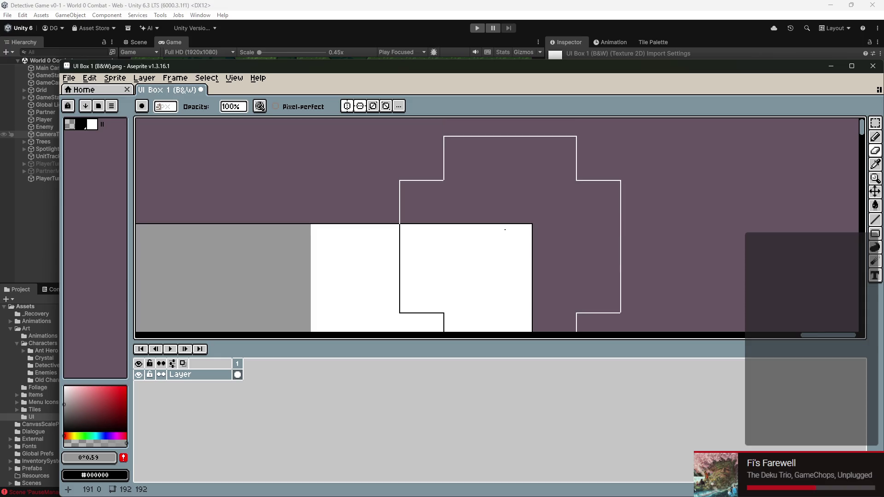
pyautogui.scroll(-3, 658, 231)
pyautogui.scroll(-2, 624, 241)
pyautogui.scroll(6, 554, 250)
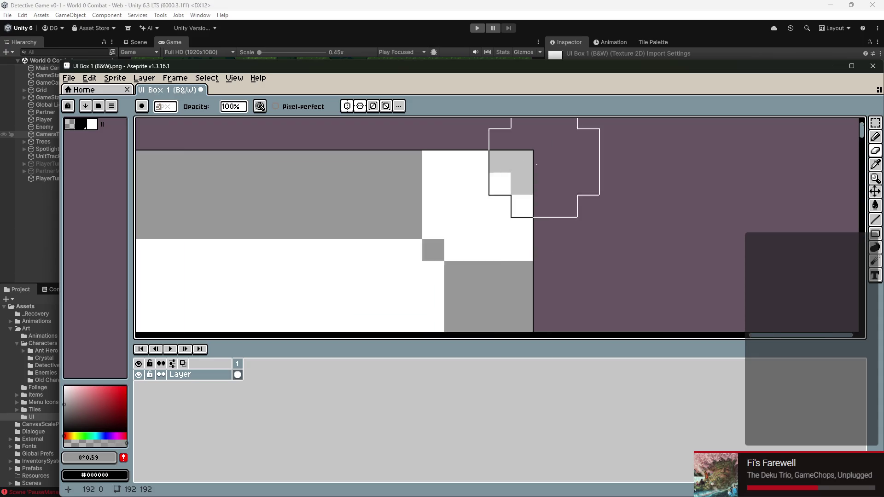
pyautogui.scroll(1, 537, 164)
pyautogui.press('b')
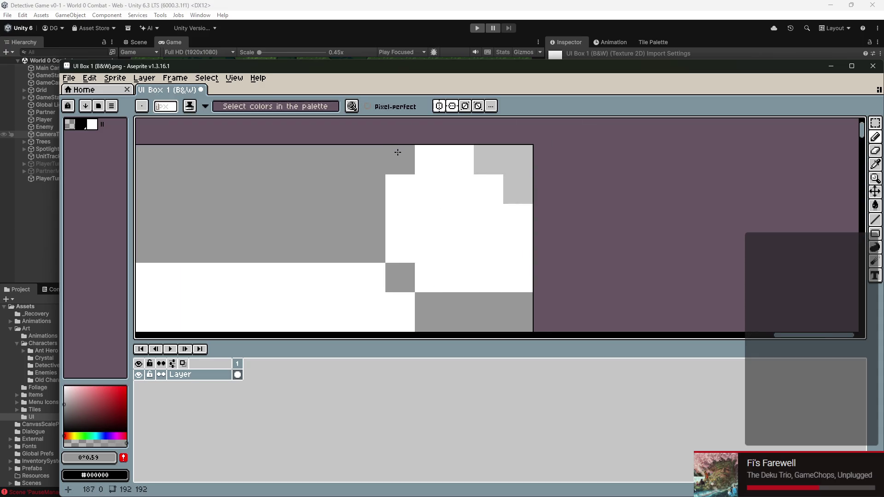
pyautogui.scroll(-5, 637, 251)
pyautogui.scroll(1, 612, 256)
# Step: Save UI Box 1 (B&W).png and return to Unity
pyautogui.hotkey('ctrl', 's')
pyautogui.scroll(1, 600, 184)
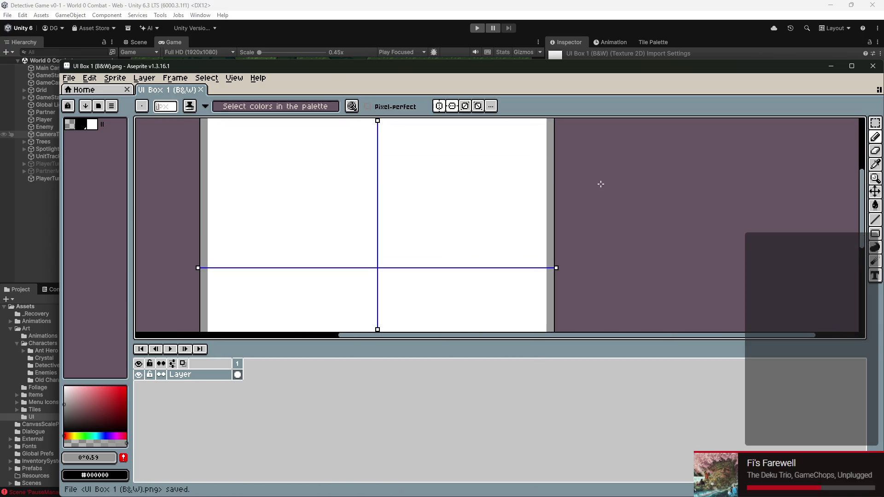
pyautogui.scroll(-3, 578, 192)
pyautogui.hscroll(-2, 578, 192)
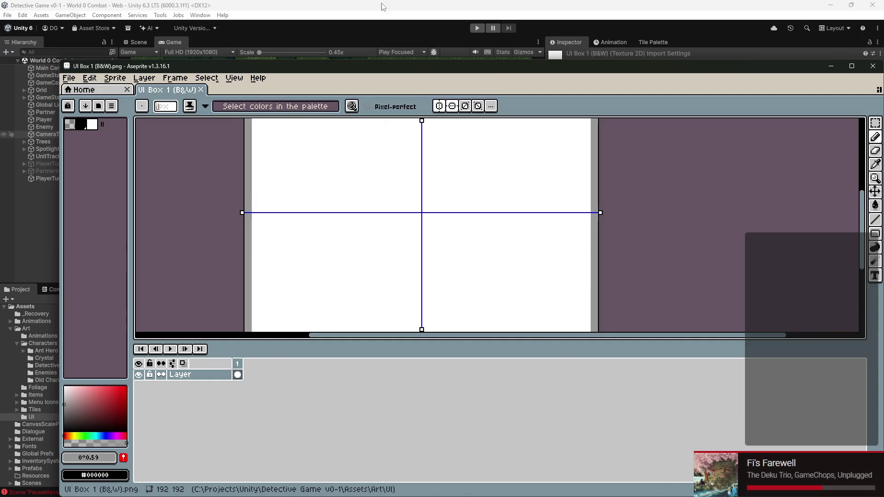
pyautogui.click(551, 22)
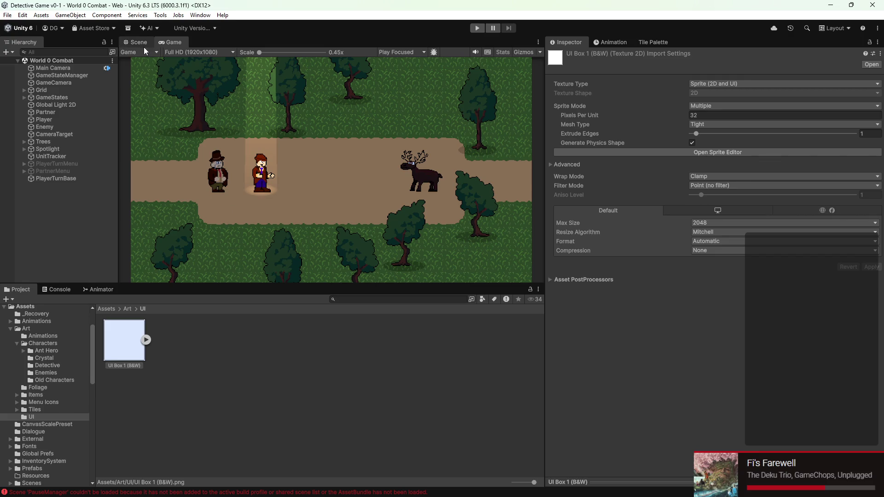
# Step: Move CameraTarget from Y -1 down to Y -2.11, checking the framing in the Game view
pyautogui.click(95, 82)
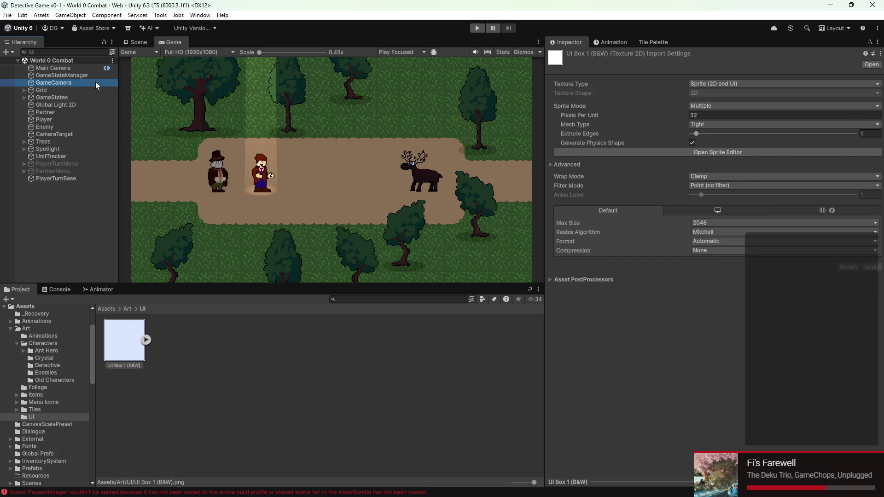
pyautogui.click(65, 135)
pyautogui.click(136, 42)
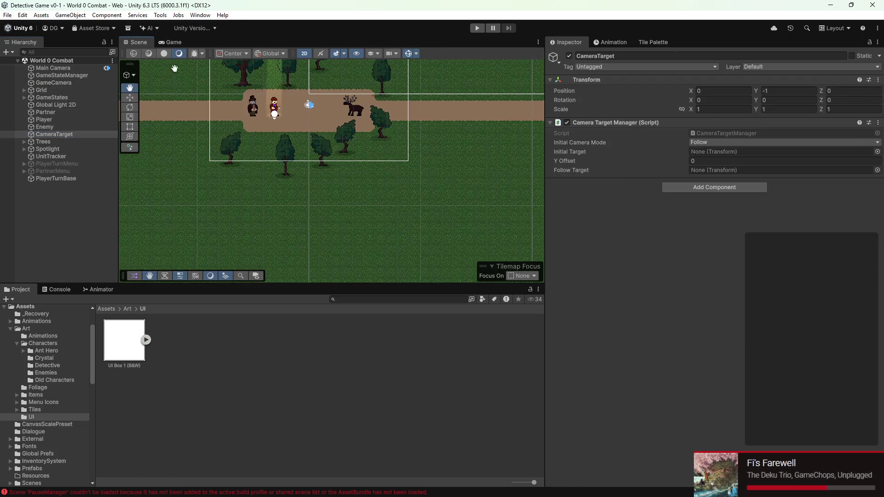
pyautogui.press('f')
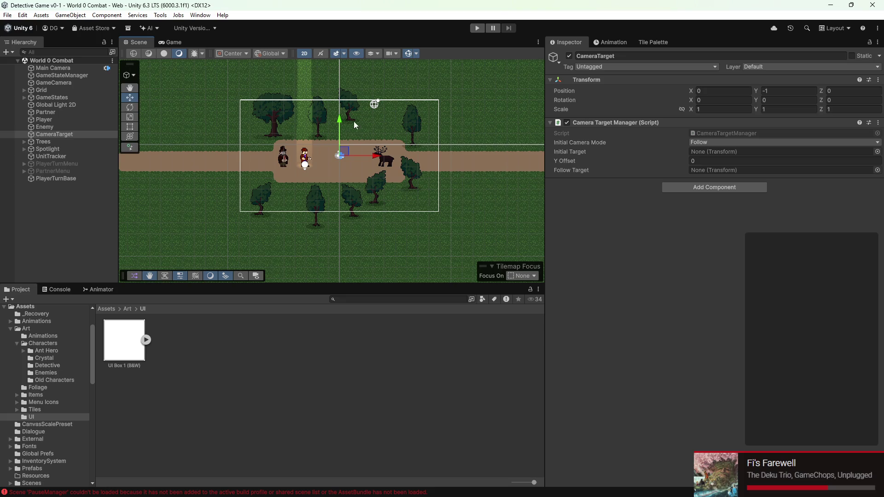
pyautogui.moveTo(341, 121); pyautogui.dragTo(344, 137)
pyautogui.click(168, 43)
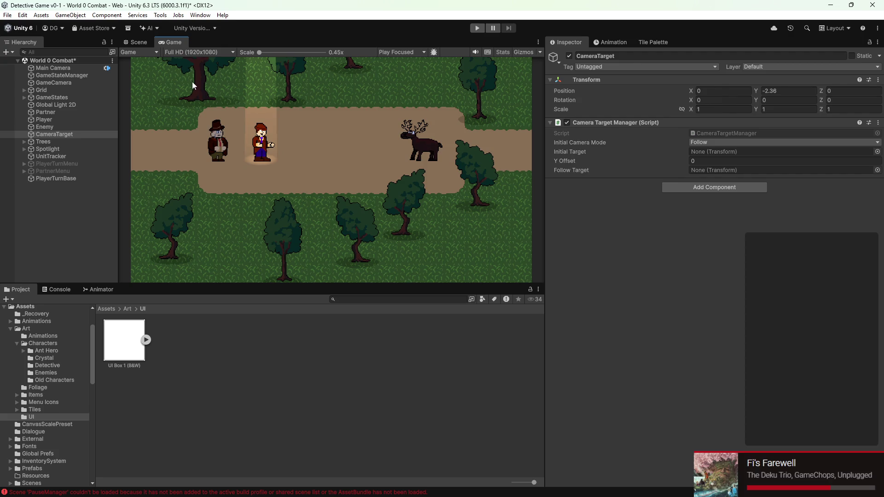
pyautogui.click(138, 41)
pyautogui.moveTo(338, 138); pyautogui.dragTo(339, 135)
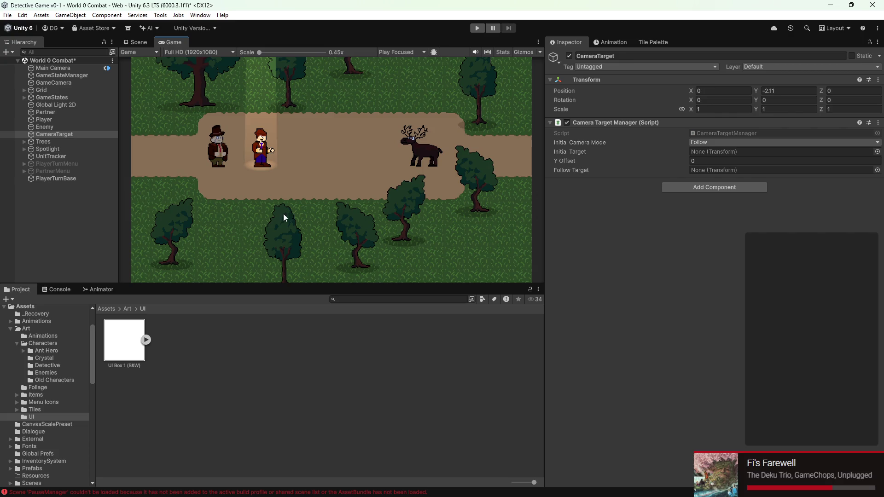
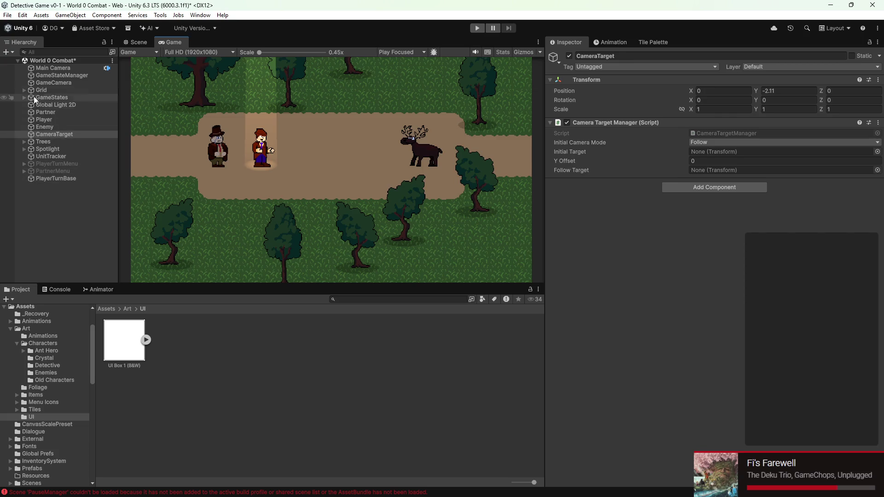
# Step: Add a new UI Canvas to the World 0 Combat scene
pyautogui.click(10, 51)
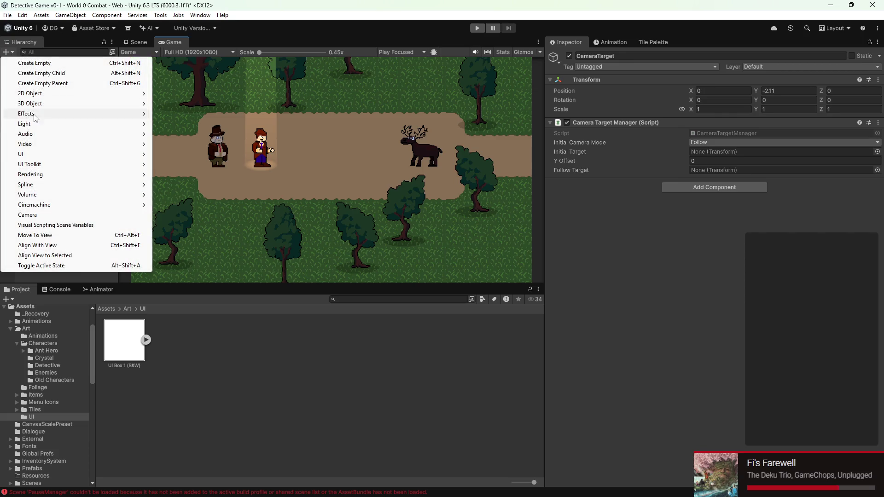
pyautogui.moveTo(39, 155)
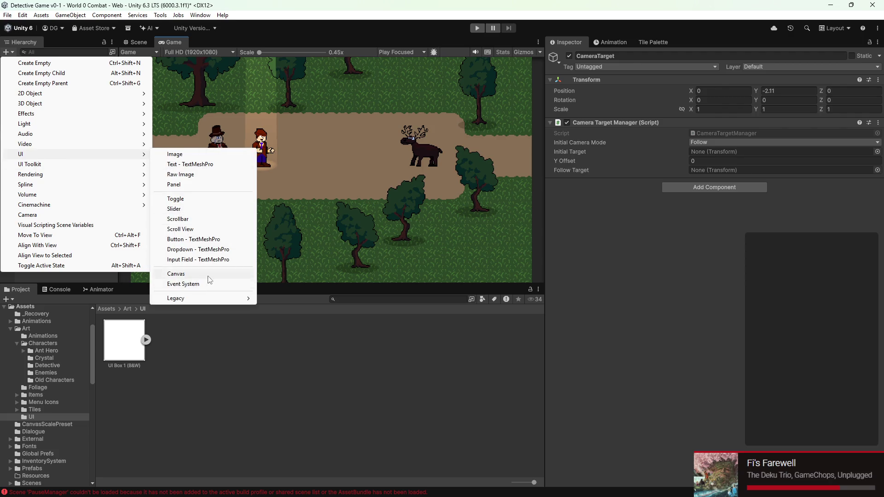
pyautogui.click(178, 274)
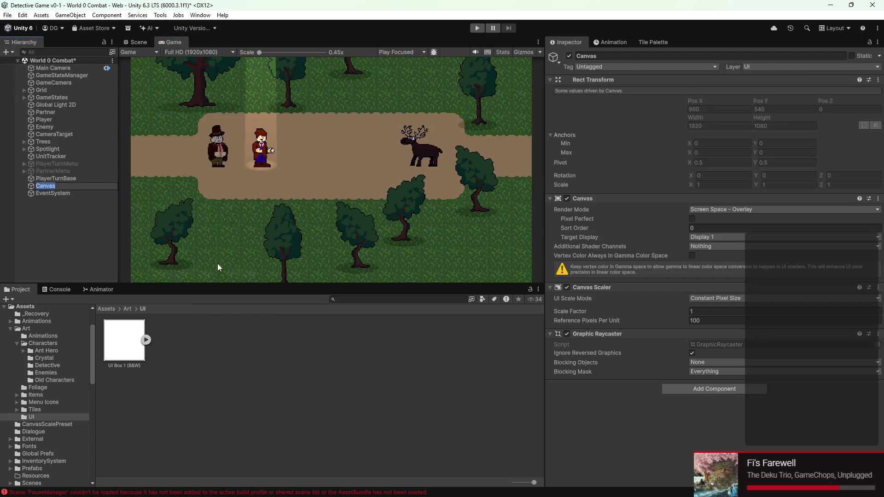
# Step: Delete the old PlayerTurnBase object from the Hierarchy
pyautogui.click(54, 179)
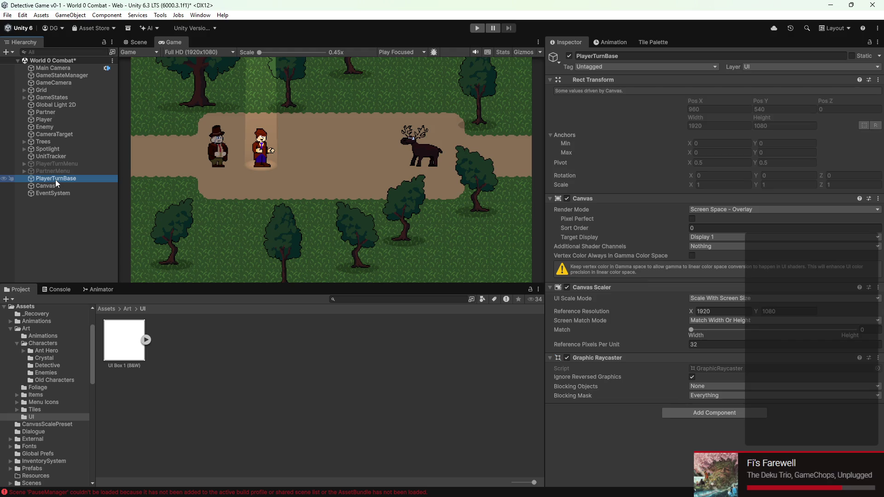
pyautogui.rightClick(56, 181)
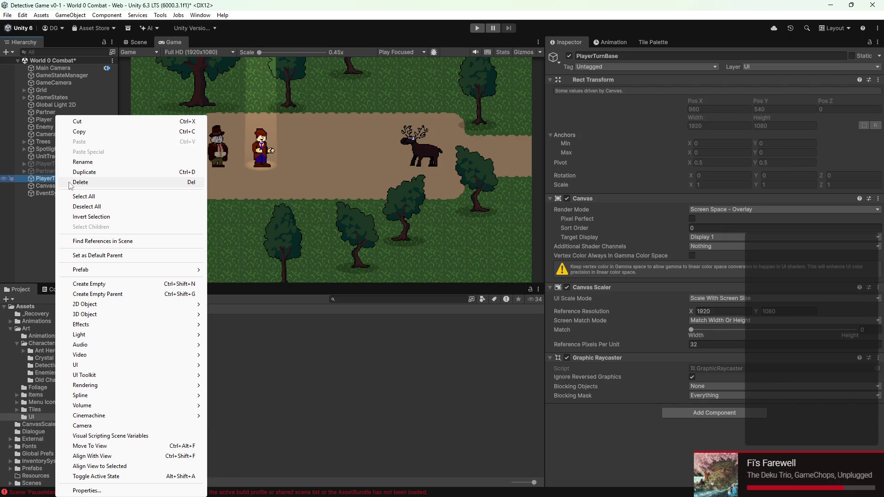
pyautogui.click(71, 182)
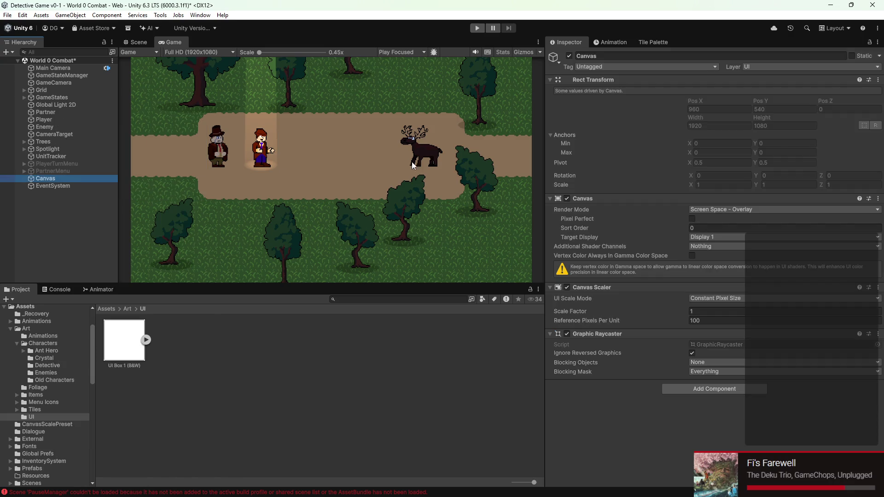
# Step: Add a UI Panel inside the new Canvas
pyautogui.click(10, 53)
pyautogui.moveTo(92, 155)
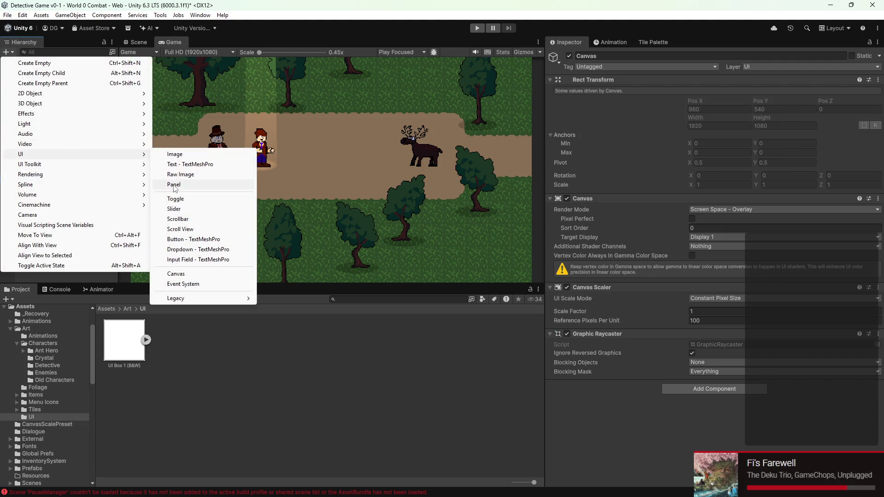
pyautogui.click(173, 185)
# Step: Switch to the Scene view and frame the Panel
pyautogui.click(138, 42)
pyautogui.scroll(-5, 288, 101)
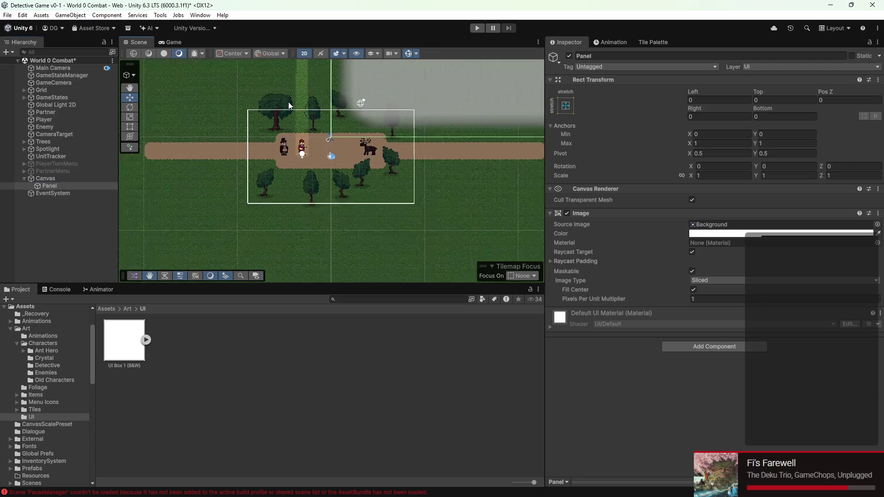
pyautogui.scroll(-3, 363, 172)
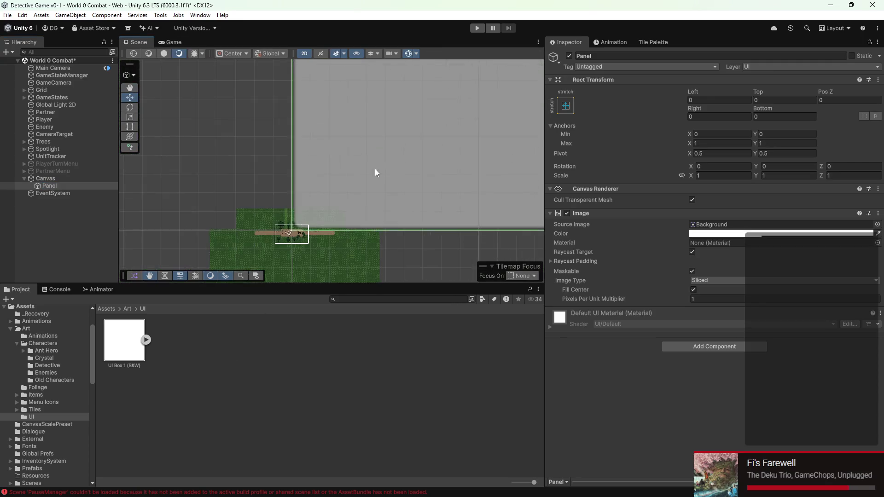
pyautogui.moveTo(383, 165)
pyautogui.mouseDown()
pyautogui.moveTo(269, 222)
pyautogui.moveTo(403, 156)
pyautogui.moveTo(276, 211)
pyautogui.mouseUp()
pyautogui.press('w')
pyautogui.scroll(-1, 284, 211)
pyautogui.press('f')
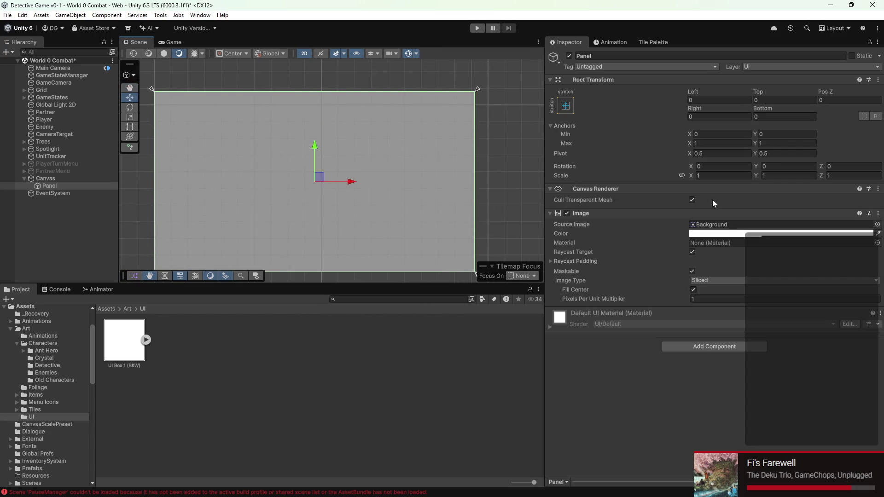
# Step: Make the Panel fully opaque (alpha 255) with the UI Box 1 (B&W)_0 source image
pyautogui.moveTo(805, 377); pyautogui.dragTo(819, 382)
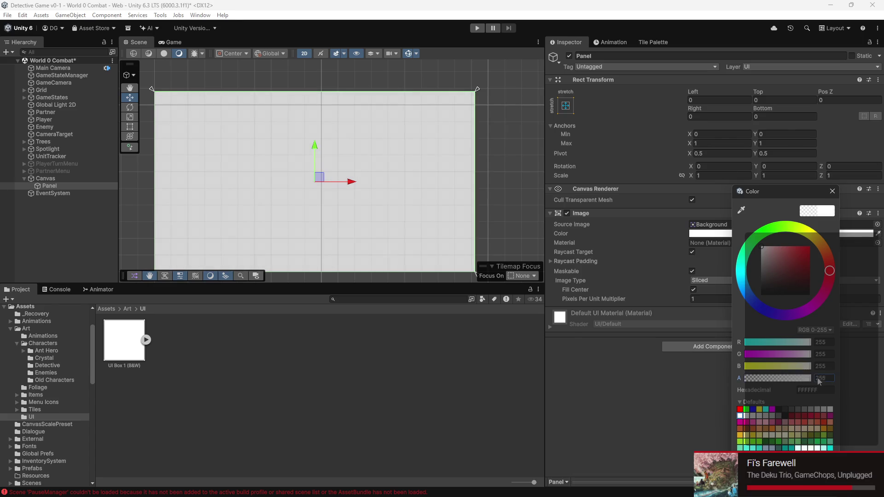
pyautogui.click(690, 414)
pyautogui.moveTo(116, 339); pyautogui.dragTo(758, 223)
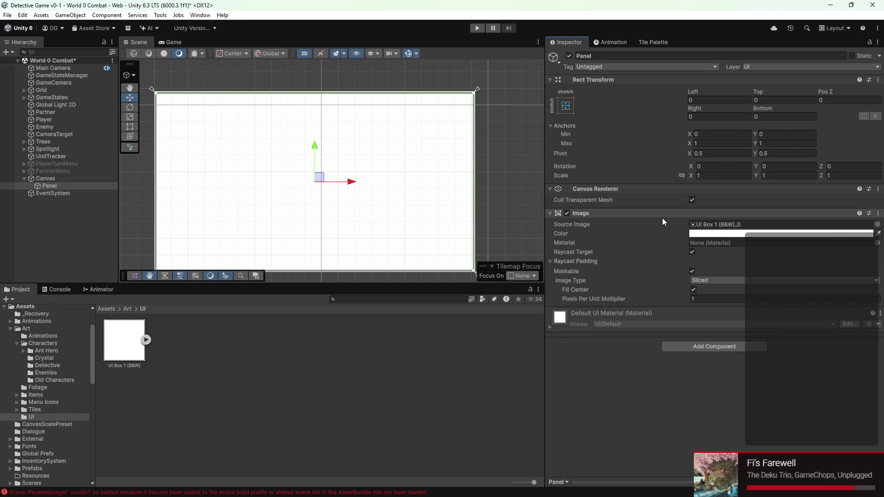
# Step: Dock the Game view below the Scene view and select the Rect tool
pyautogui.moveTo(511, 185); pyautogui.dragTo(534, 153)
pyautogui.press('f')
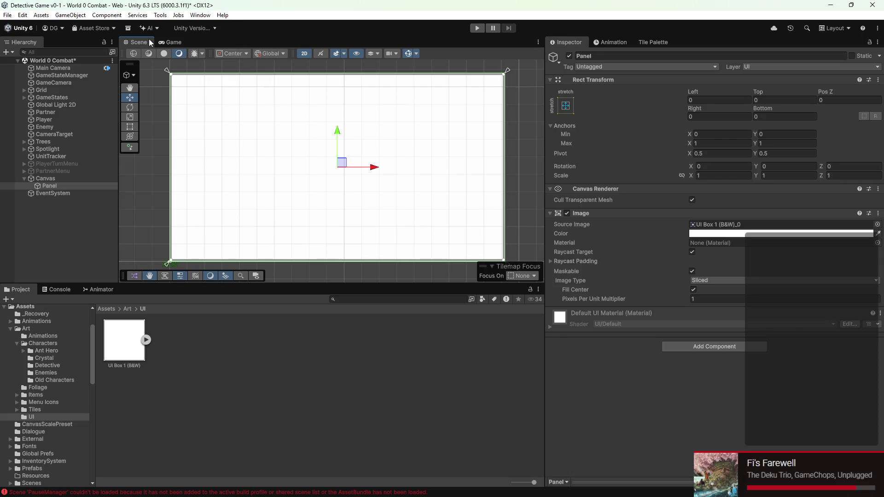
pyautogui.moveTo(178, 42)
pyautogui.mouseDown()
pyautogui.moveTo(485, 82)
pyautogui.moveTo(462, 333)
pyautogui.moveTo(400, 299)
pyautogui.mouseUp()
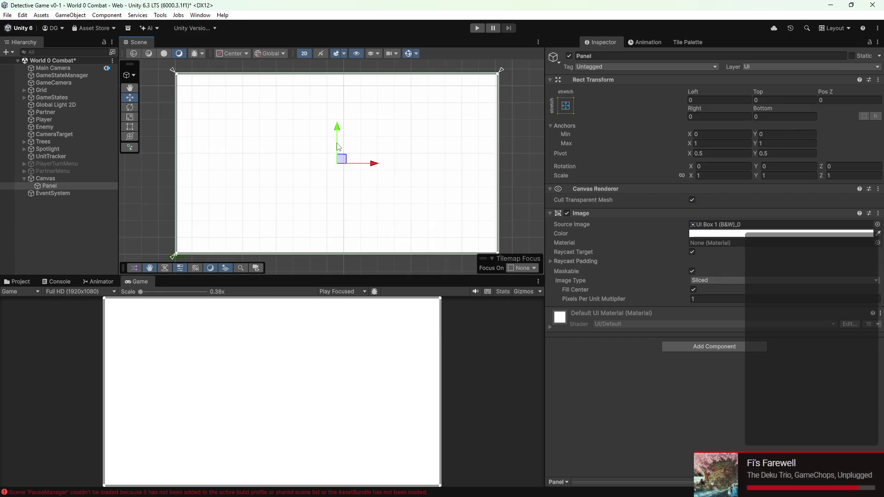
pyautogui.scroll(-1, 338, 147)
pyautogui.click(130, 127)
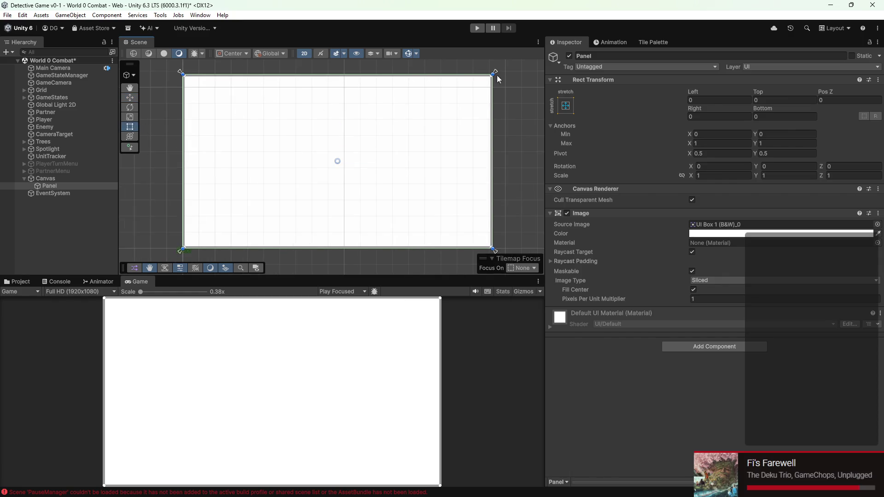
# Step: Resize and move the Panel into a box over the canvas's lower-left area
pyautogui.moveTo(494, 73)
pyautogui.mouseDown()
pyautogui.moveTo(427, 180)
pyautogui.moveTo(410, 174)
pyautogui.moveTo(418, 175)
pyautogui.moveTo(339, 189)
pyautogui.mouseUp()
pyautogui.moveTo(316, 218)
pyautogui.mouseDown()
pyautogui.moveTo(330, 218)
pyautogui.moveTo(321, 218)
pyautogui.mouseUp()
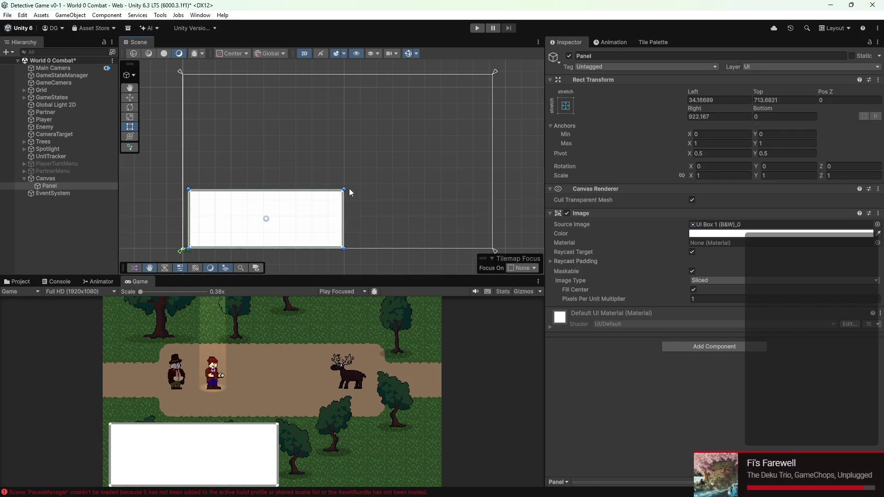
pyautogui.moveTo(342, 189); pyautogui.dragTo(367, 178)
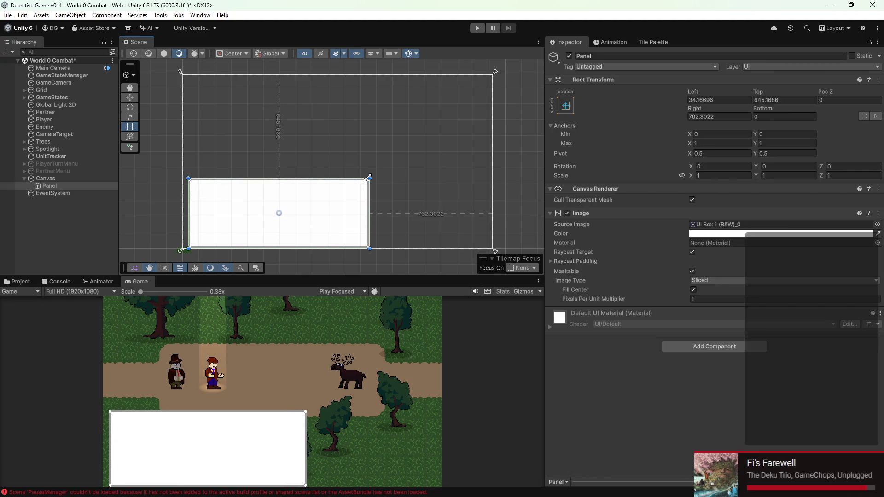
pyautogui.scroll(-3, 394, 164)
pyautogui.moveTo(273, 203); pyautogui.dragTo(274, 183)
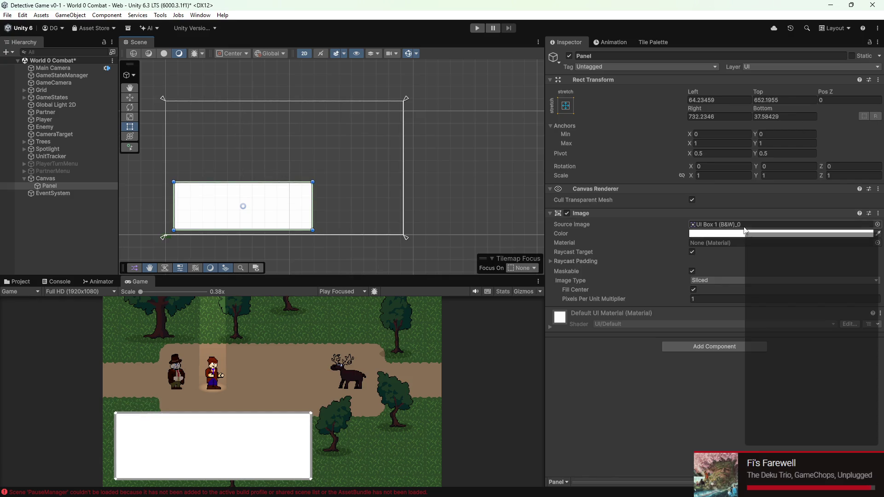
# Step: Tint the Panel translucent grey: RGB 179,179,179 with alpha 47
pyautogui.click(792, 378)
pyautogui.moveTo(788, 379); pyautogui.dragTo(768, 380)
pyautogui.moveTo(775, 276)
pyautogui.mouseDown()
pyautogui.moveTo(762, 264)
pyautogui.moveTo(753, 271)
pyautogui.moveTo(798, 265)
pyautogui.mouseUp()
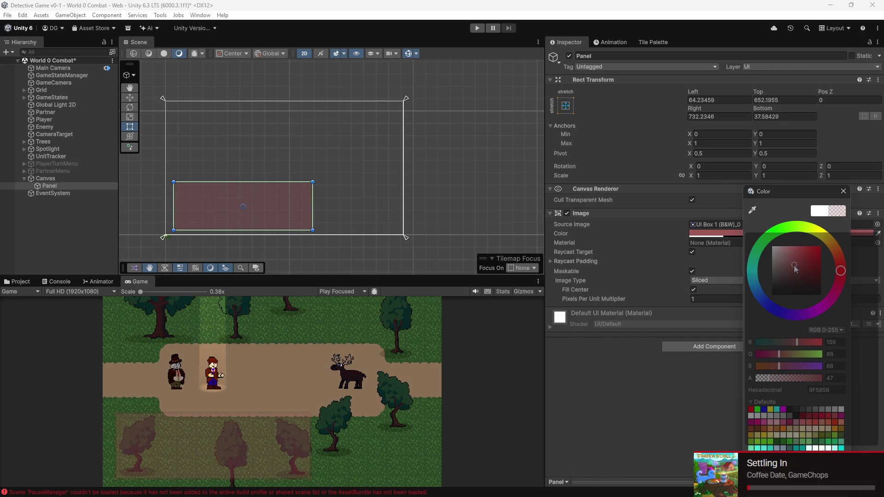
pyautogui.click(767, 249)
pyautogui.moveTo(767, 270)
pyautogui.mouseDown()
pyautogui.moveTo(767, 295)
pyautogui.moveTo(787, 309)
pyautogui.moveTo(826, 299)
pyautogui.moveTo(804, 228)
pyautogui.mouseUp()
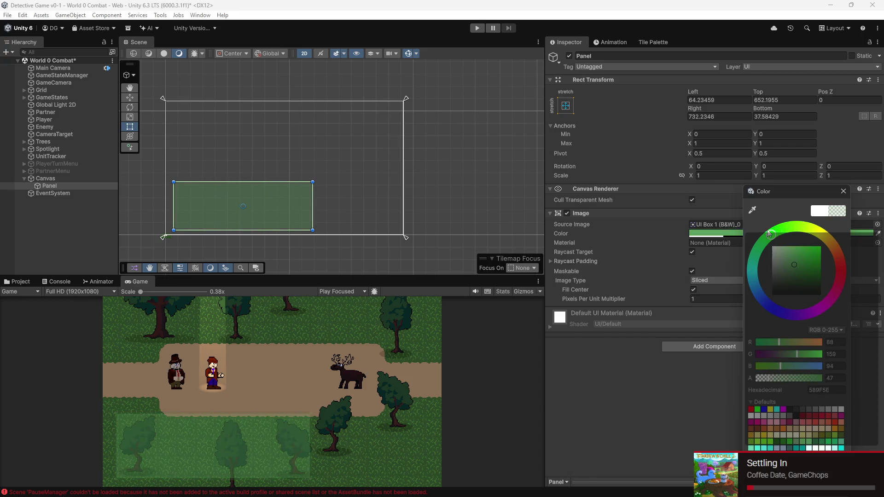
pyautogui.moveTo(791, 278)
pyautogui.mouseDown()
pyautogui.moveTo(785, 290)
pyautogui.moveTo(744, 272)
pyautogui.moveTo(741, 261)
pyautogui.mouseUp()
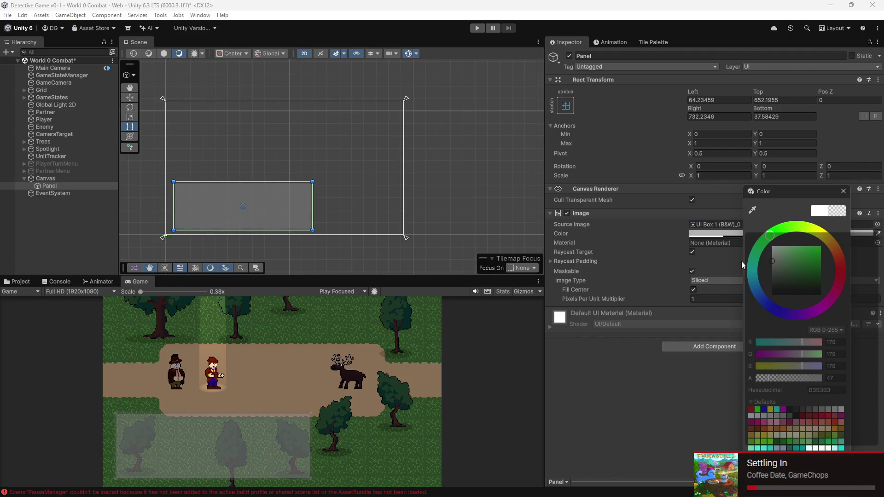
pyautogui.click(365, 409)
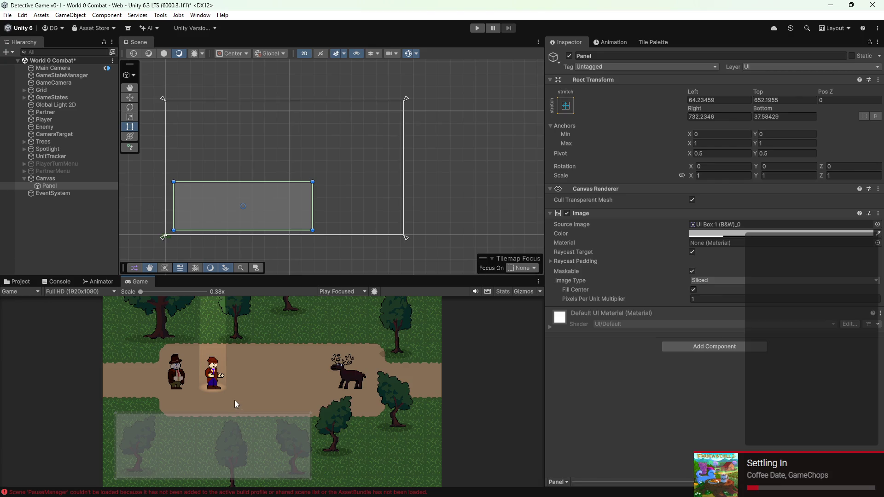
pyautogui.scroll(-2, 221, 256)
pyautogui.moveTo(221, 256); pyautogui.dragTo(253, 204)
pyautogui.scroll(5, 253, 204)
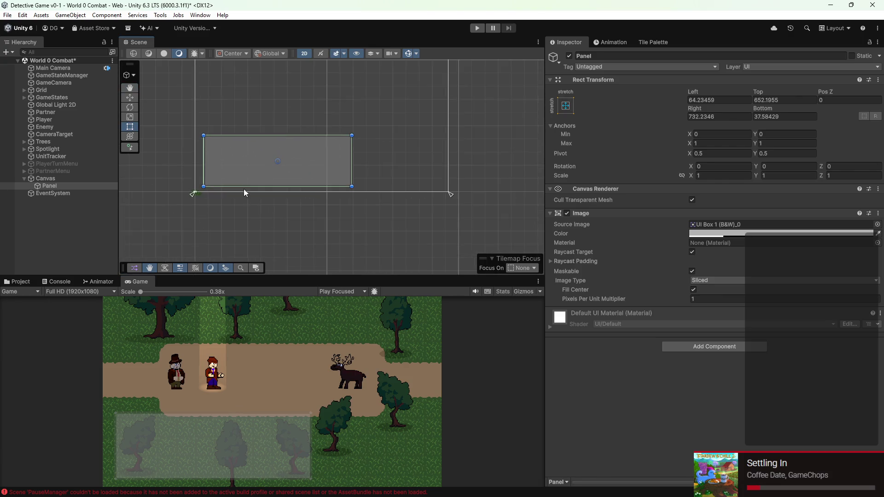
pyautogui.scroll(4, 241, 182)
pyautogui.scroll(-6, 241, 182)
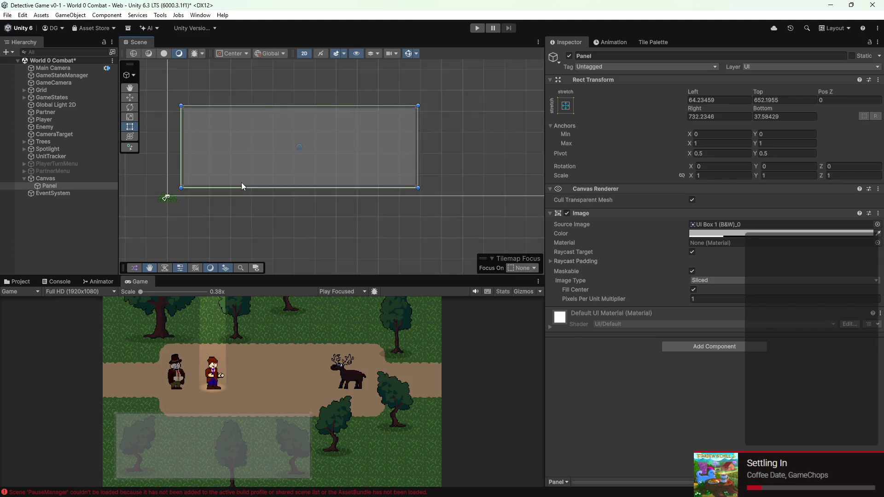
pyautogui.scroll(-1, 240, 182)
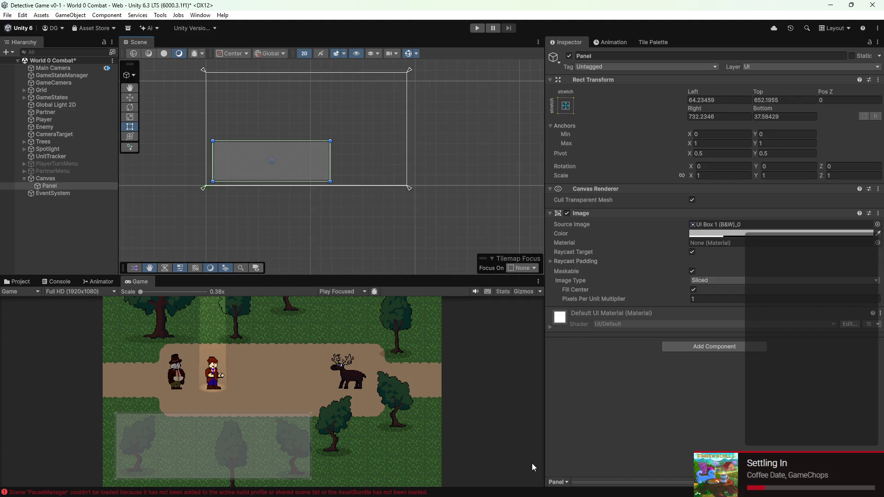
# Step: Create a new 96×64 transparent RGBA sprite in Aseprite
pyautogui.press('super')
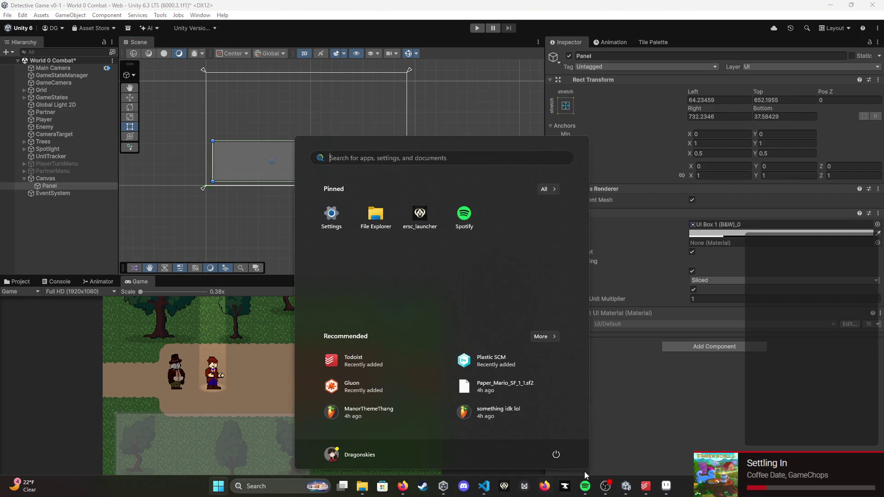
pyautogui.click(666, 487)
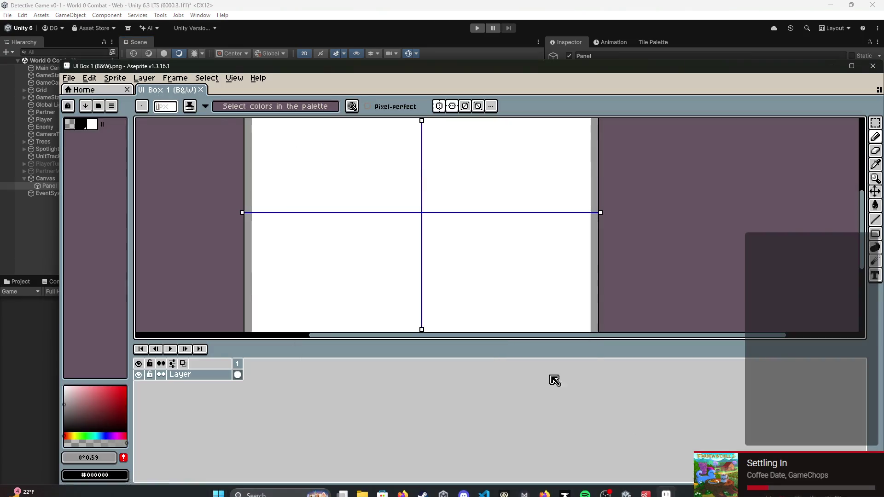
pyautogui.click(108, 90)
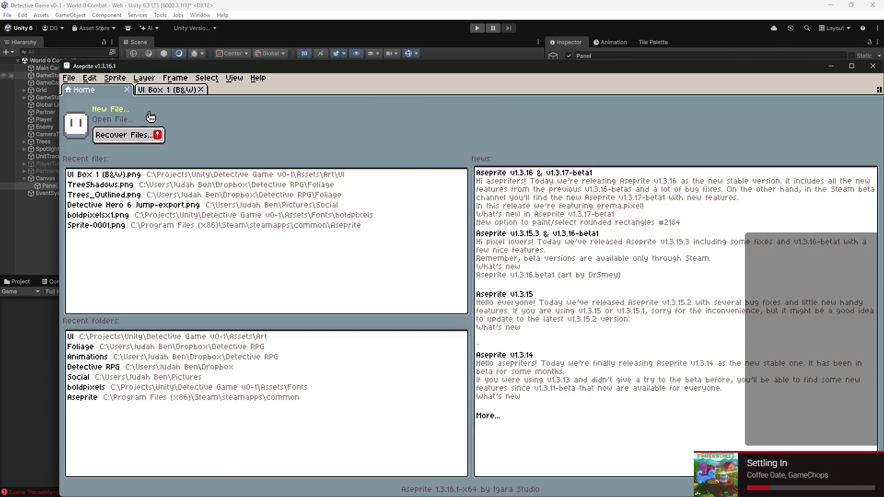
pyautogui.click(121, 113)
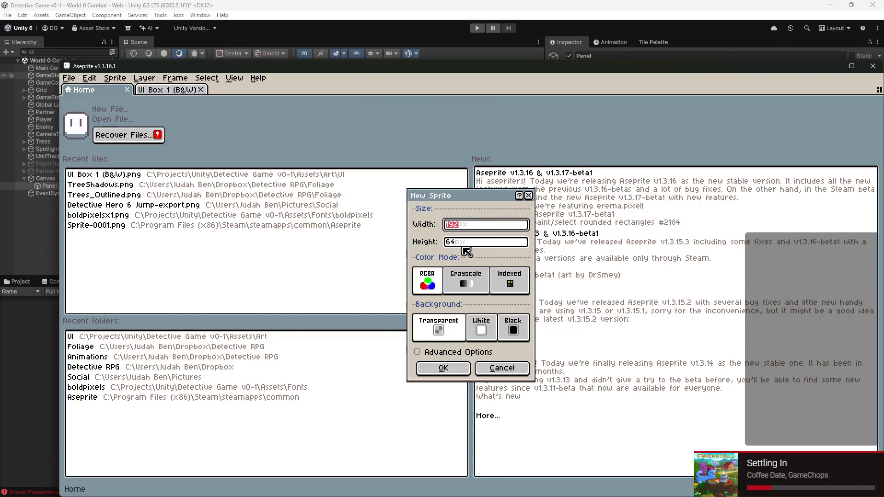
pyautogui.write('*')
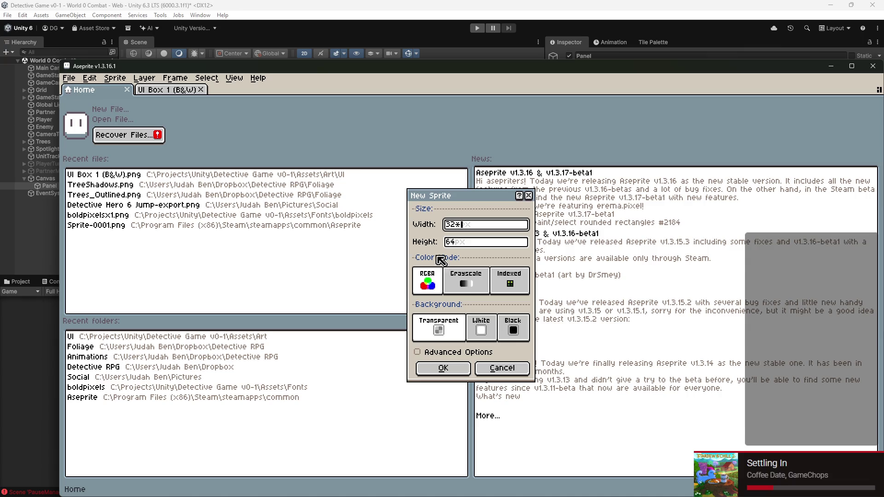
pyautogui.click(472, 246)
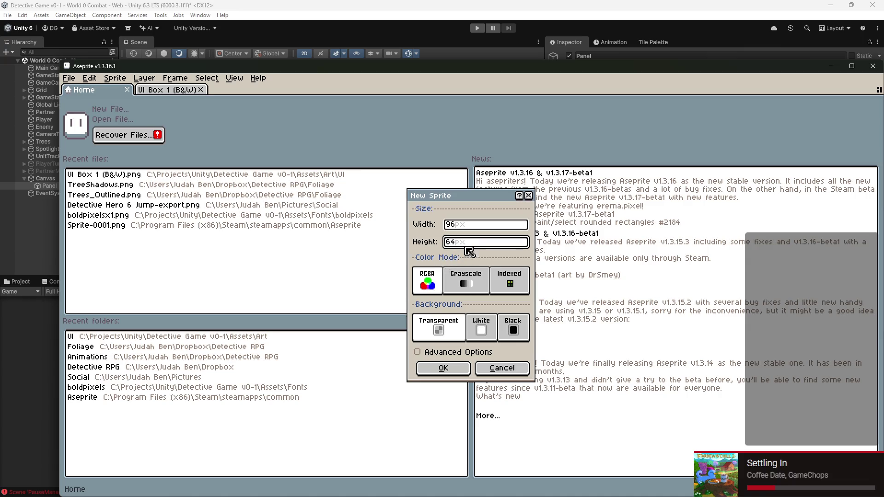
pyautogui.click(455, 367)
# Step: Measure a 64×32 area in the sprite's middle with the Rectangular Marquee
pyautogui.scroll(3, 497, 234)
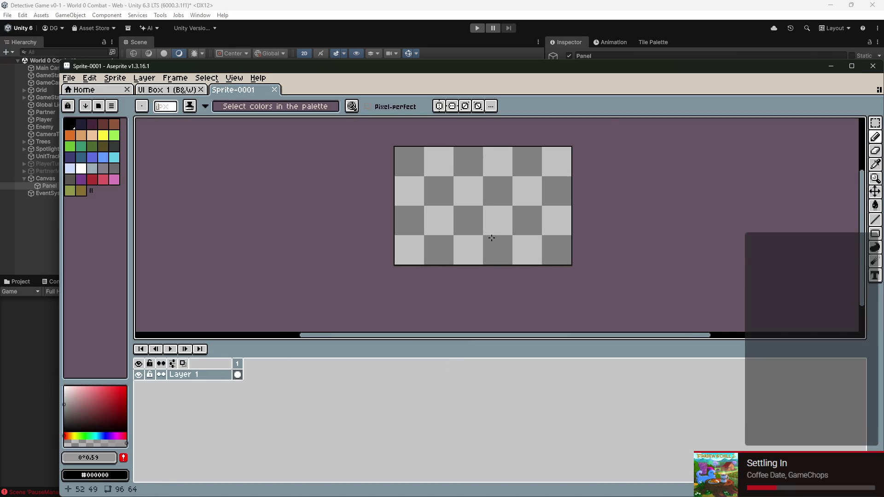
pyautogui.press('m')
pyautogui.moveTo(420, 161)
pyautogui.mouseDown()
pyautogui.moveTo(517, 199)
pyautogui.moveTo(596, 198)
pyautogui.moveTo(549, 223)
pyautogui.mouseUp()
pyautogui.hotkey('ctrl', 'd')
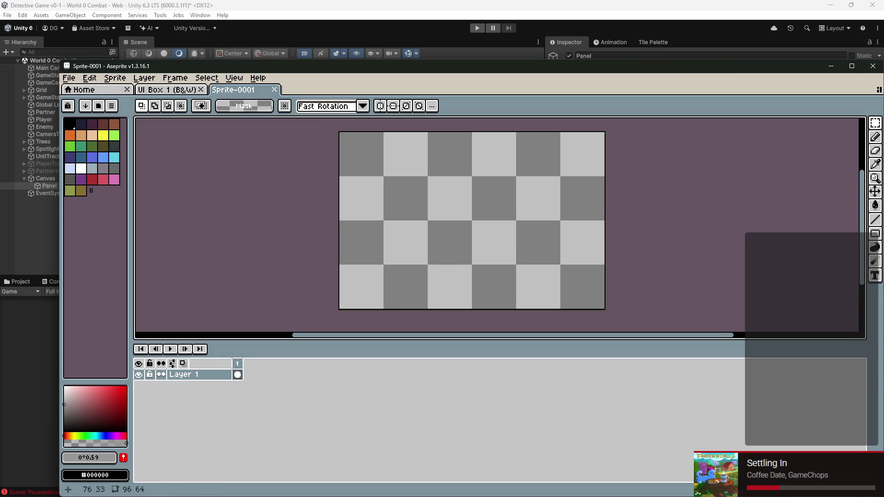
pyautogui.moveTo(385, 178); pyautogui.dragTo(561, 264)
pyautogui.scroll(1, 470, 219)
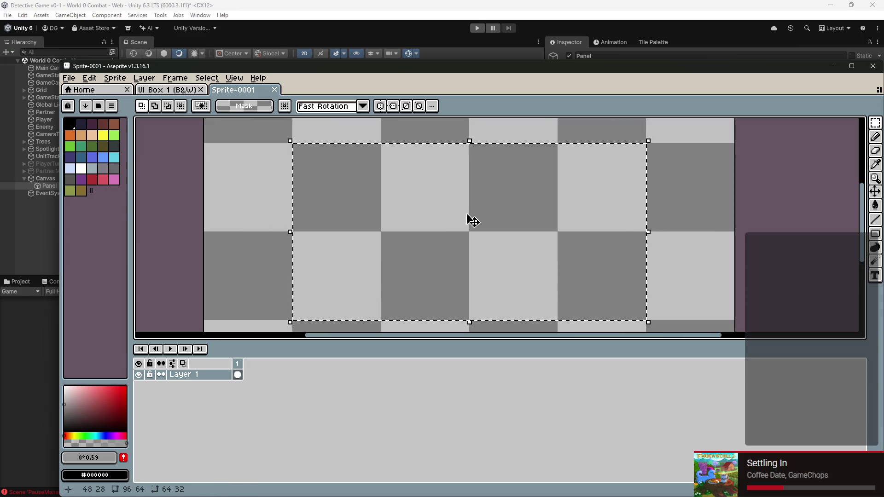
# Step: Add a new layer, Layer 2, above Layer 1
pyautogui.press('b')
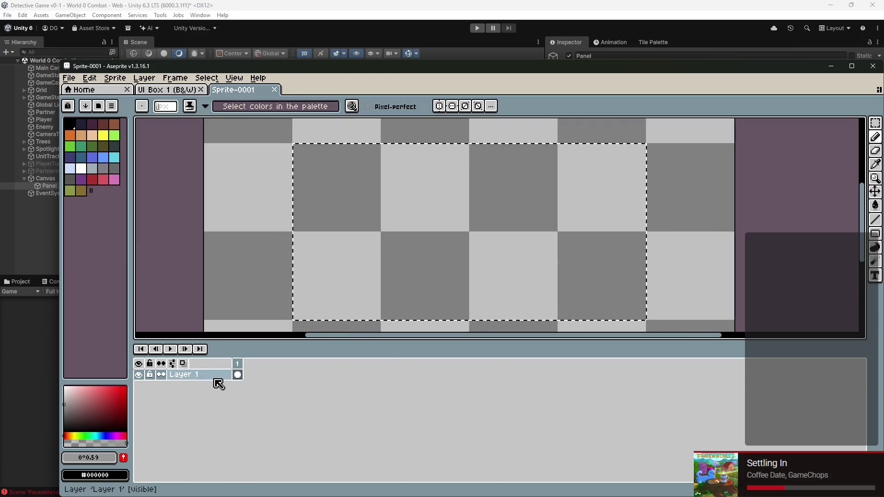
pyautogui.rightClick(214, 379)
pyautogui.moveTo(243, 404)
pyautogui.click(309, 400)
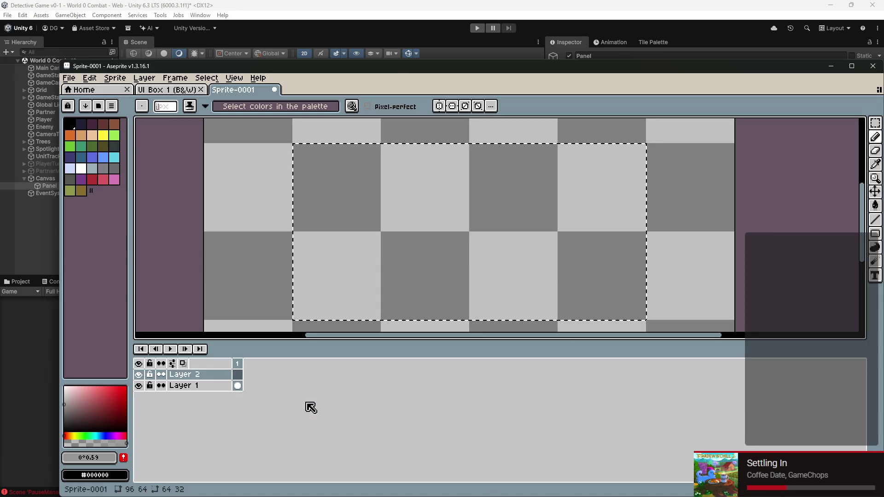
# Step: Marquee a 32×32 square on the left and stamp a round grey dot with a large pencil
pyautogui.press('m')
pyautogui.hotkey('ctrl', 'd')
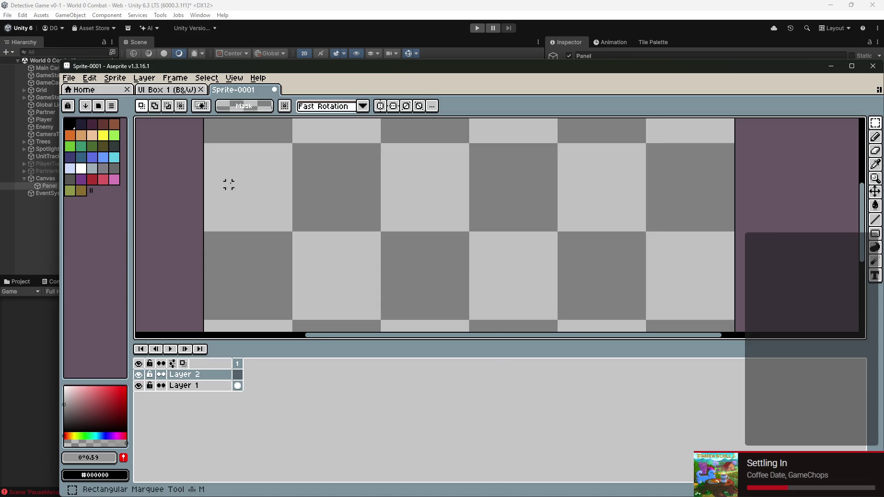
pyautogui.moveTo(238, 184); pyautogui.dragTo(234, 184)
pyautogui.click(234, 179)
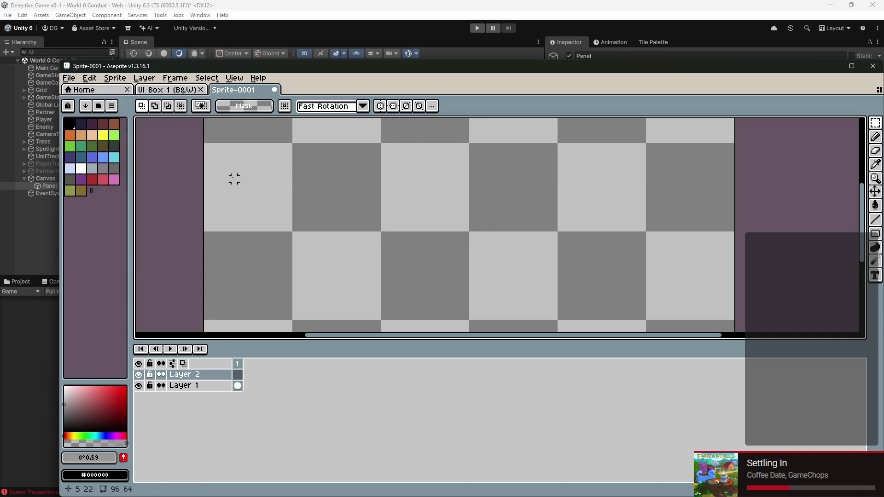
pyautogui.moveTo(202, 146); pyautogui.dragTo(382, 318)
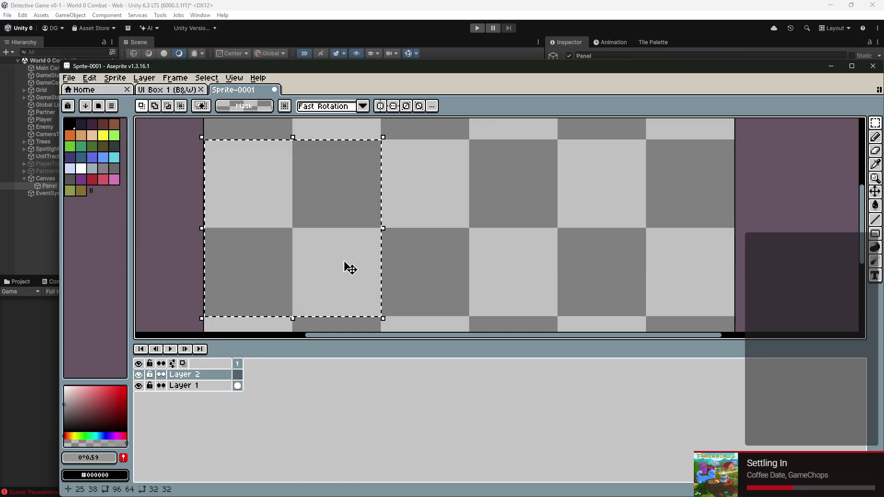
pyautogui.press('b')
pyautogui.scroll(11, 290, 219)
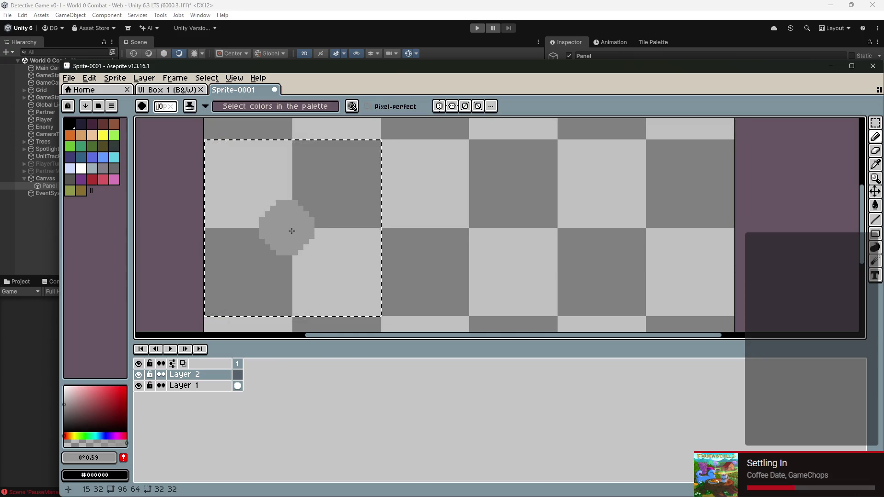
pyautogui.scroll(2, 295, 227)
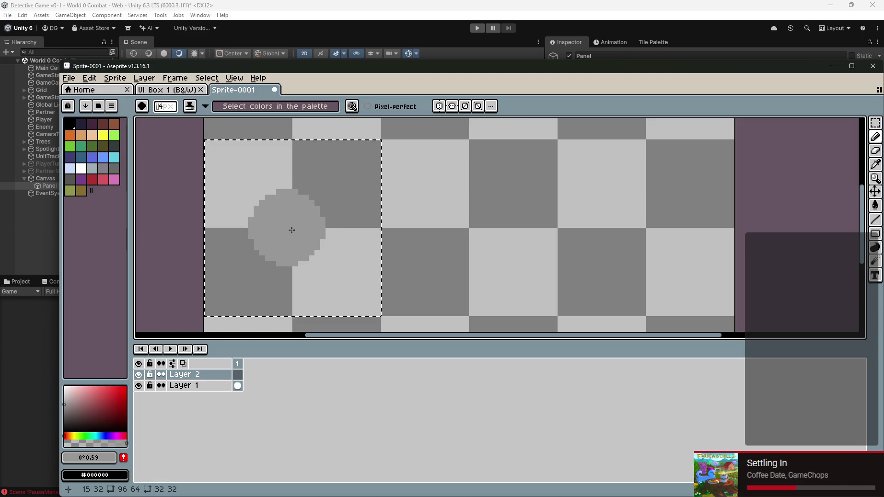
pyautogui.click(296, 224)
pyautogui.scroll(-3, 569, 235)
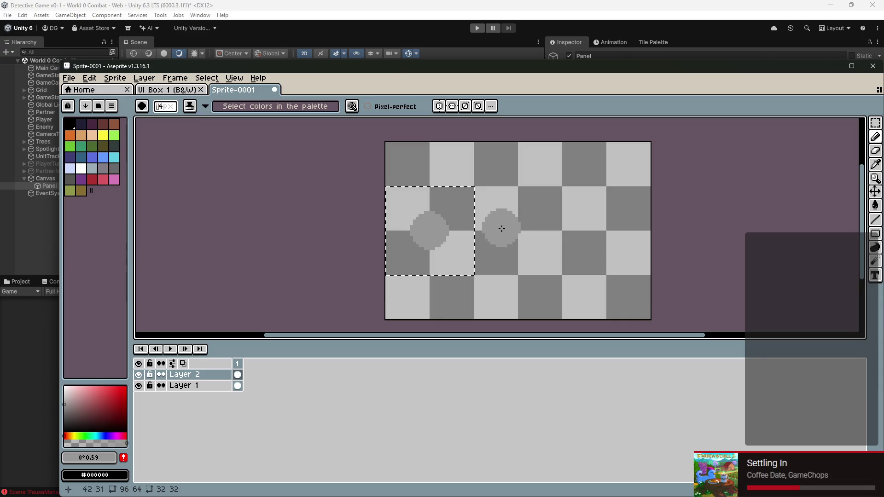
pyautogui.scroll(1, 652, 225)
# Step: Delete Layer 1, leaving only Layer 2
pyautogui.press('m')
pyautogui.hotkey('ctrl', 'd')
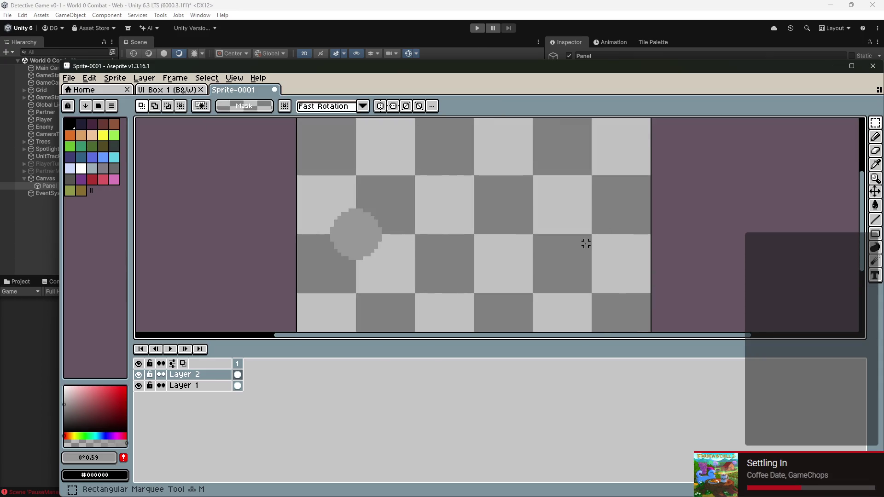
pyautogui.click(208, 385)
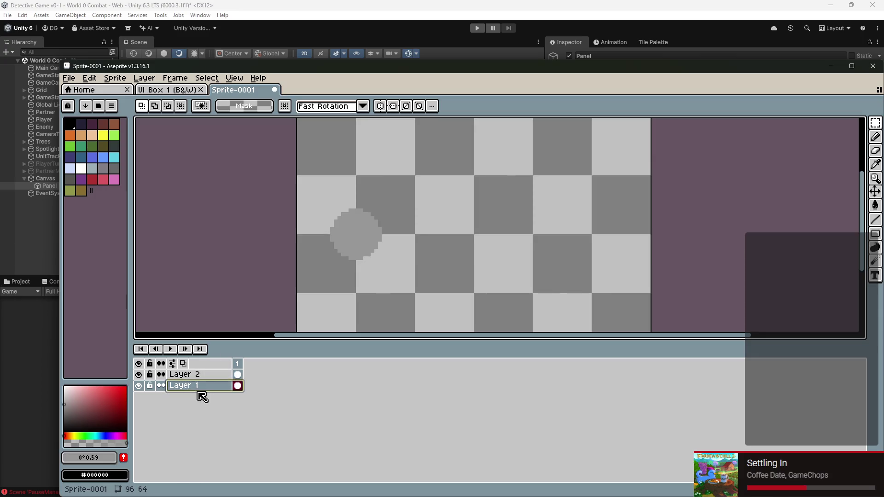
pyautogui.rightClick(199, 390)
pyautogui.click(215, 420)
# Step: Add two new frames for three 100 ms frames, then go to frame 2
pyautogui.rightClick(237, 365)
pyautogui.click(258, 387)
pyautogui.rightClick(250, 370)
pyautogui.click(263, 385)
pyautogui.scroll(-1, 452, 227)
pyautogui.scroll(1, 230, 232)
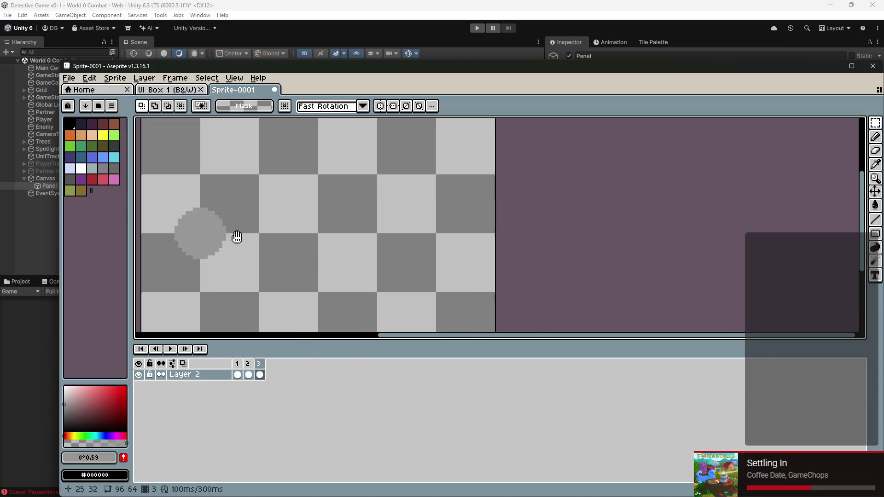
pyautogui.click(248, 364)
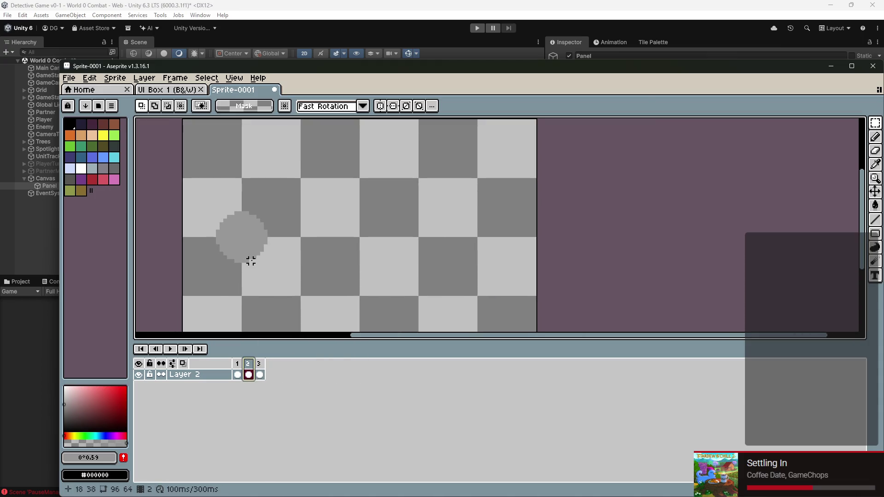
pyautogui.press('b')
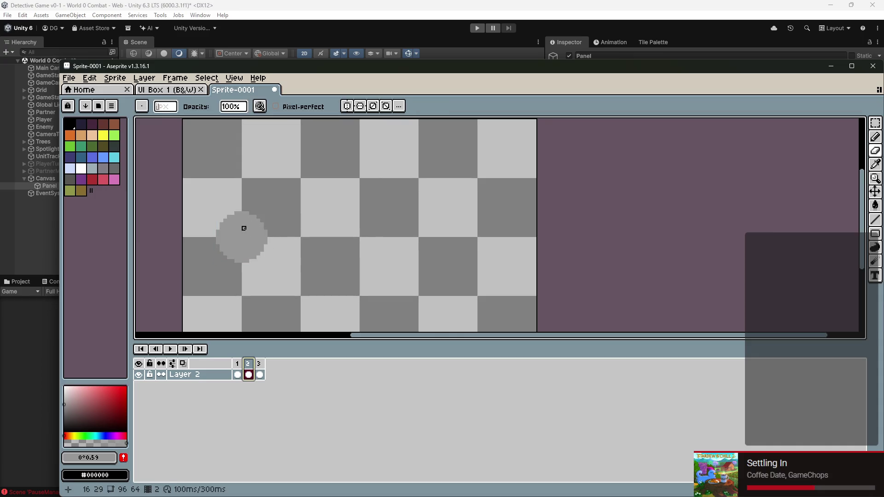
# Step: Browse Unity's Project window to the Assets/Art/Menu Icons folder
pyautogui.click(260, 36)
pyautogui.click(29, 282)
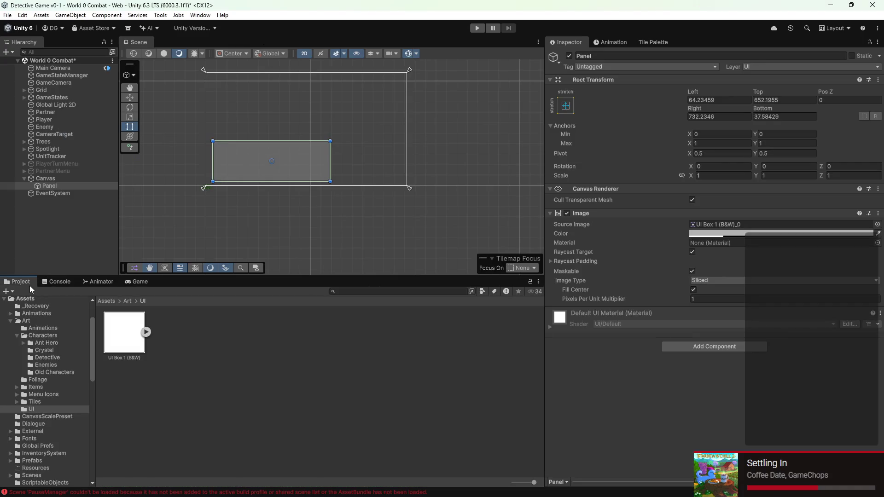
pyautogui.click(51, 335)
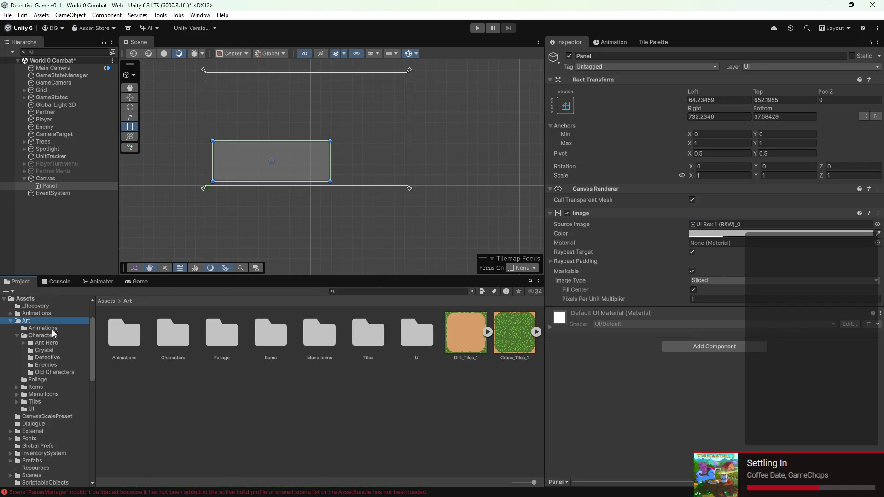
pyautogui.click(48, 402)
pyautogui.click(48, 394)
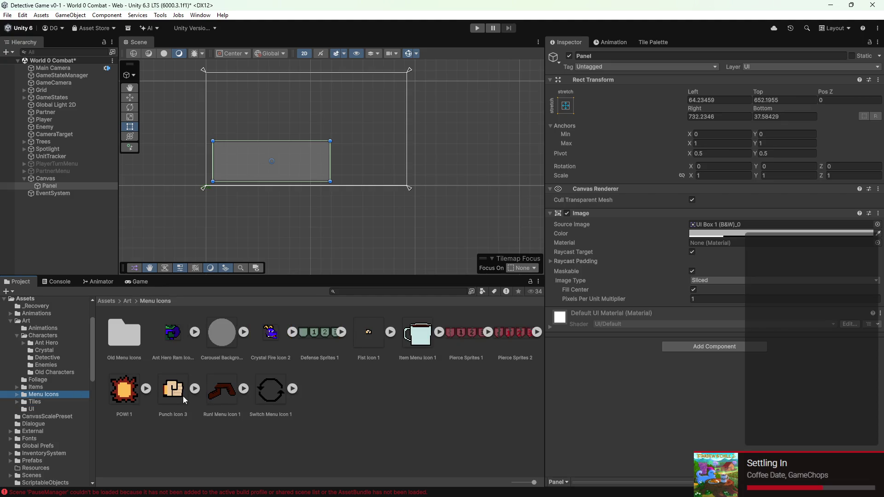
# Step: Open Fist Icon 1 in Aseprite via Show in Explorer and Open with
pyautogui.rightClick(352, 330)
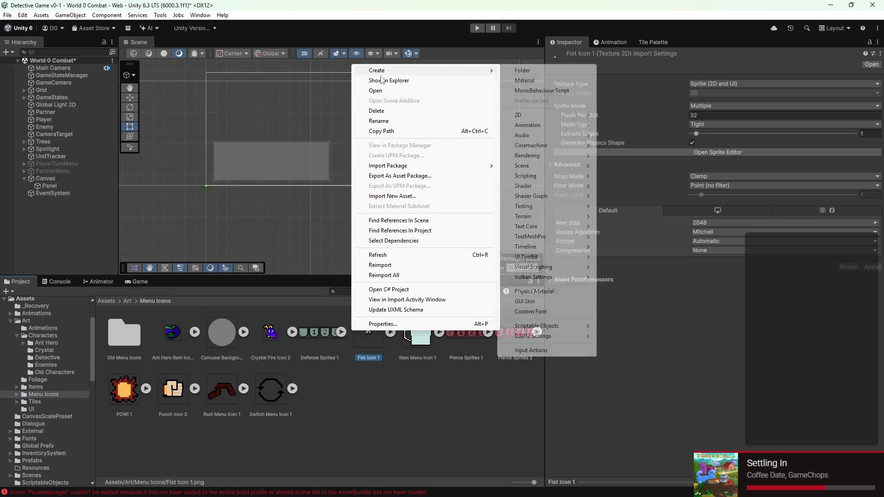
pyautogui.click(396, 85)
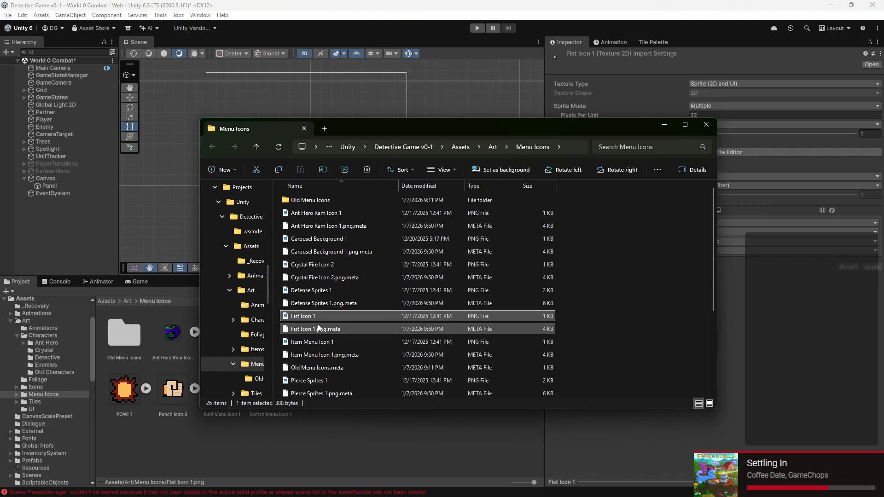
pyautogui.rightClick(316, 317)
pyautogui.moveTo(358, 65)
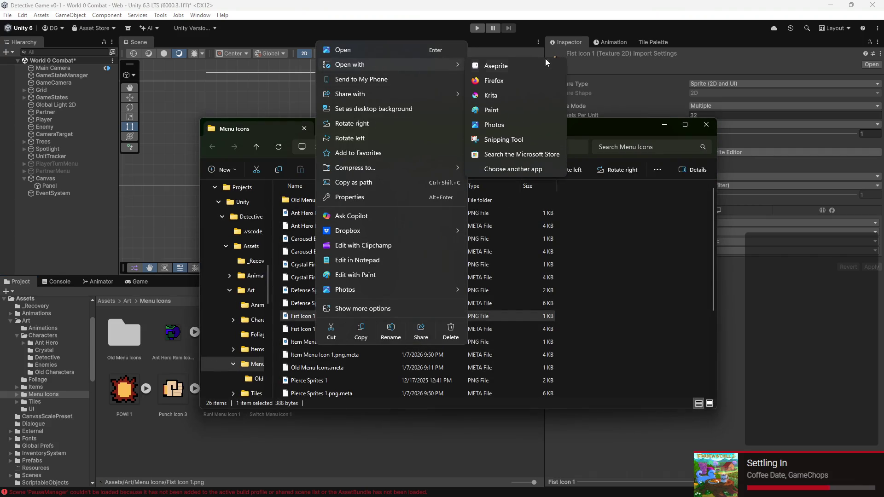
pyautogui.click(519, 66)
pyautogui.scroll(6, 490, 219)
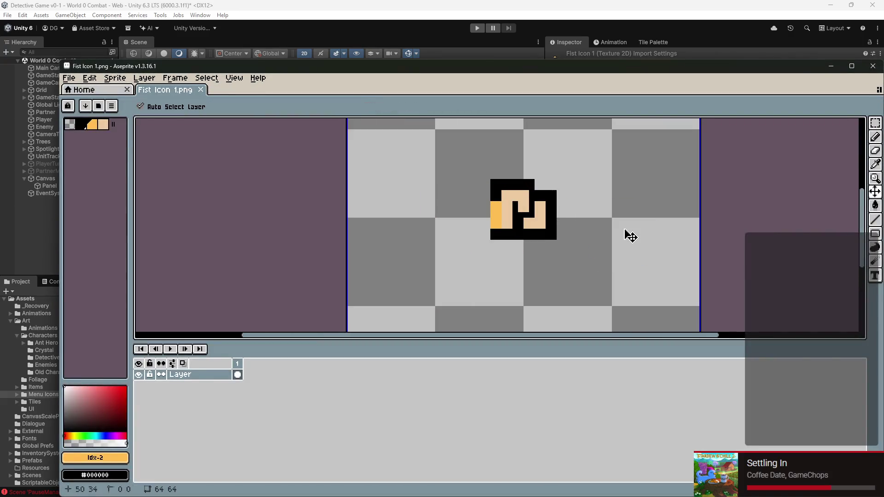
# Step: Cut the fist icon's pixels and close the Fist Icon 1 tabs without saving
pyautogui.press('Delete')
pyautogui.click(84, 90)
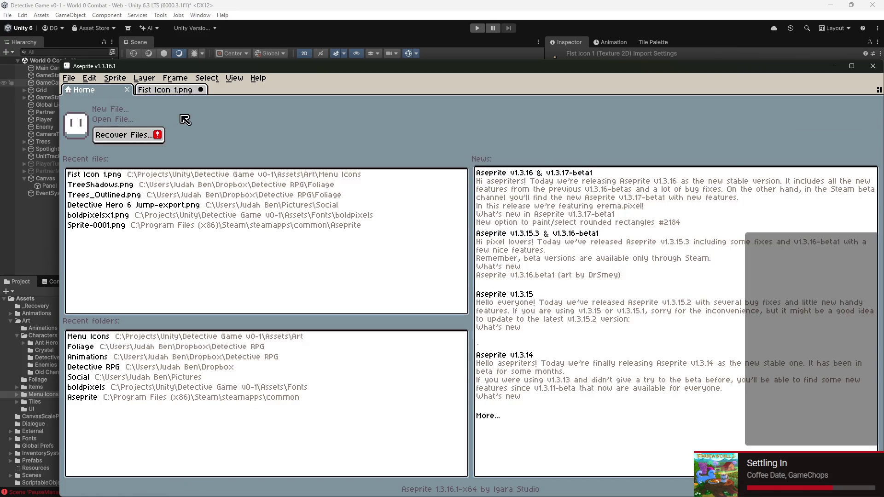
pyautogui.click(121, 176)
pyautogui.click(89, 89)
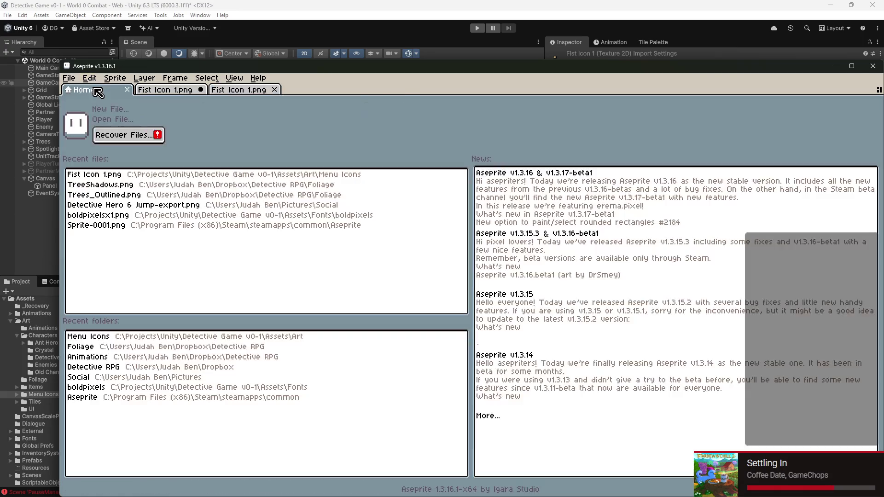
pyautogui.click(203, 90)
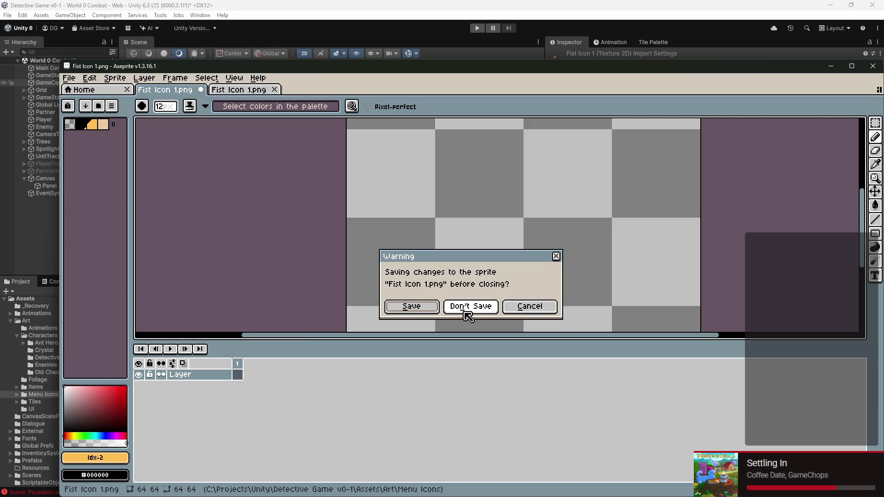
pyautogui.click(465, 307)
pyautogui.click(201, 91)
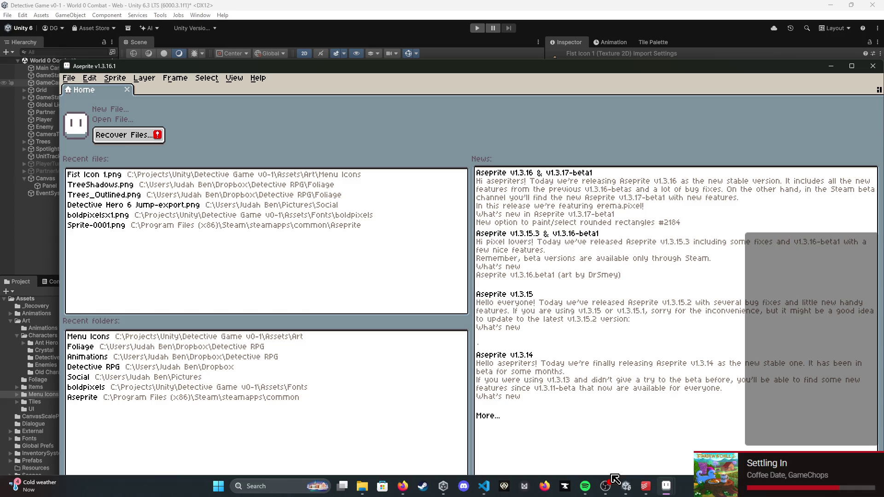
# Step: Place the pasted fist icon over the left square in Sprite-0001's frame 2
pyautogui.moveTo(666, 486)
pyautogui.click(637, 443)
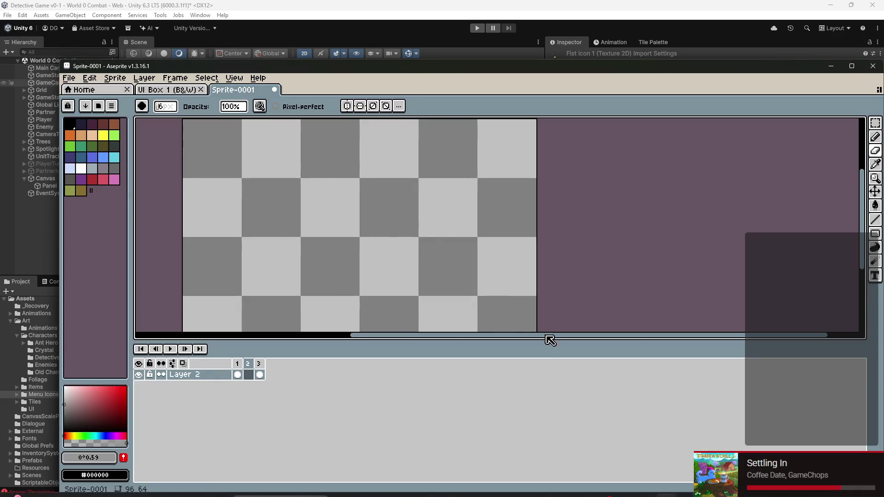
pyautogui.moveTo(310, 230); pyautogui.dragTo(257, 240)
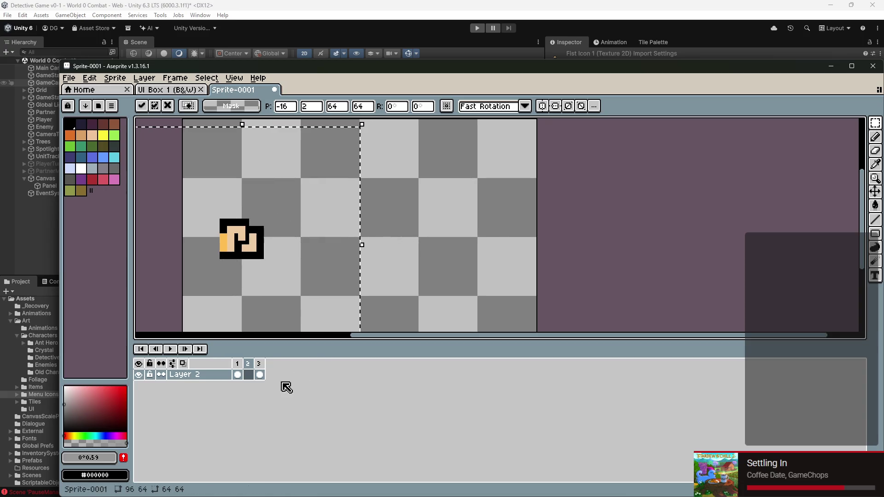
pyautogui.click(248, 367)
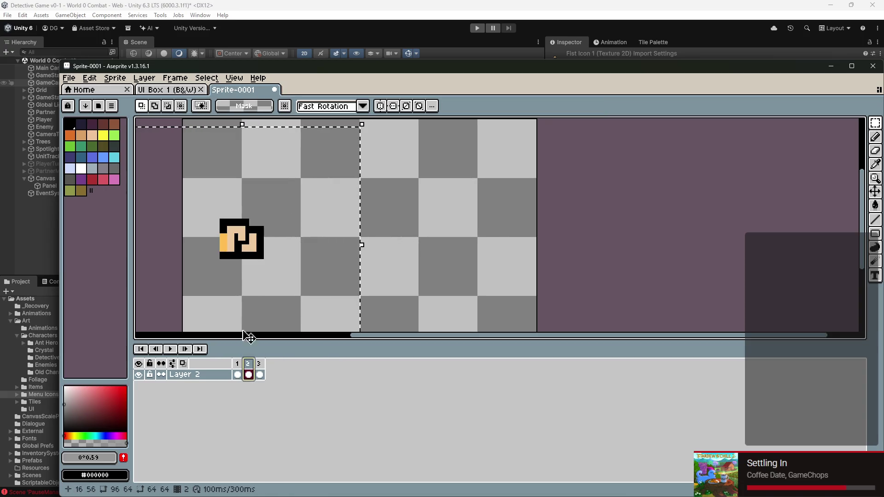
# Step: On frame 1, select the whole sprite and cancel the resize, leaving the circle unchanged
pyautogui.click(238, 366)
pyautogui.click(285, 255)
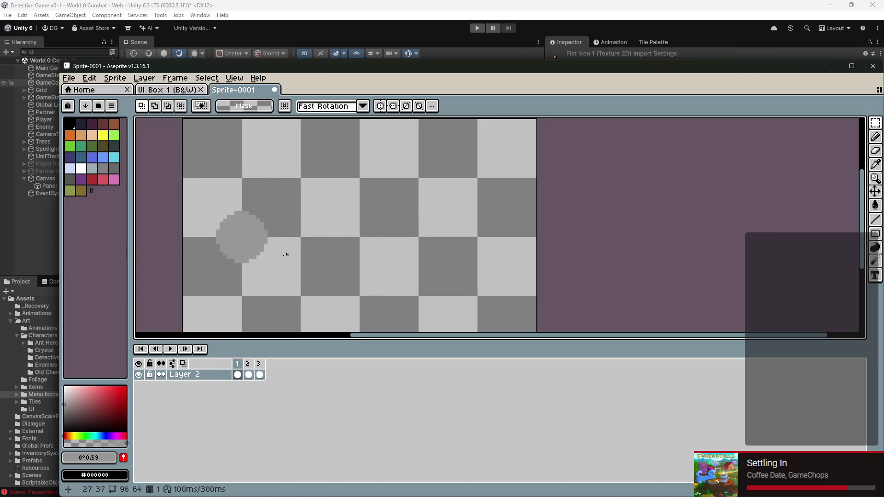
pyautogui.hotkey('ctrl', 'a')
pyautogui.scroll(-3, 473, 168)
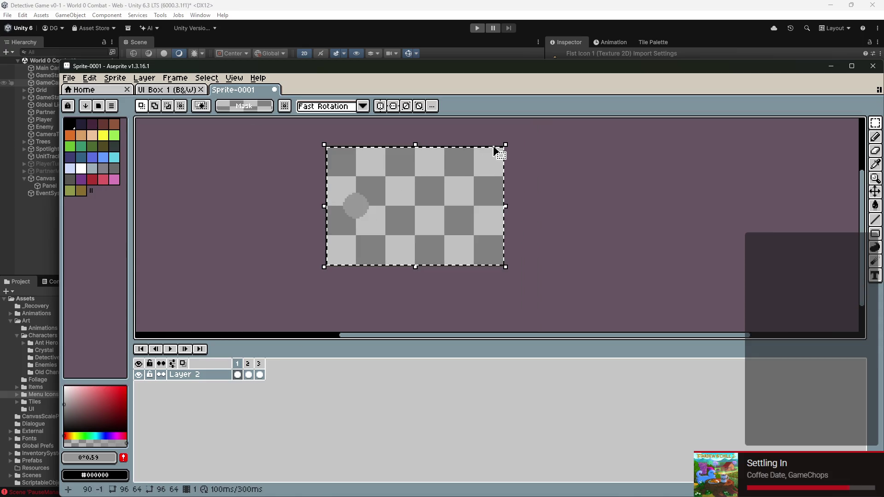
pyautogui.moveTo(511, 146)
pyautogui.mouseDown()
pyautogui.moveTo(426, 191)
pyautogui.moveTo(444, 196)
pyautogui.mouseUp()
pyautogui.press('Escape')
pyautogui.scroll(4, 351, 213)
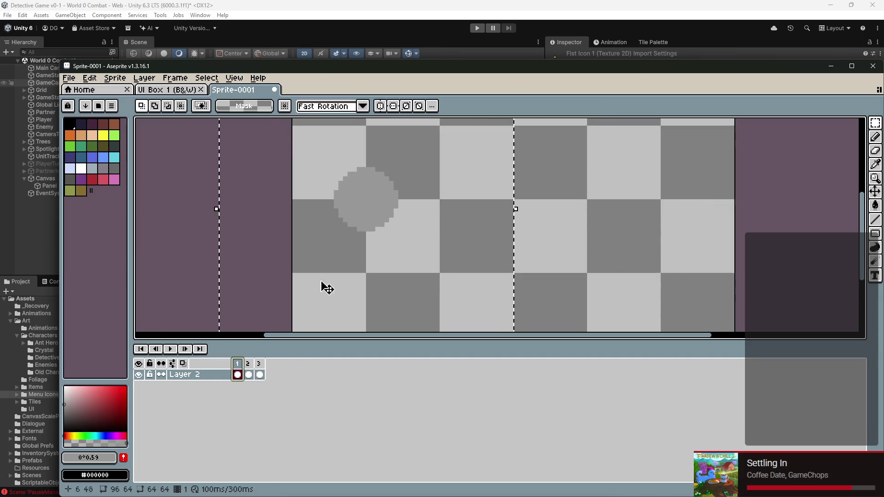
# Step: Pick the pencil, adjust its brush size, and zoom in on frame 2's fist
pyautogui.press('b')
pyautogui.press('Delete')
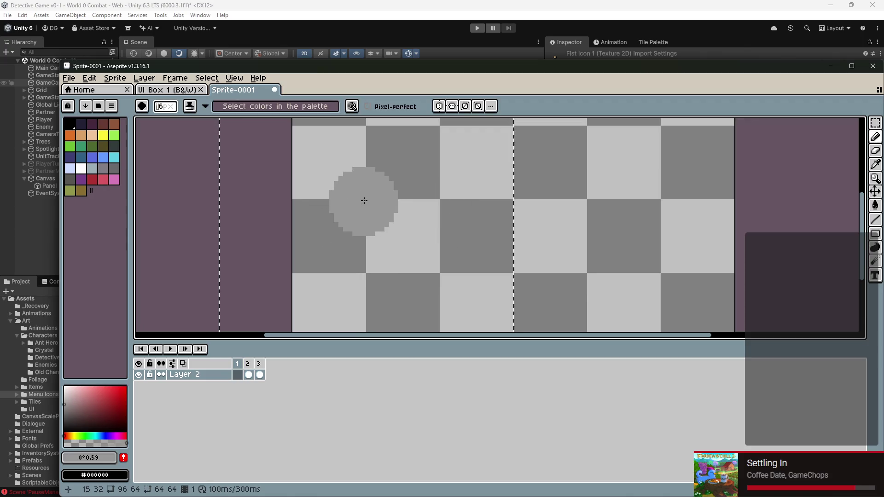
pyautogui.press('-')
pyautogui.press('-')
pyautogui.press('-')
pyautogui.press('-')
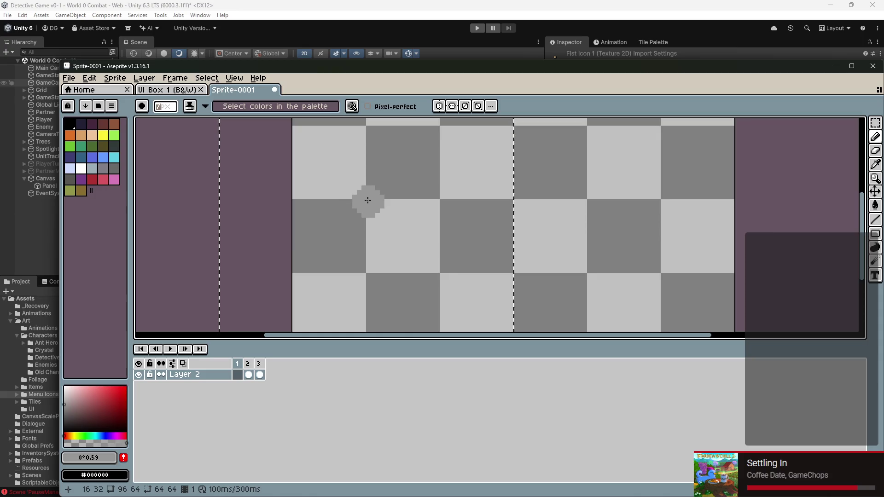
pyautogui.press('+')
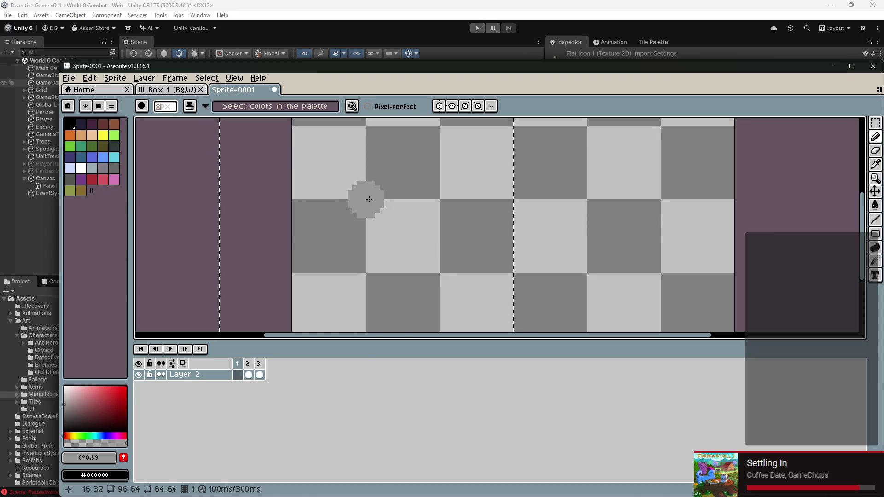
pyautogui.click(260, 363)
pyautogui.click(248, 364)
pyautogui.scroll(3, 374, 173)
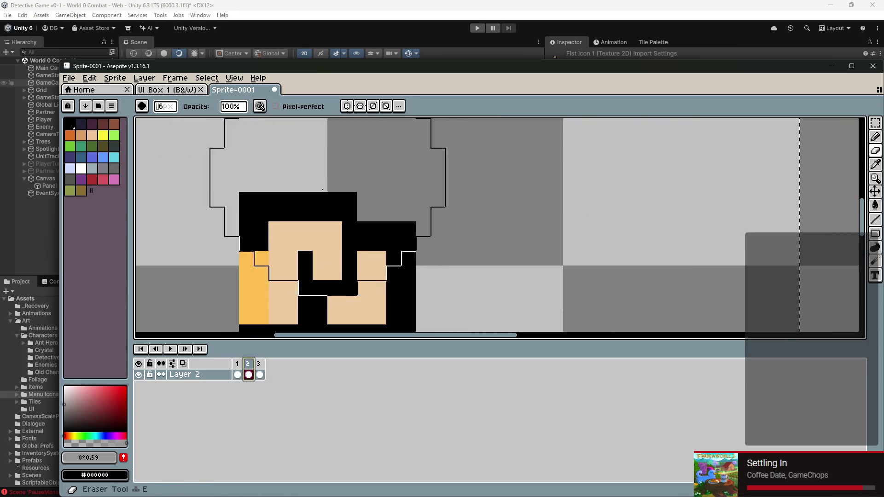
# Step: Erase the fist outline's top-right, bottom-right and bottom-left corner pixels with a 1px eraser
pyautogui.press('-')
pyautogui.press('-')
pyautogui.press('-')
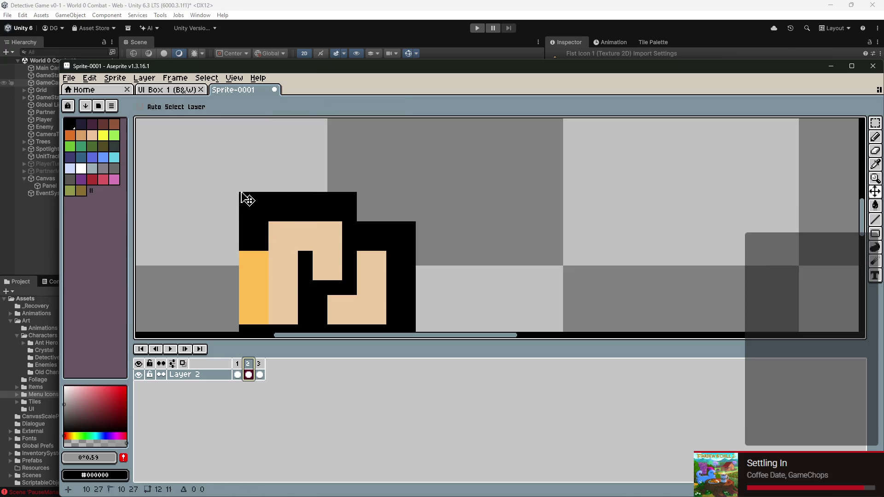
pyautogui.scroll(-3, 474, 214)
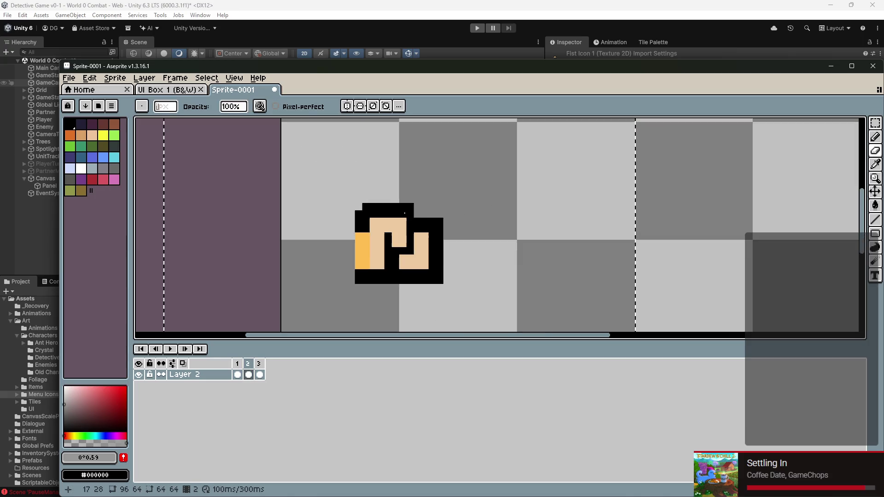
pyautogui.click(440, 221)
pyautogui.click(440, 280)
pyautogui.click(359, 281)
# Step: Sample the fist's skin tone and pencil over several black pixels with it
pyautogui.scroll(4, 395, 265)
pyautogui.press('i')
pyautogui.click(348, 238)
pyautogui.press('b')
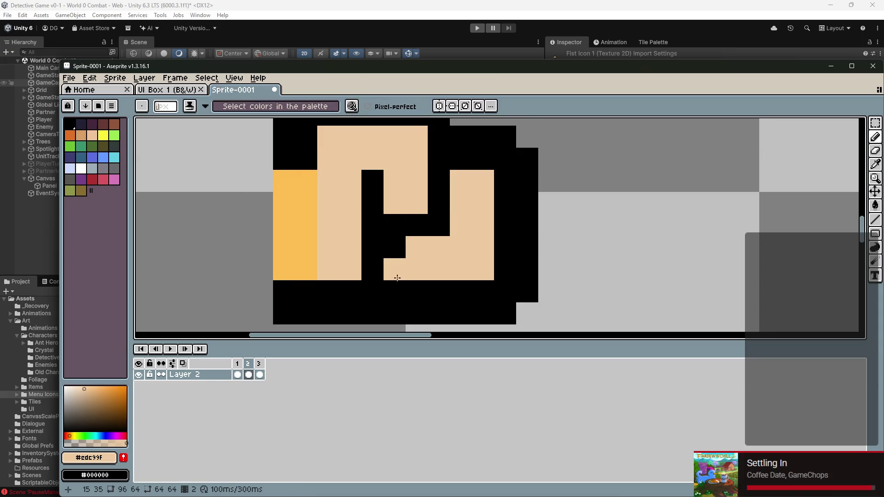
pyautogui.moveTo(505, 202)
pyautogui.mouseDown()
pyautogui.moveTo(505, 177)
pyautogui.moveTo(501, 262)
pyautogui.moveTo(483, 288)
pyautogui.moveTo(416, 291)
pyautogui.mouseUp()
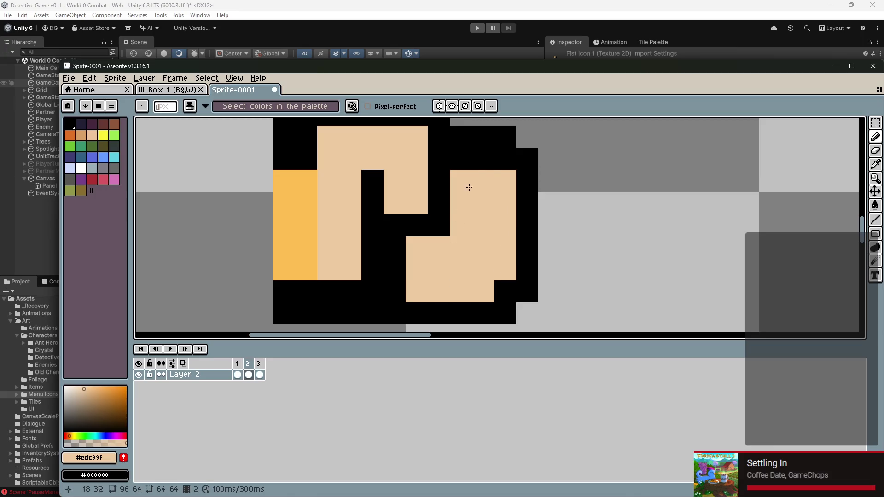
pyautogui.click(461, 159)
pyautogui.scroll(-5, 460, 197)
pyautogui.scroll(5, 450, 225)
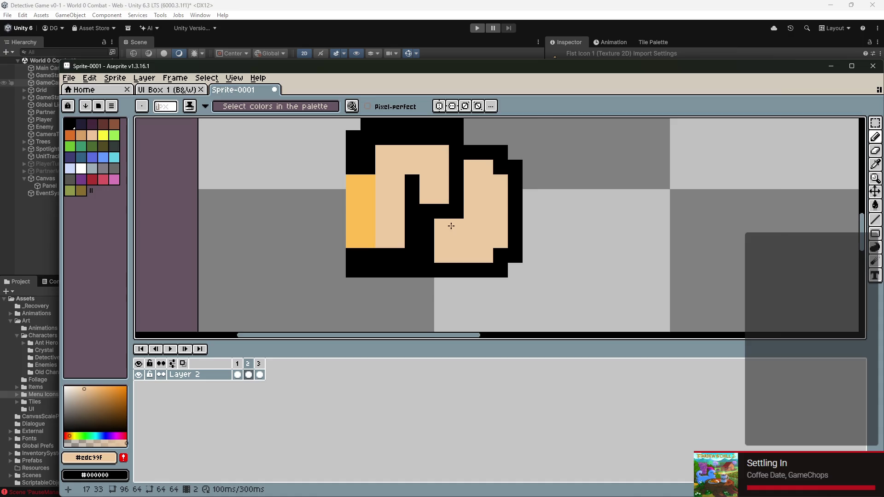
pyautogui.click(404, 209)
# Step: Look over the edited fist and bring up the Save File dialog
pyautogui.scroll(-4, 529, 221)
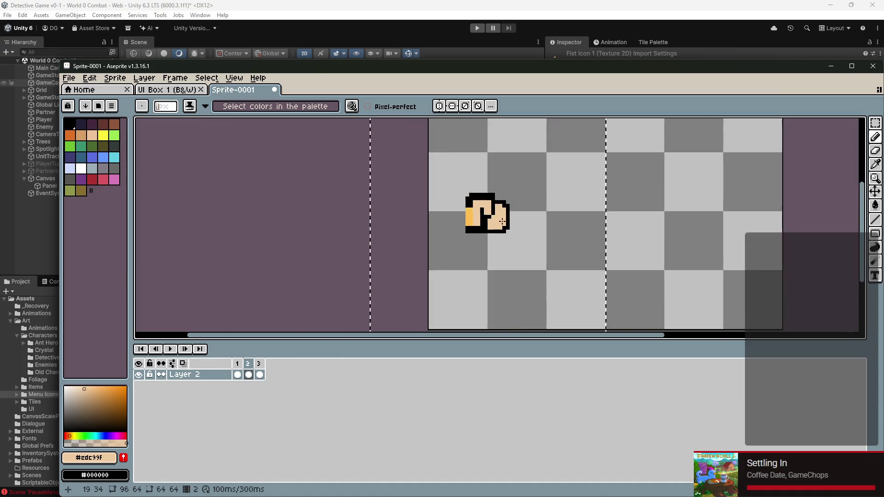
pyautogui.scroll(3, 529, 221)
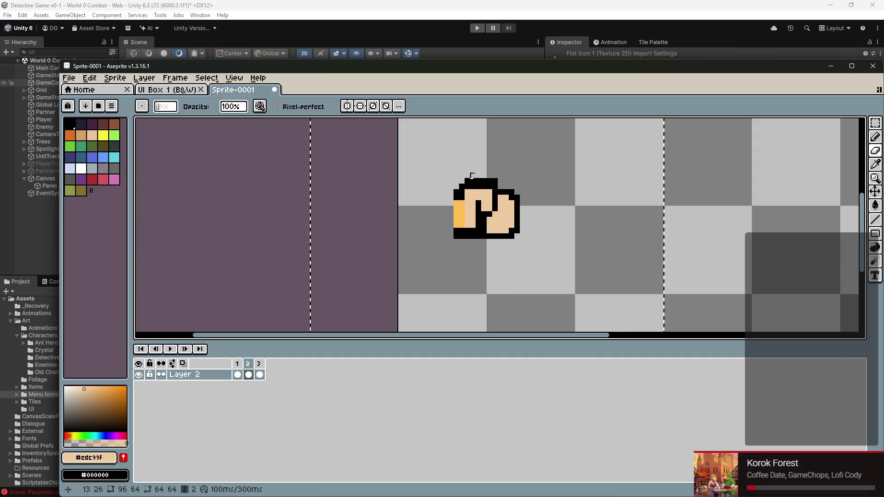
pyautogui.scroll(-3, 571, 184)
pyautogui.scroll(3, 540, 211)
pyautogui.scroll(4, 540, 212)
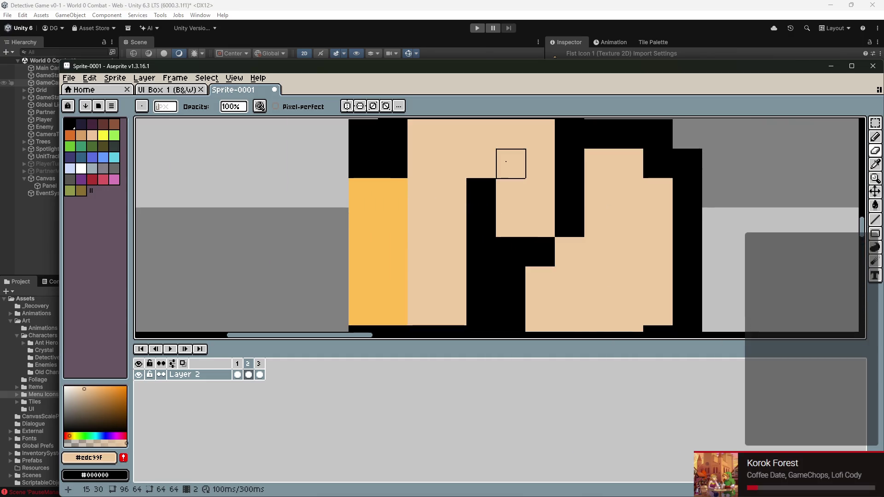
pyautogui.scroll(-4, 586, 158)
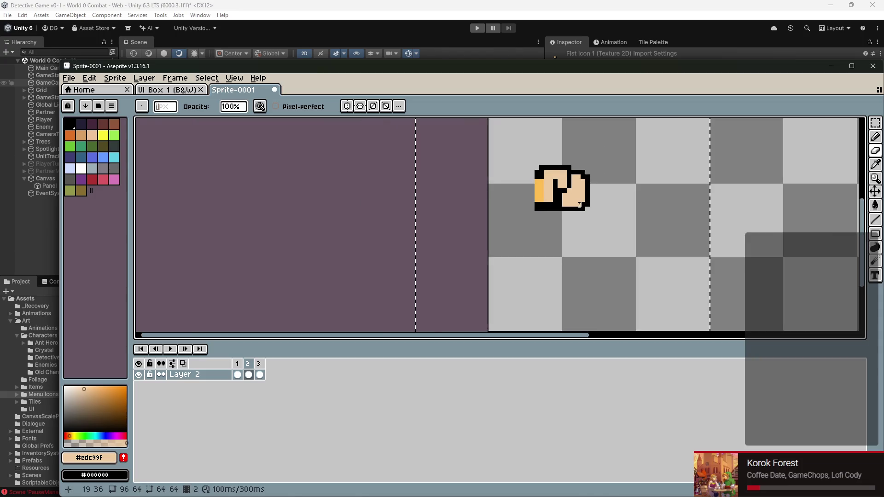
pyautogui.scroll(1, 491, 217)
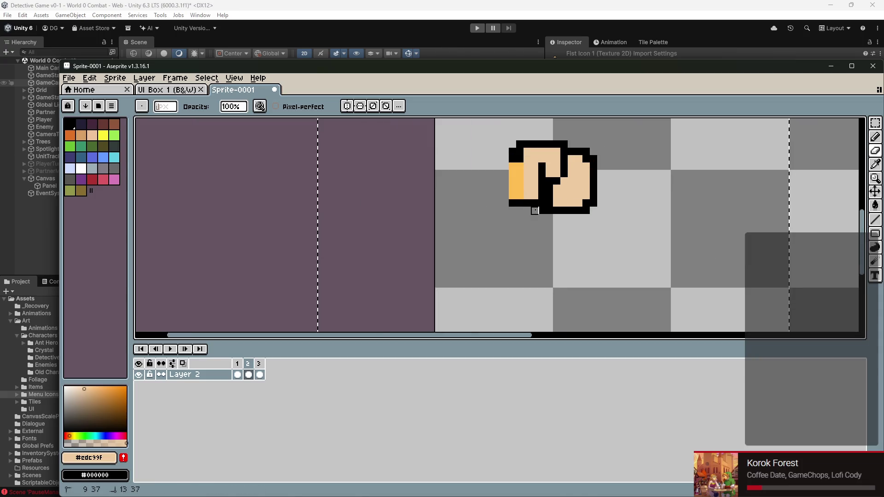
pyautogui.scroll(-2, 636, 247)
pyautogui.scroll(-1, 637, 247)
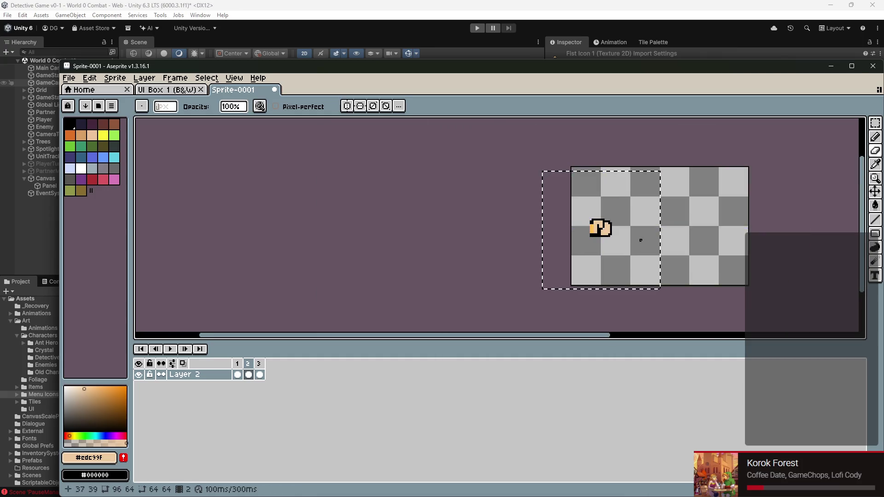
pyautogui.scroll(2, 580, 236)
pyautogui.scroll(-2, 562, 223)
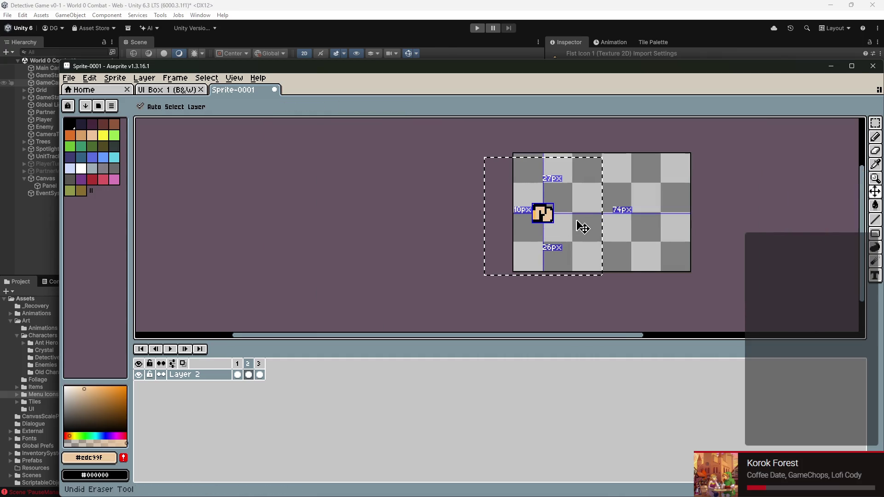
pyautogui.scroll(-3, 577, 224)
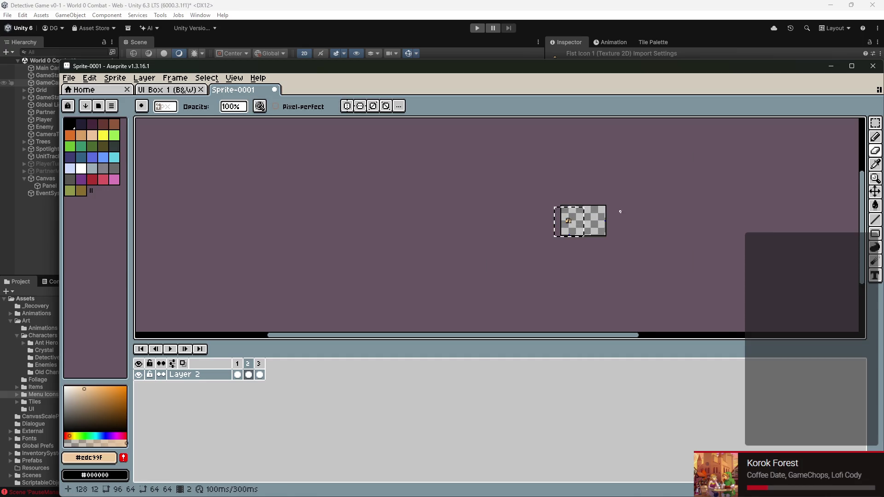
pyautogui.scroll(5, 597, 230)
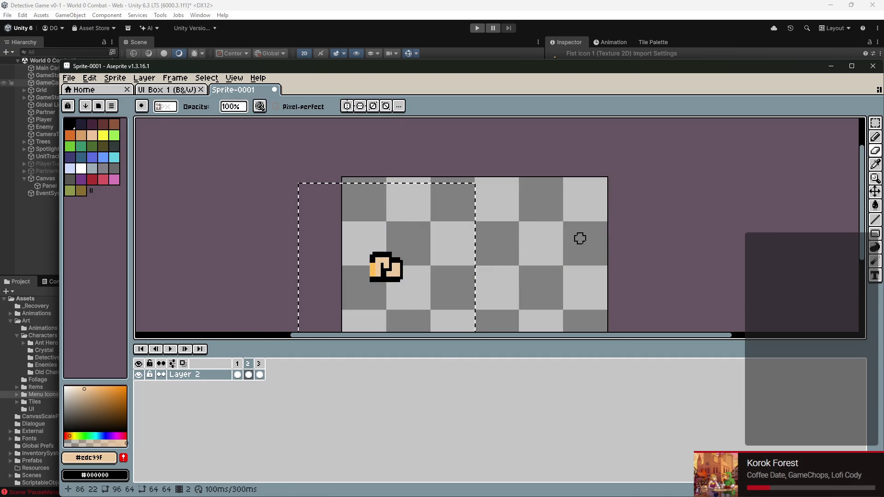
pyautogui.scroll(2, 557, 243)
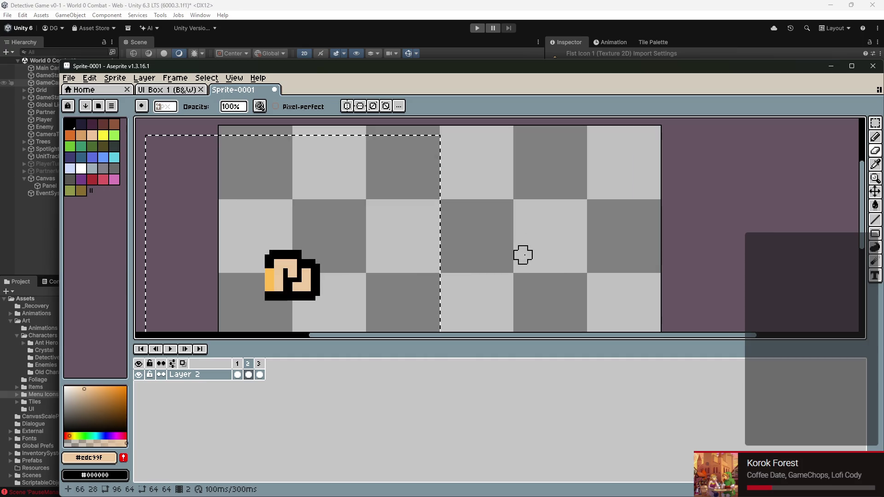
pyautogui.moveTo(522, 252); pyautogui.dragTo(542, 237)
pyautogui.hotkey('ctrl', 's')
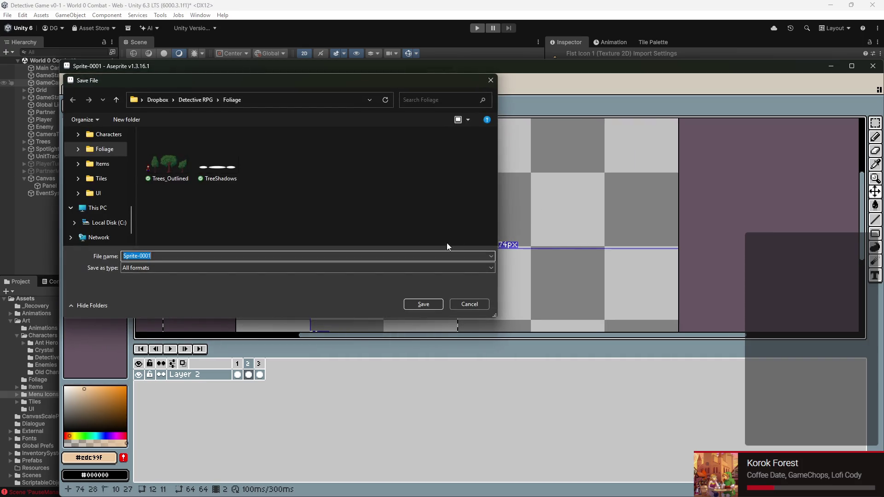
# Step: Cancel the save dialog and compare frame 1's grey blob with frame 2's fist
pyautogui.click(475, 305)
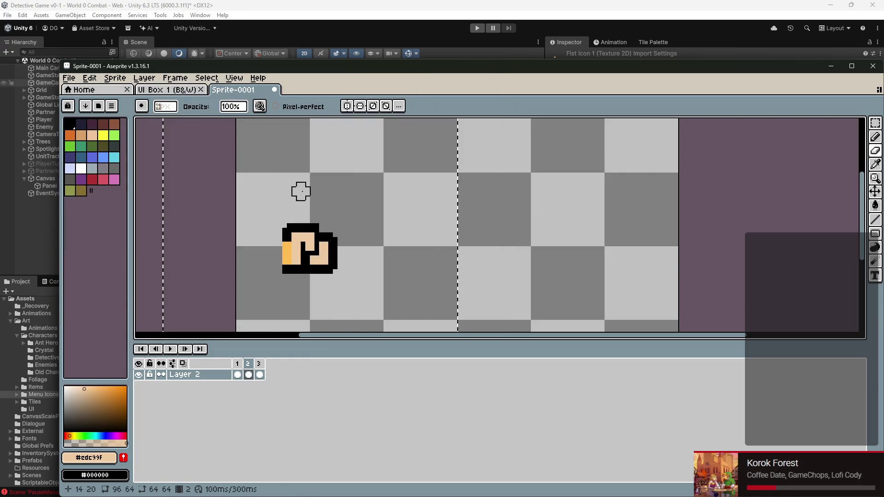
pyautogui.click(69, 78)
pyautogui.click(69, 77)
pyautogui.click(238, 373)
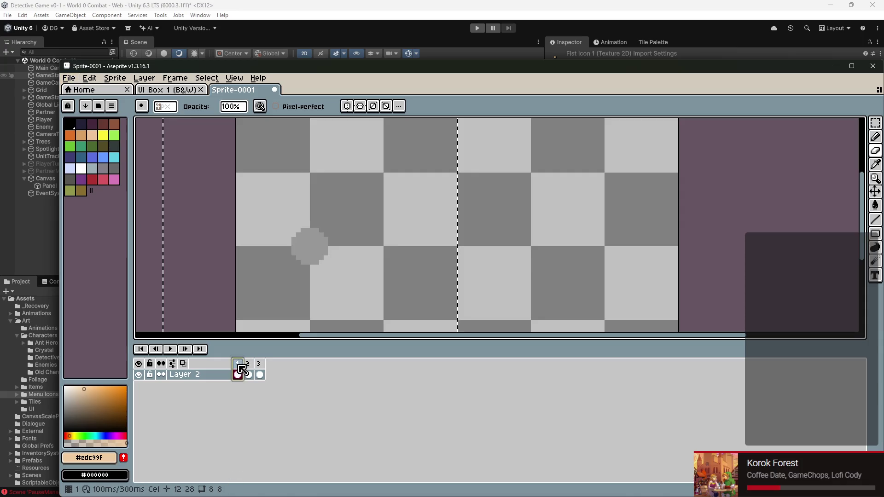
pyautogui.click(248, 375)
# Step: Step between frames, select frames 2–3, and cancel another save attempt
pyautogui.press('ctrl')
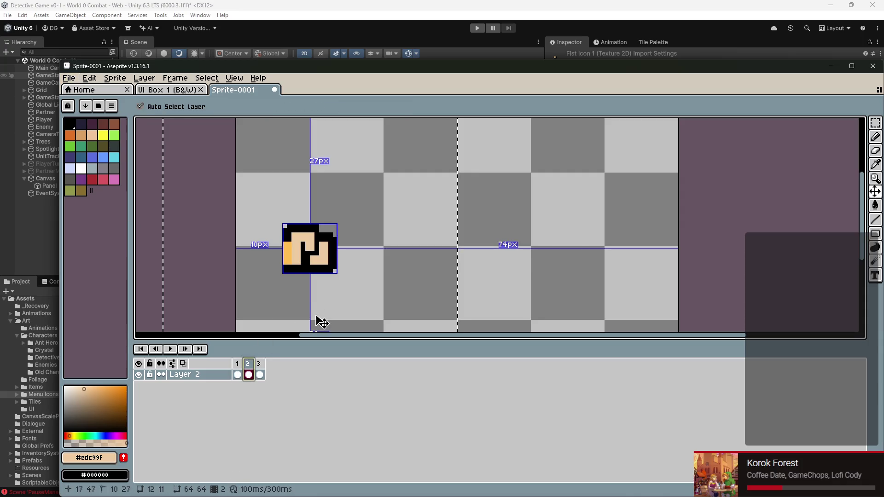
pyautogui.press('Left')
pyautogui.press('Right')
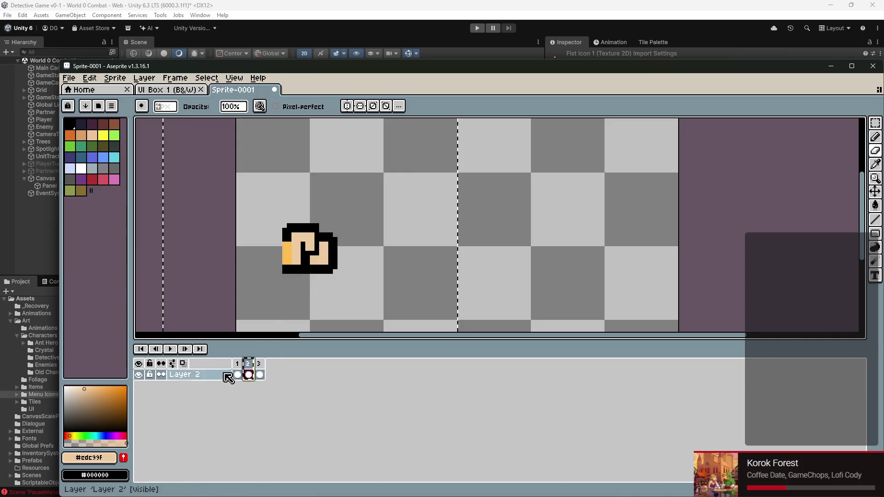
pyautogui.keyDown('ctrl'); pyautogui.click(261, 367); pyautogui.keyUp('ctrl')
pyautogui.hotkey('ctrl', 's')
pyautogui.click(481, 306)
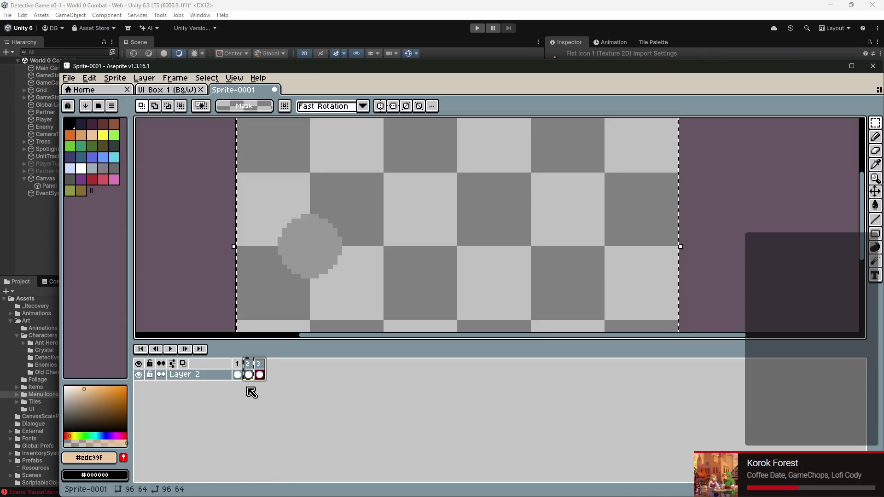
# Step: Make frame 2 current again and restore the selection around the fist
pyautogui.rightClick(249, 363)
pyautogui.click(373, 401)
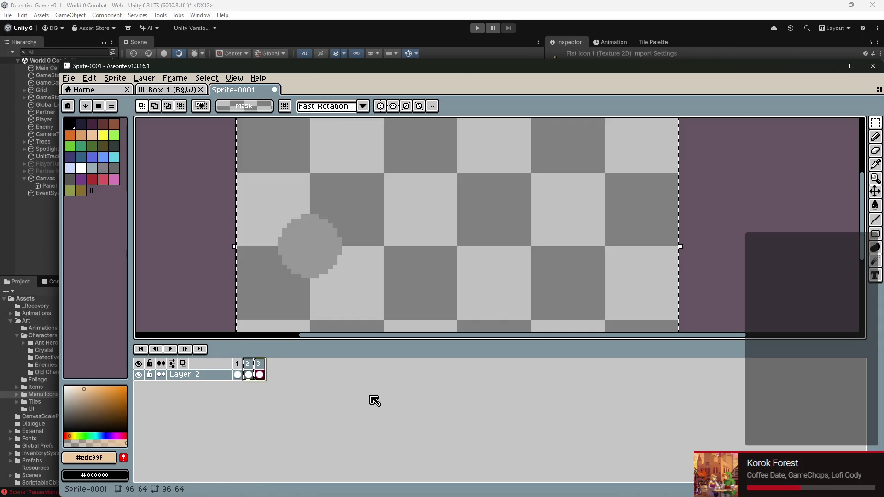
pyautogui.scroll(-1, 341, 276)
pyautogui.hotkey('ctrl', 'd')
pyautogui.click(247, 369)
pyautogui.click(247, 369)
pyautogui.scroll(-5, 318, 263)
pyautogui.scroll(6, 319, 257)
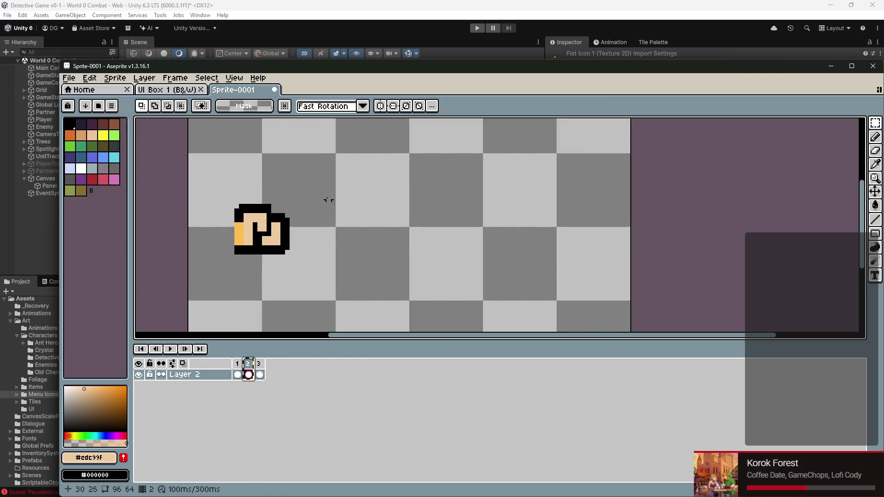
pyautogui.hotkey('ctrl', 'z')
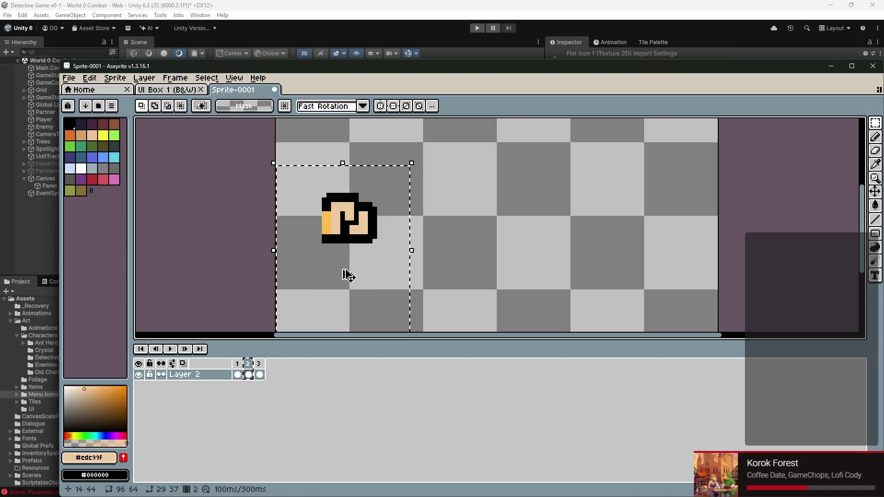
# Step: Paste the fist into frame 3, shifted slightly right and down from frame 2
pyautogui.press('Right')
pyautogui.hotkey('ctrl', 'v')
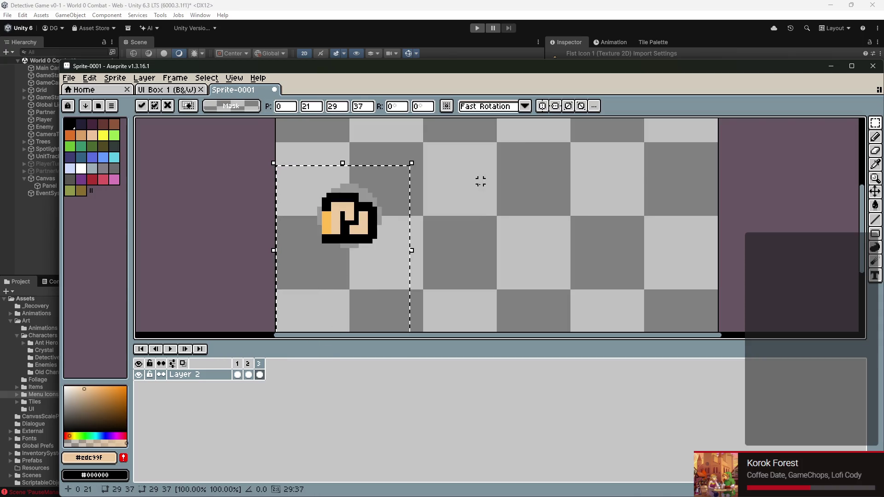
pyautogui.click(452, 207)
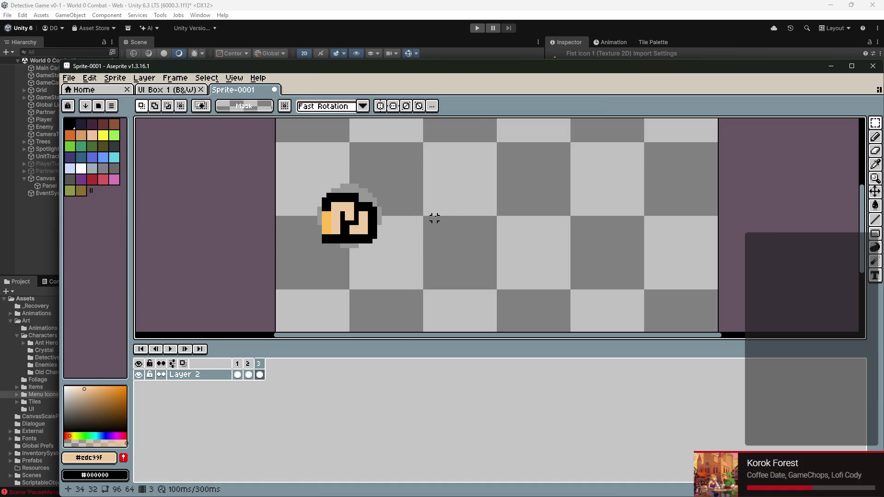
pyautogui.hotkey('ctrl', 'z')
pyautogui.hotkey('ctrl', 'z')
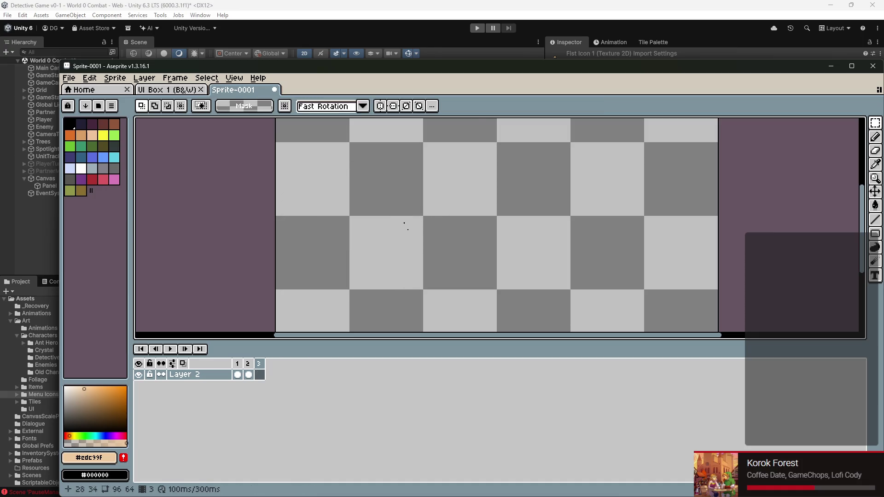
pyautogui.hotkey('ctrl', 'v')
pyautogui.moveTo(367, 233)
pyautogui.mouseDown()
pyautogui.moveTo(385, 228)
pyautogui.moveTo(381, 236)
pyautogui.mouseUp()
pyautogui.click(449, 208)
# Step: Play the three-frame animation, step through frames 1–3, and cancel saving
pyautogui.click(252, 373)
pyautogui.press('Return')
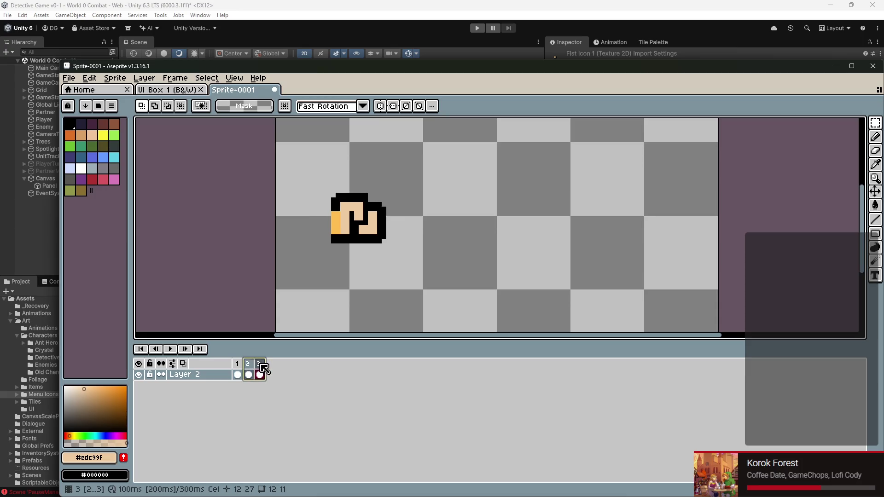
pyautogui.click(248, 367)
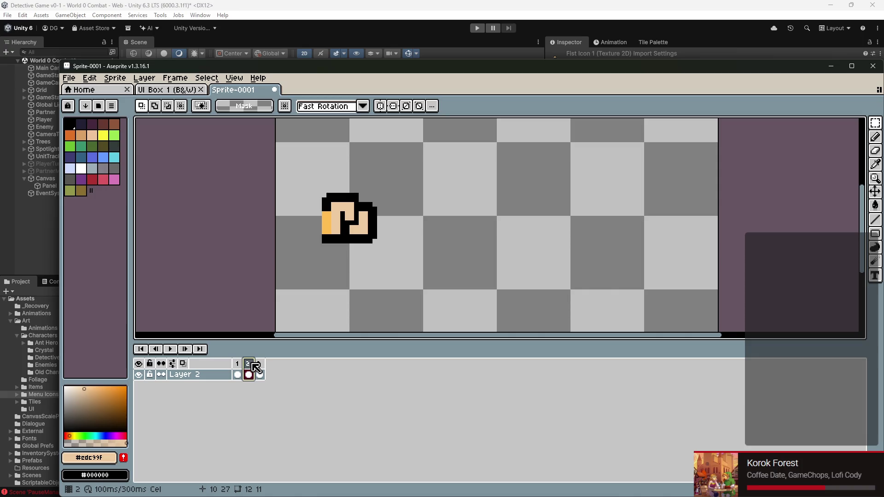
pyautogui.click(240, 364)
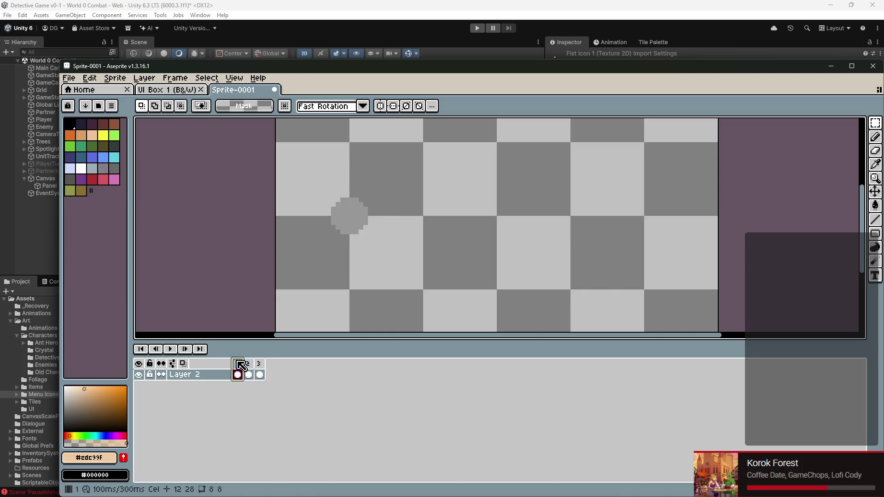
pyautogui.click(248, 373)
pyautogui.click(261, 374)
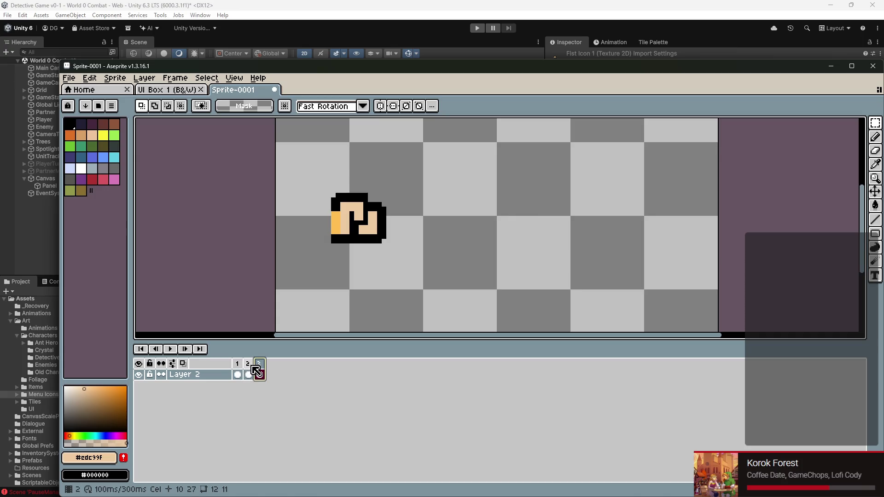
pyautogui.hotkey('ctrl', 's')
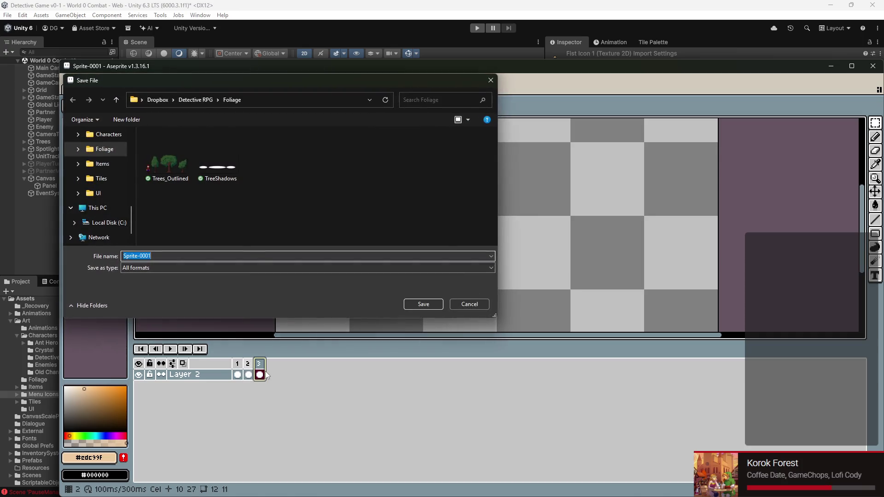
pyautogui.click(471, 303)
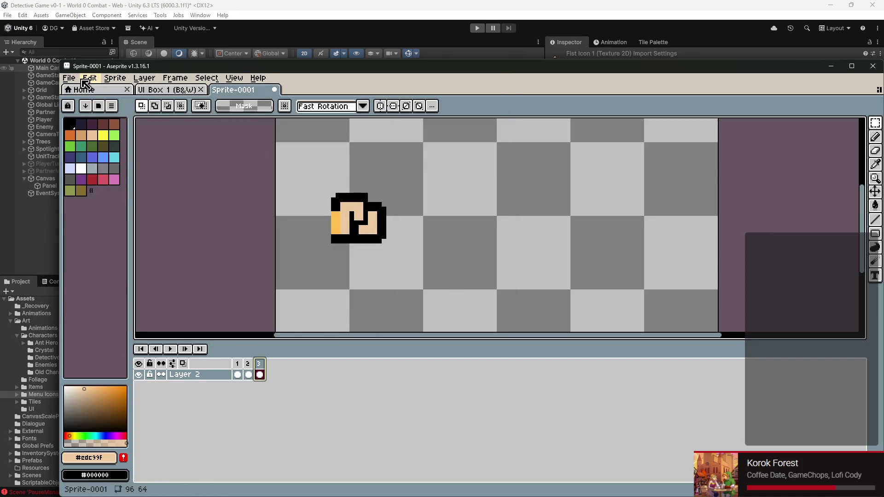
pyautogui.click(83, 80)
pyautogui.moveTo(94, 169)
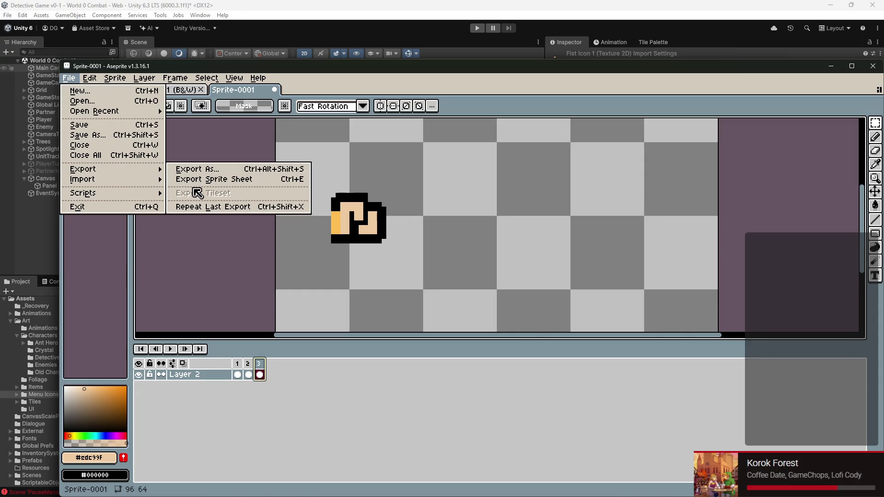
pyautogui.click(197, 169)
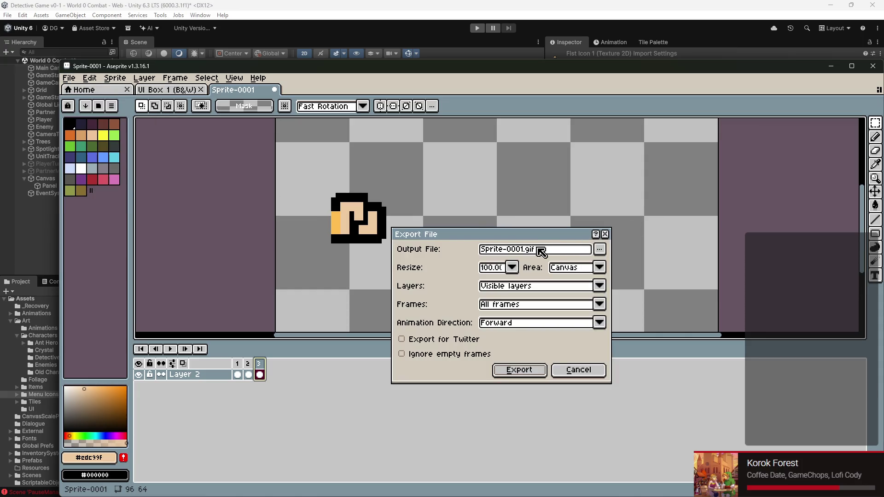
pyautogui.click(600, 250)
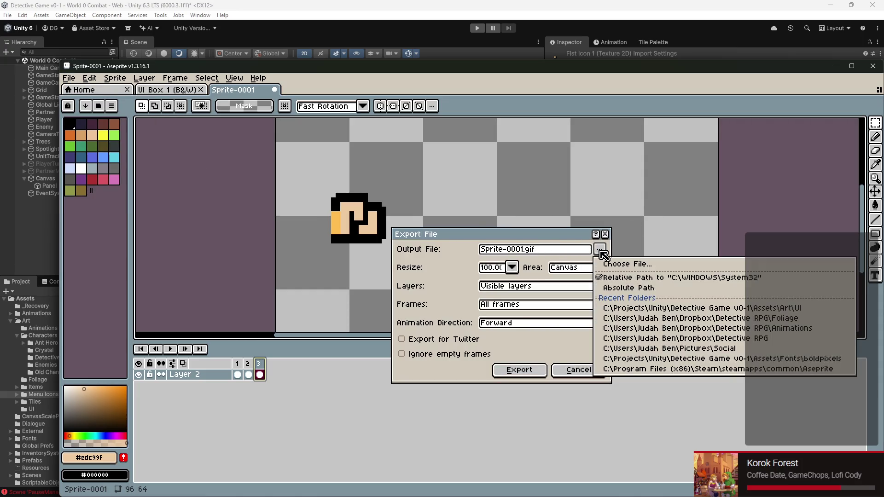
pyautogui.click(433, 290)
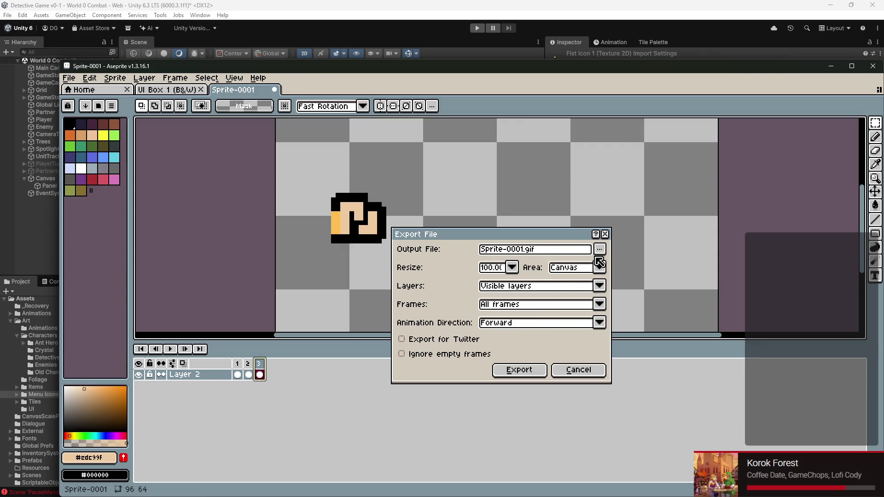
pyautogui.click(603, 249)
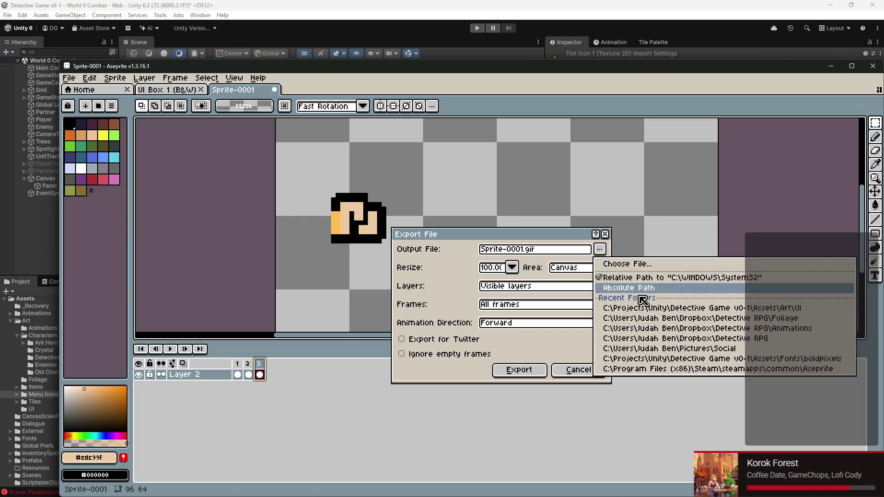
pyautogui.click(650, 309)
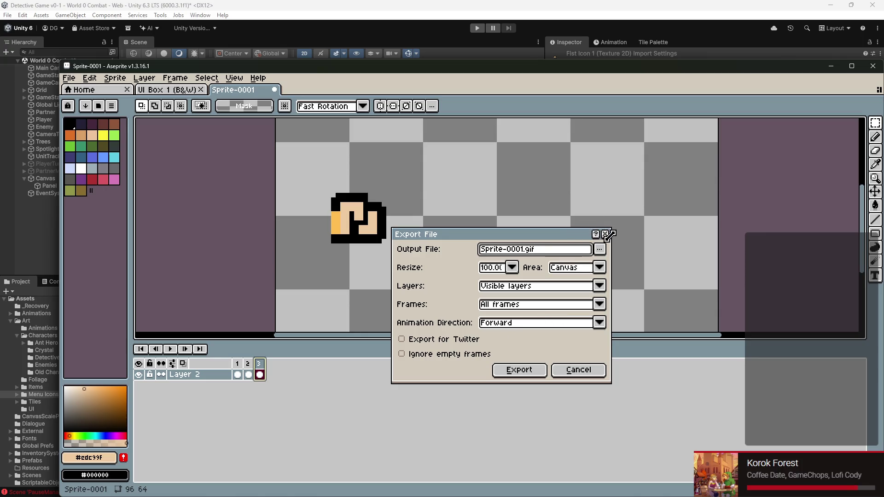
pyautogui.click(605, 234)
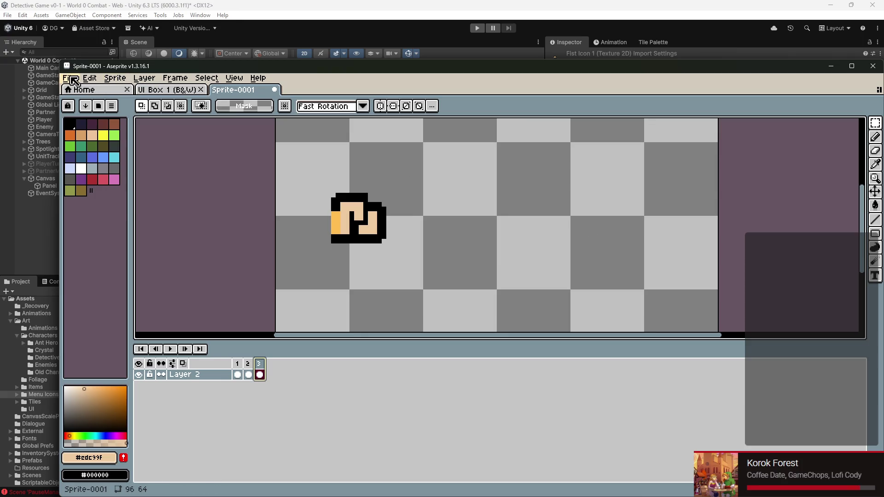
# Step: Export the frames as a row sprite sheet with Open Sprite Sheet ticked, creating Sprite-0001-Sheet
pyautogui.click(69, 78)
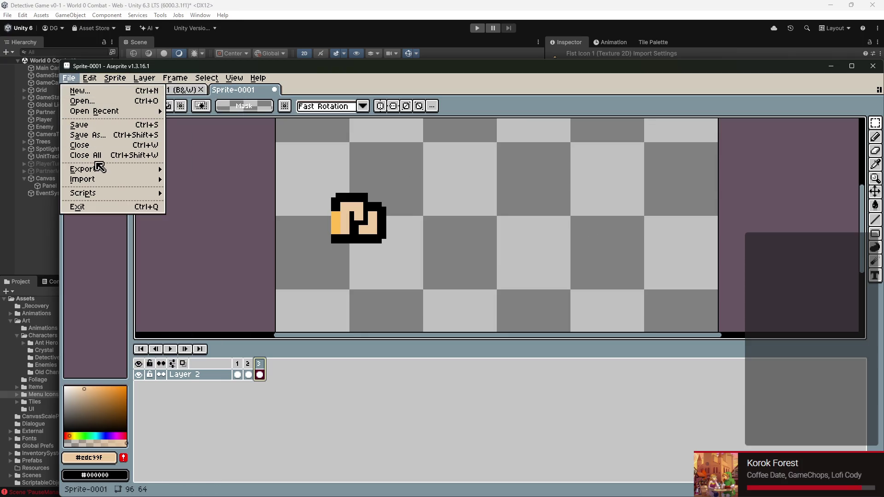
pyautogui.moveTo(109, 168)
pyautogui.click(275, 180)
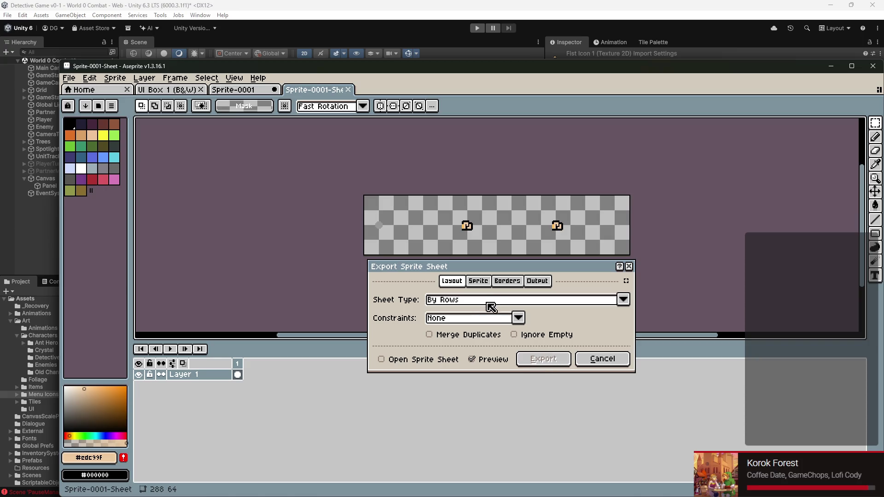
pyautogui.click(449, 360)
pyautogui.click(552, 364)
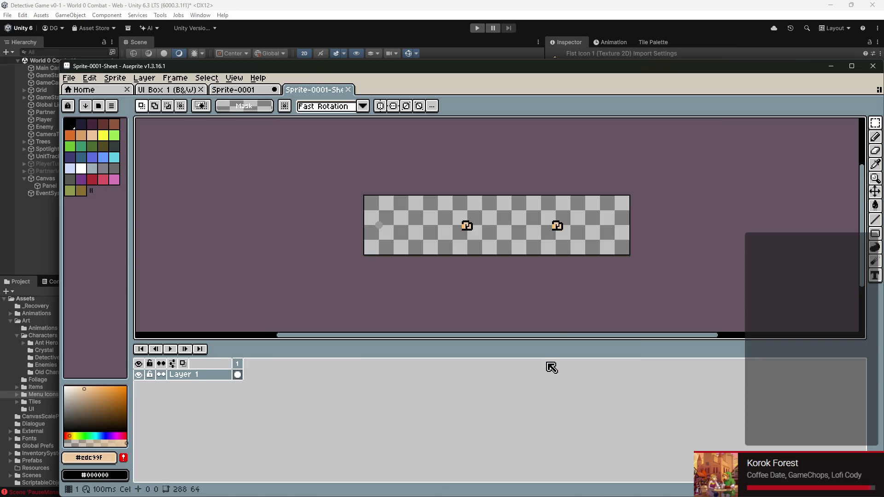
pyautogui.click(69, 77)
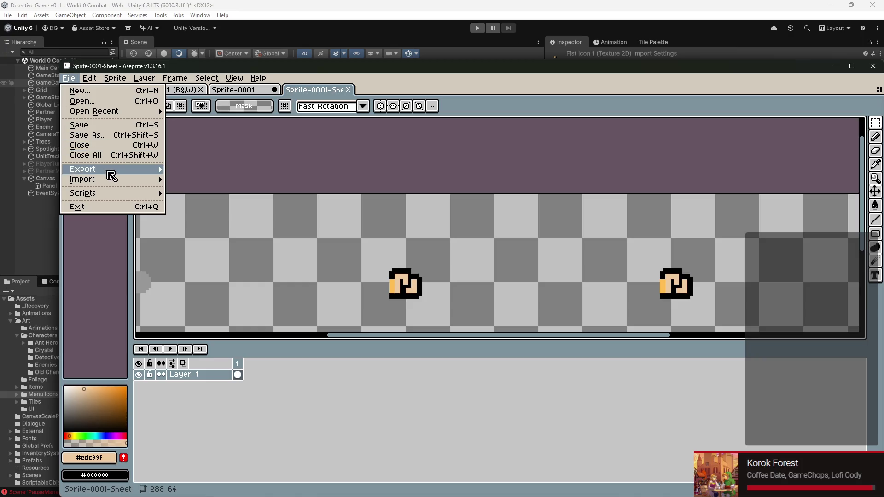
pyautogui.moveTo(107, 171)
pyautogui.click(218, 171)
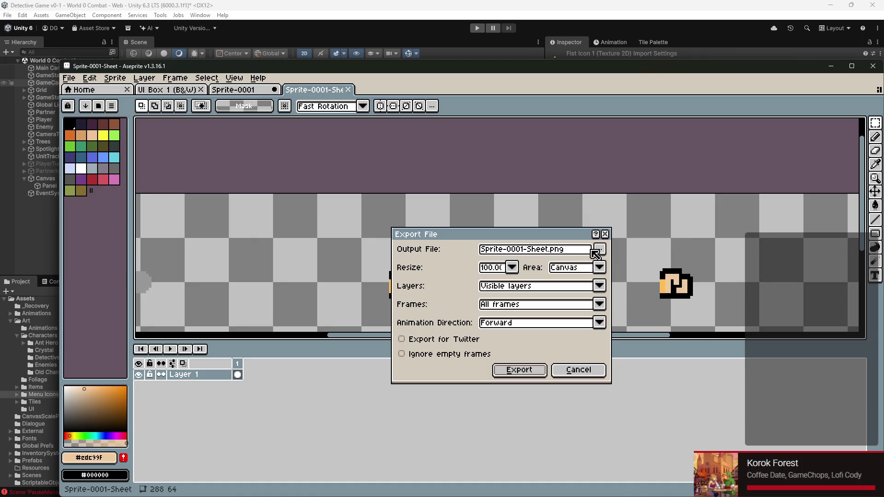
pyautogui.moveTo(548, 249); pyautogui.dragTo(511, 249)
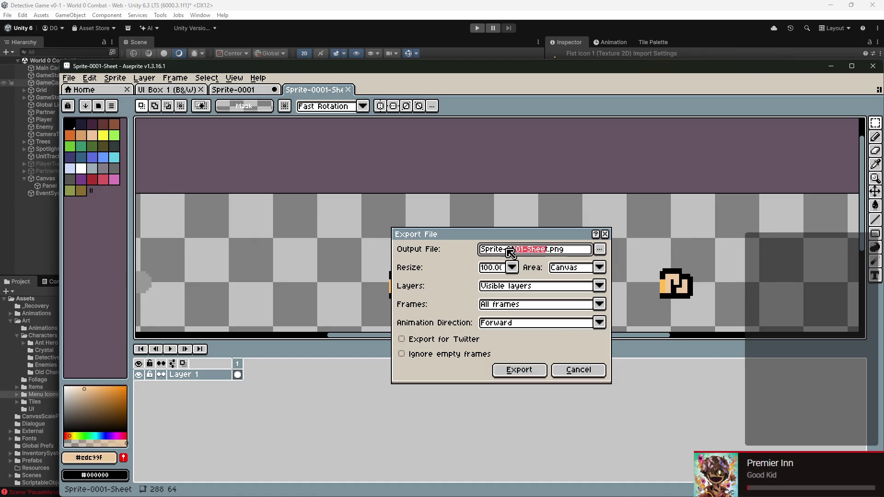
pyautogui.press('BackSpace')
pyautogui.write('ButtonEdges')
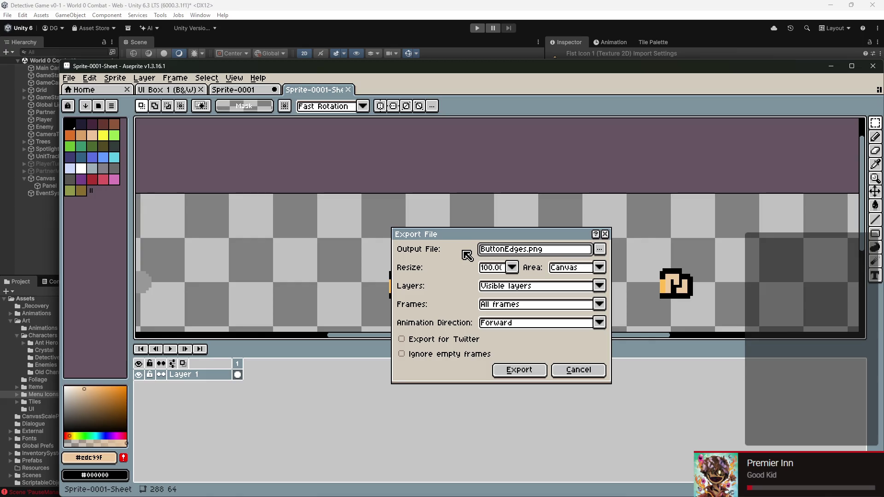
pyautogui.click(605, 249)
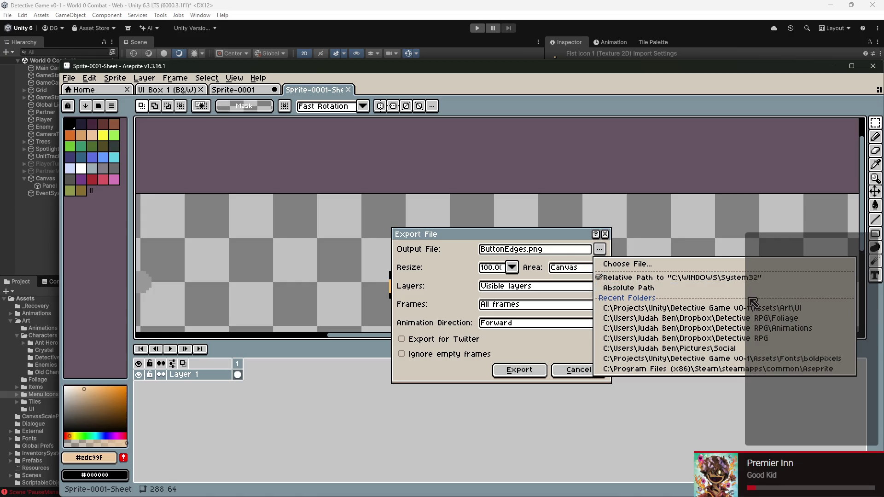
pyautogui.click(789, 308)
pyautogui.click(556, 370)
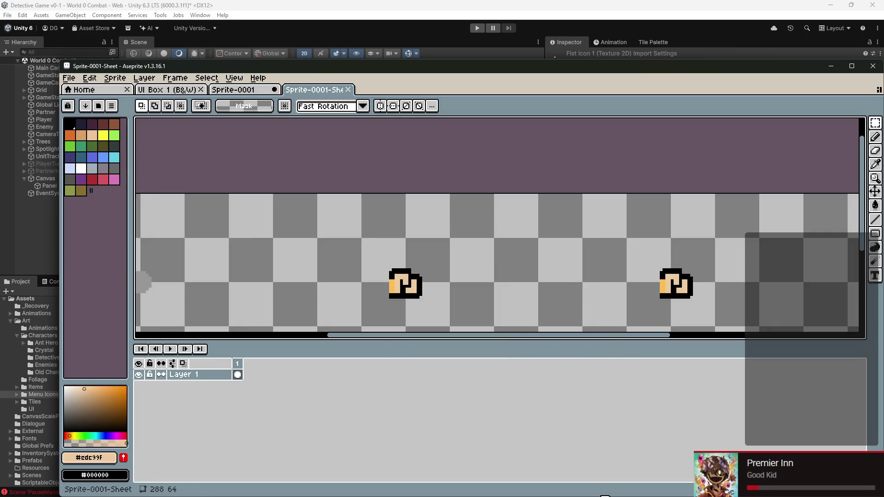
pyautogui.moveTo(633, 496)
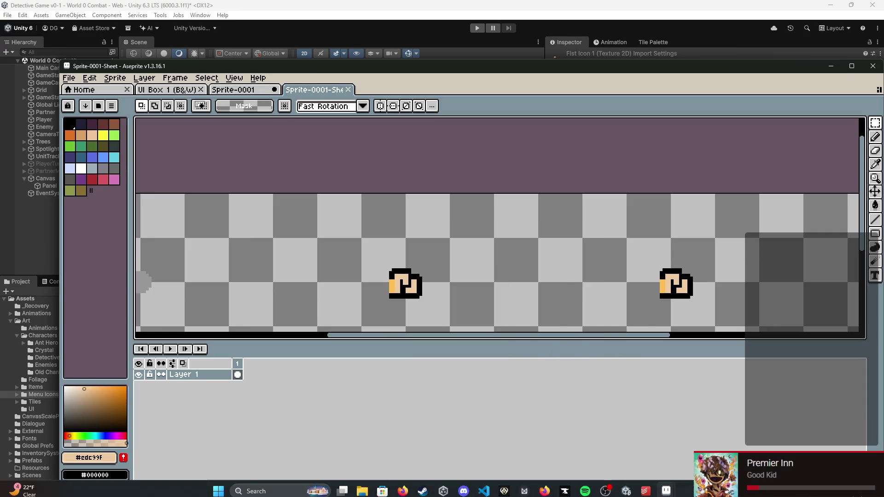
pyautogui.click(625, 494)
# Step: Deselect Fist Icon 1 in Unity, bring Aseprite forward and cancel its save dialog
pyautogui.scroll(5, 269, 176)
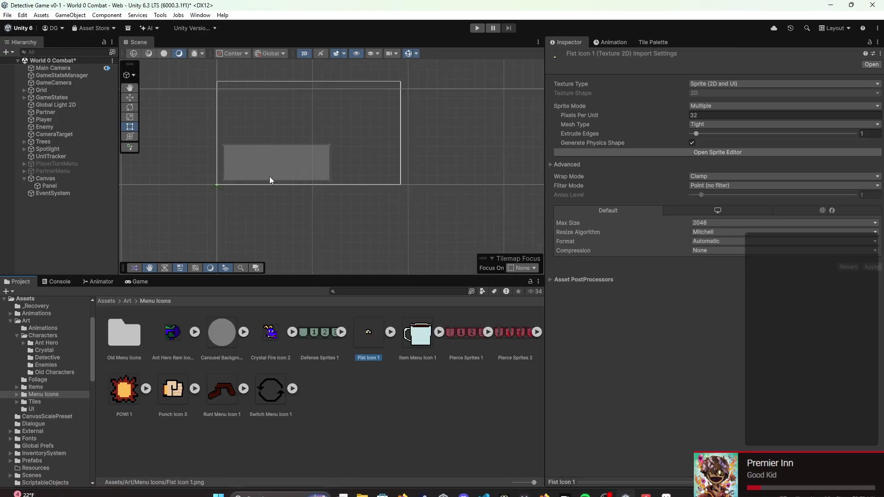
pyautogui.scroll(2, 243, 215)
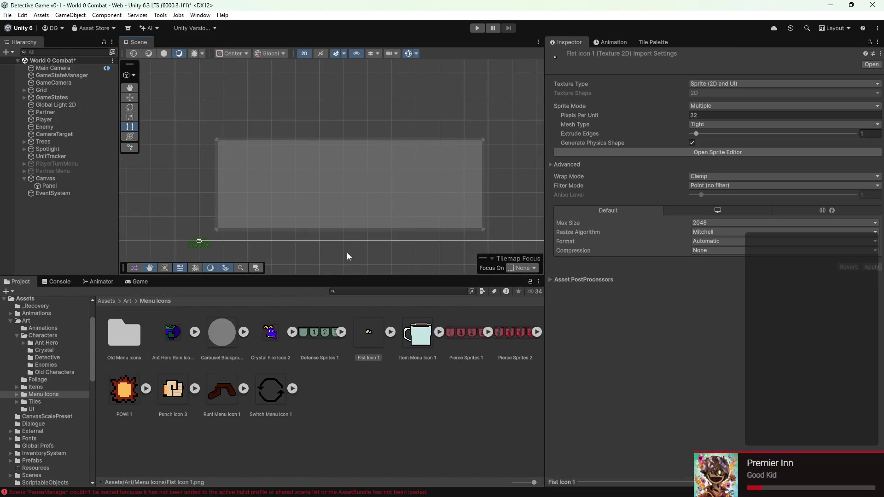
pyautogui.click(363, 410)
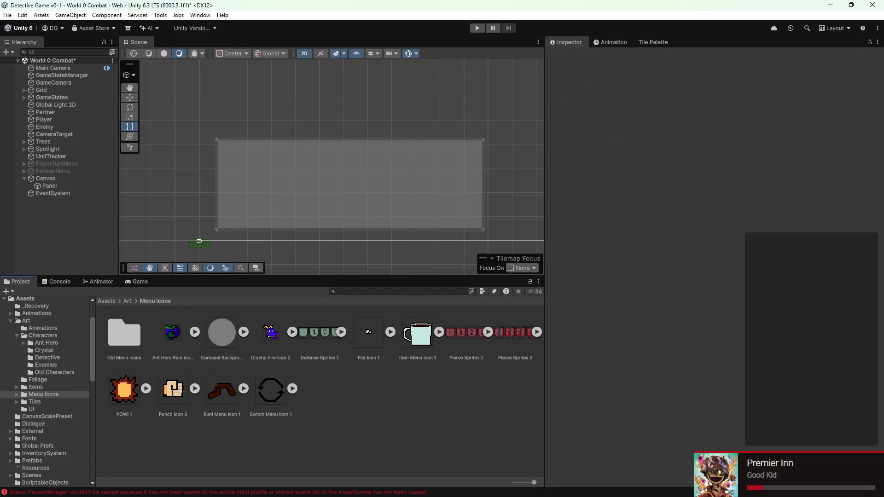
pyautogui.moveTo(383, 491)
pyautogui.moveTo(663, 489)
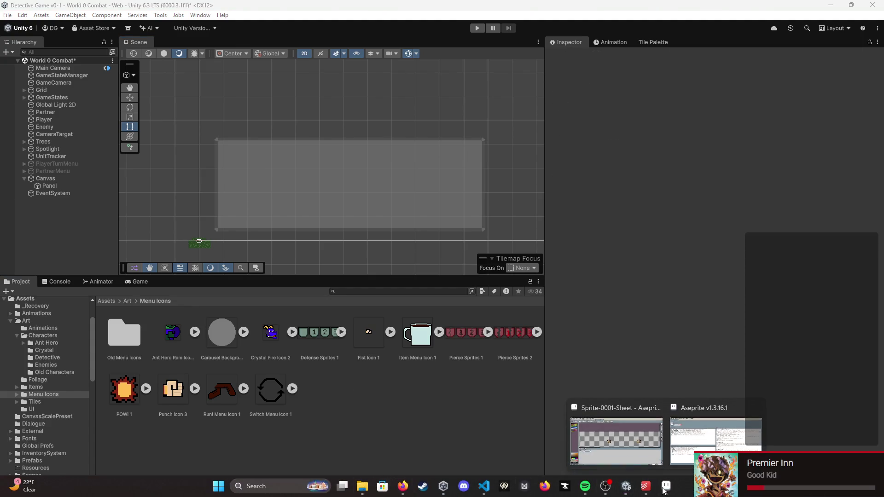
pyautogui.moveTo(724, 433)
pyautogui.click(634, 440)
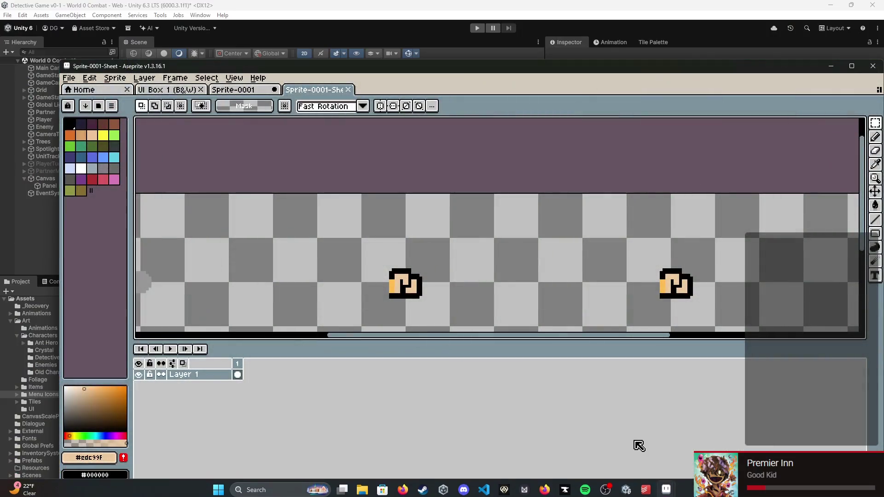
pyautogui.hotkey('ctrl', 's')
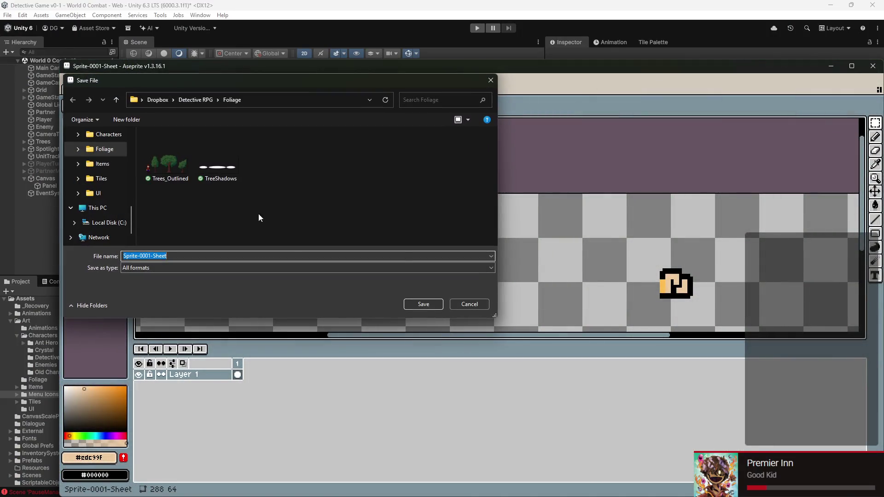
pyautogui.click(467, 306)
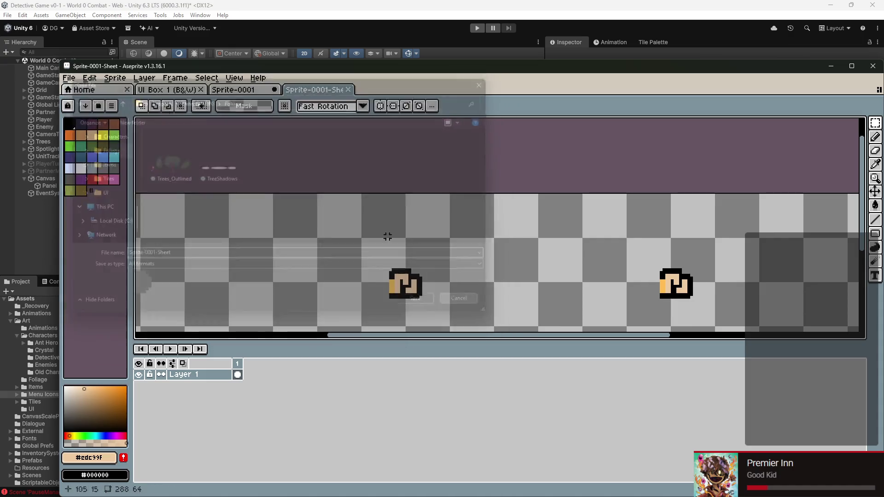
# Step: Show the Assets/Art folder in Unity's Project window, then return to the Aseprite sprite sheet
pyautogui.click(35, 265)
pyautogui.click(35, 320)
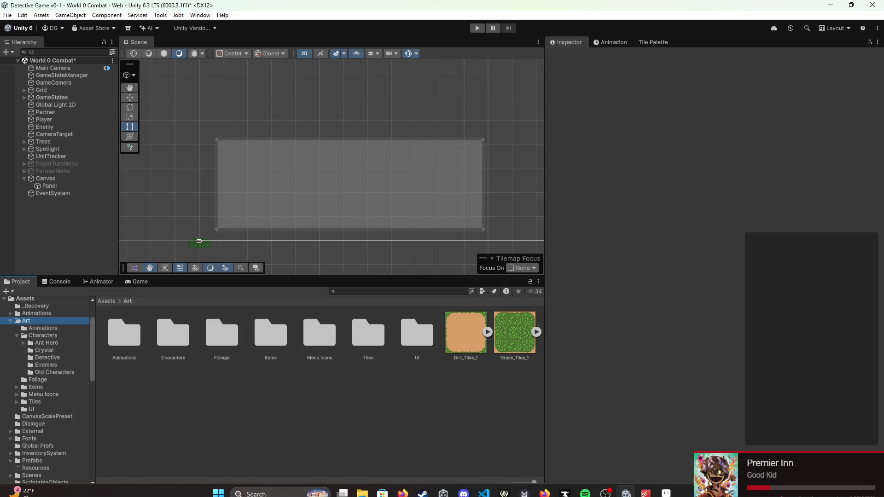
pyautogui.moveTo(666, 486)
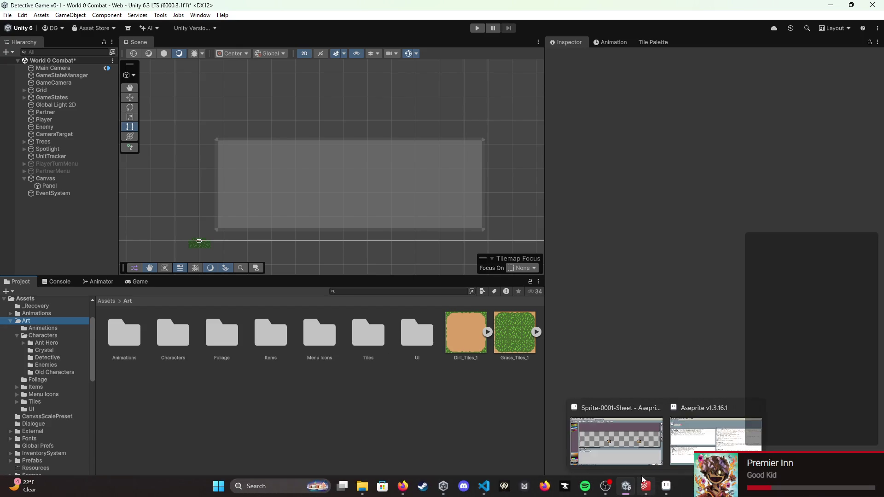
pyautogui.click(602, 464)
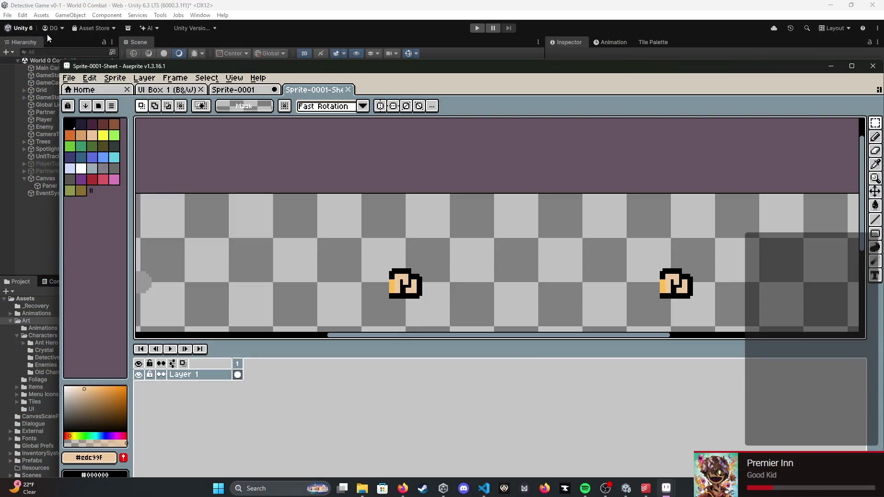
# Step: Export the sheet as ButtonEdges.png with the relative Art/UI path, confirming the overwrite
pyautogui.click(69, 78)
pyautogui.moveTo(88, 170)
pyautogui.click(261, 170)
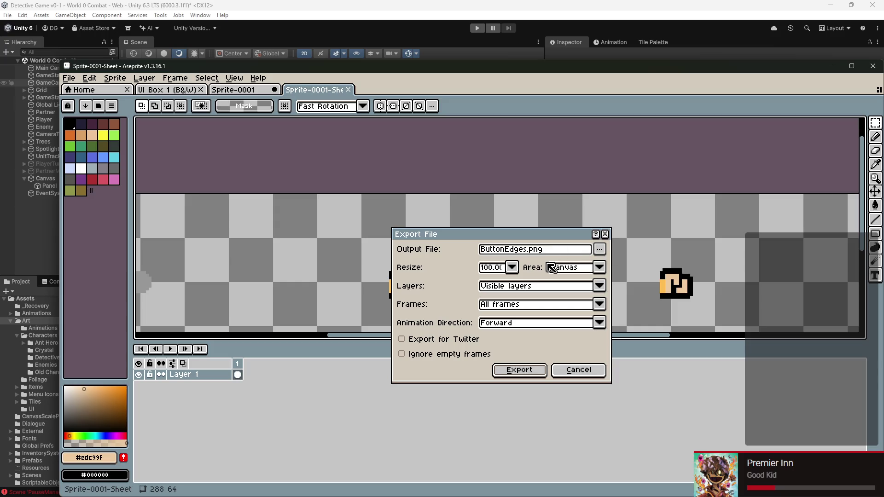
pyautogui.click(600, 249)
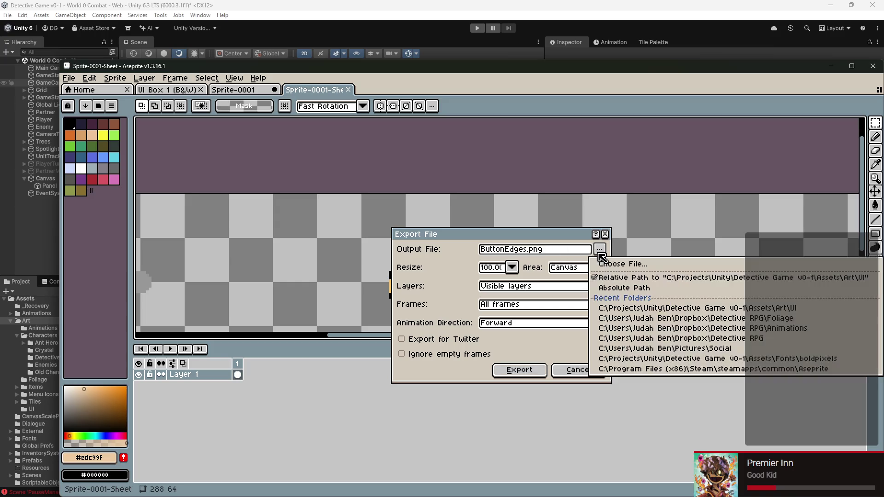
pyautogui.click(651, 279)
pyautogui.click(512, 364)
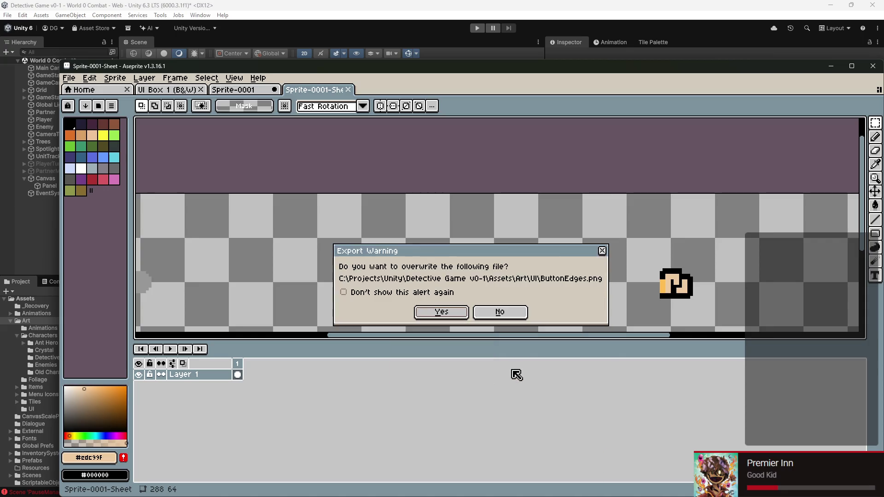
pyautogui.click(443, 314)
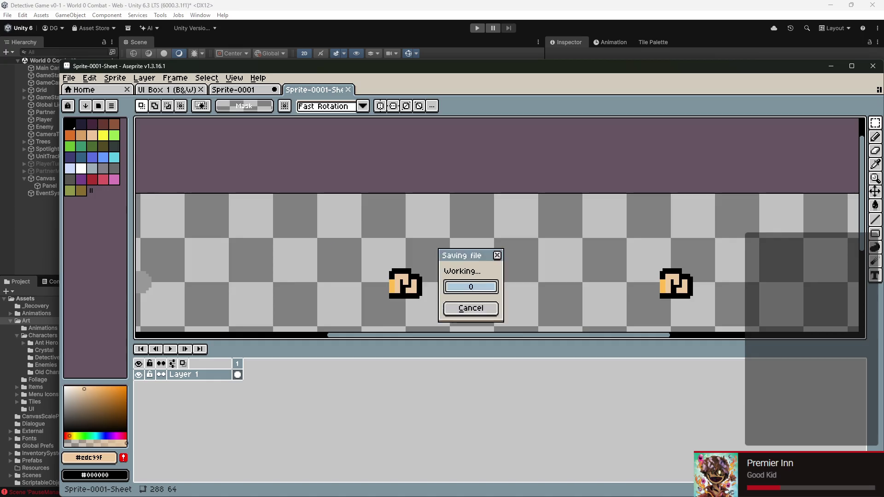
pyautogui.click(33, 249)
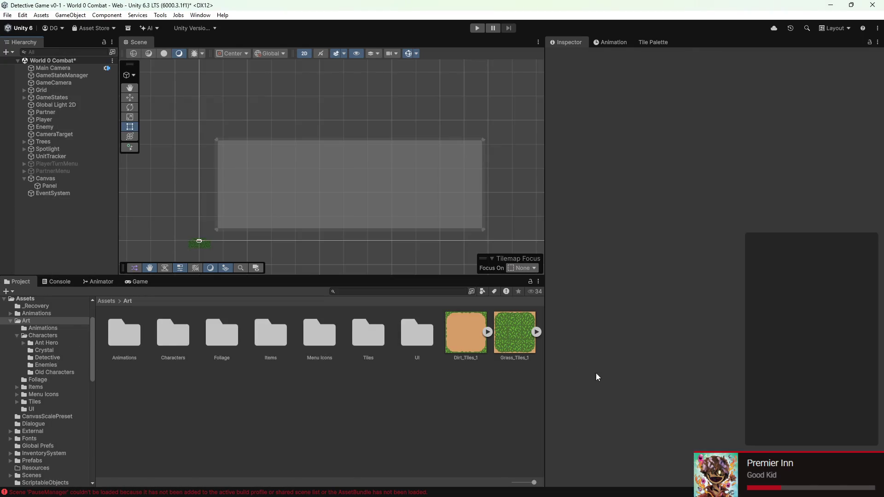
# Step: Set the ButtonEdges texture's Pixels Per Unit to 32 and apply it
pyautogui.doubleClick(415, 333)
pyautogui.click(111, 331)
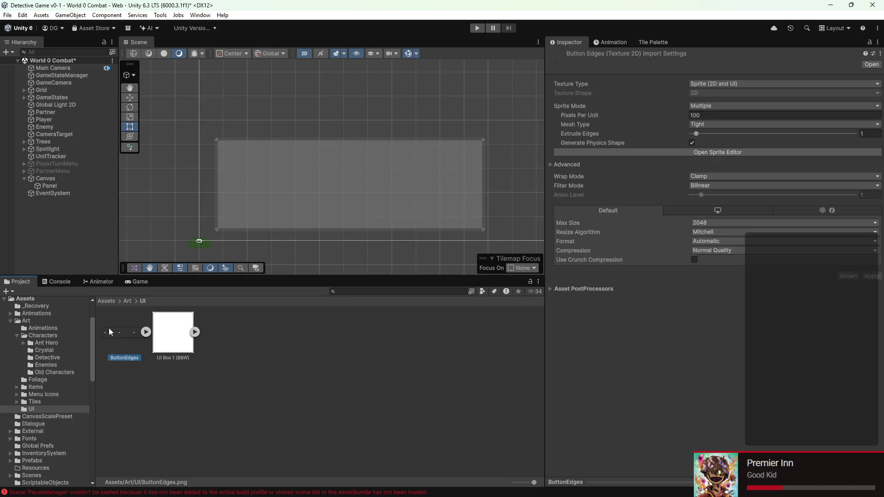
pyautogui.click(718, 115)
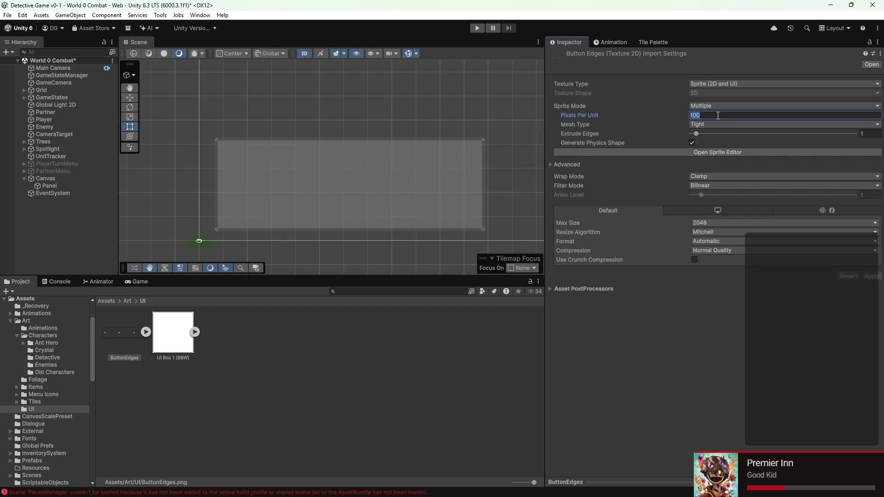
pyautogui.write('32')
pyautogui.click(750, 152)
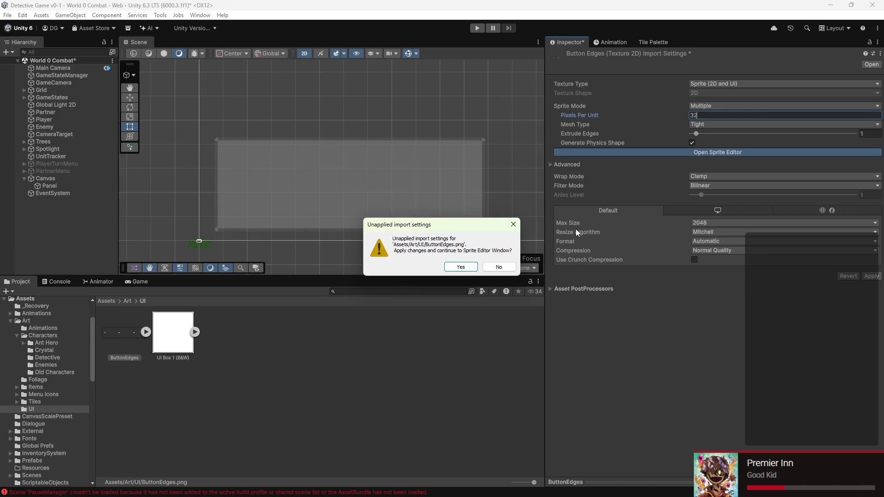
pyautogui.click(470, 269)
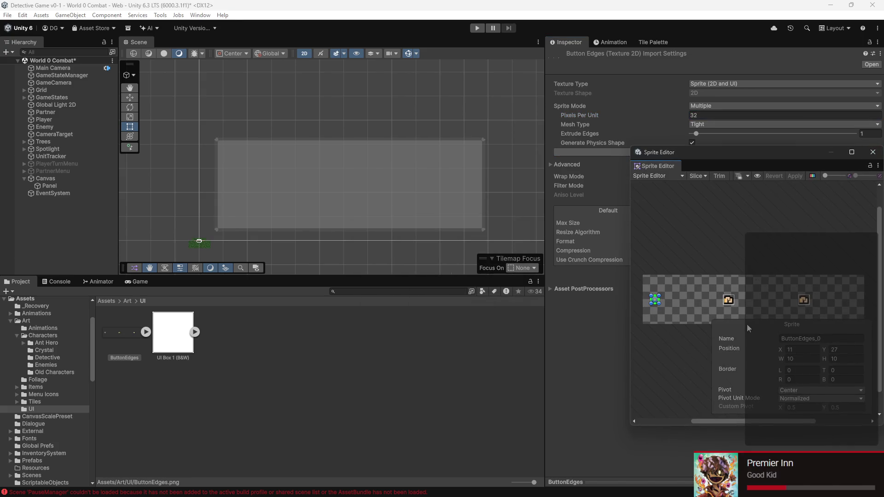
# Step: Slice ButtonEdges with Grid By Cell Size 96×64 in the Sprite Editor and save the slices
pyautogui.click(793, 391)
pyautogui.click(725, 386)
pyautogui.click(697, 176)
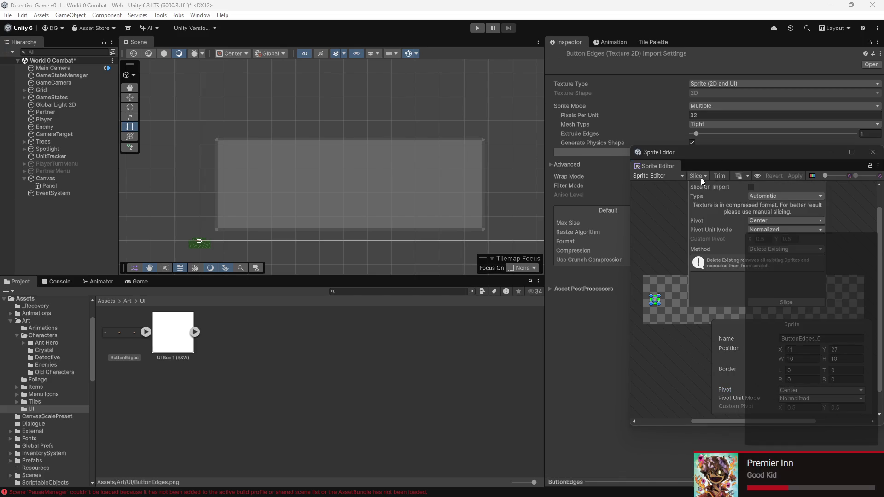
pyautogui.click(759, 197)
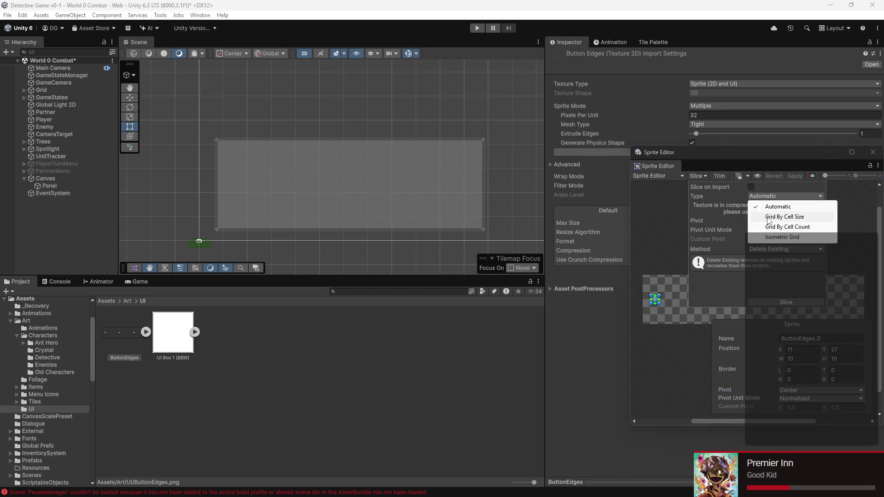
pyautogui.click(768, 218)
pyautogui.click(767, 205)
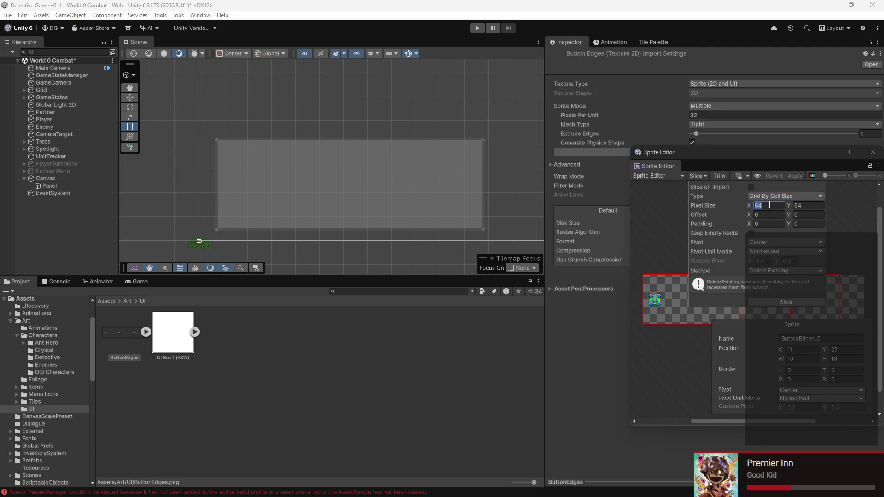
pyautogui.write('32')
pyautogui.write('3')
pyautogui.click(811, 206)
pyautogui.click(783, 302)
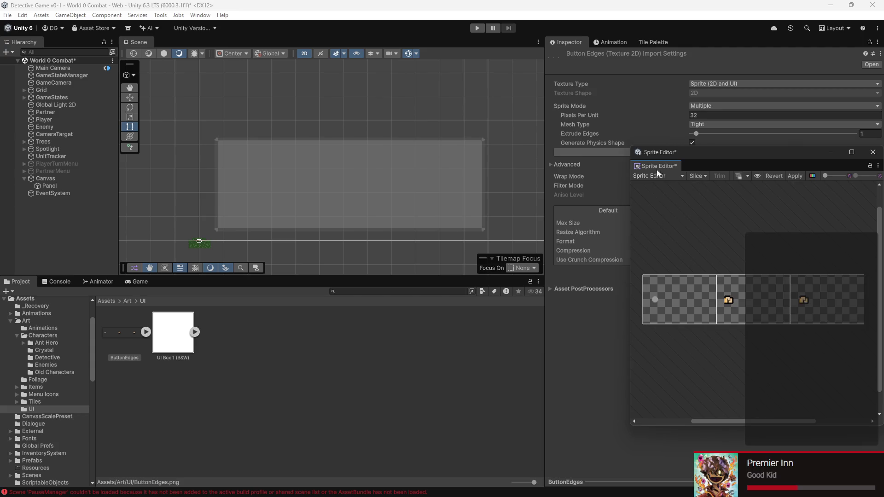
pyautogui.click(873, 151)
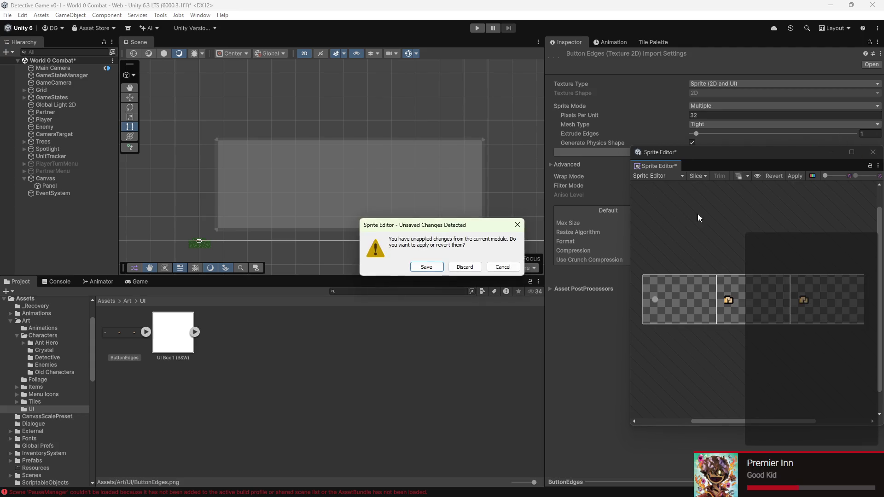
pyautogui.click(426, 267)
# Step: Set Compression to None and Filter Mode to Point, then apply
pyautogui.click(734, 250)
pyautogui.click(718, 260)
pyautogui.click(720, 185)
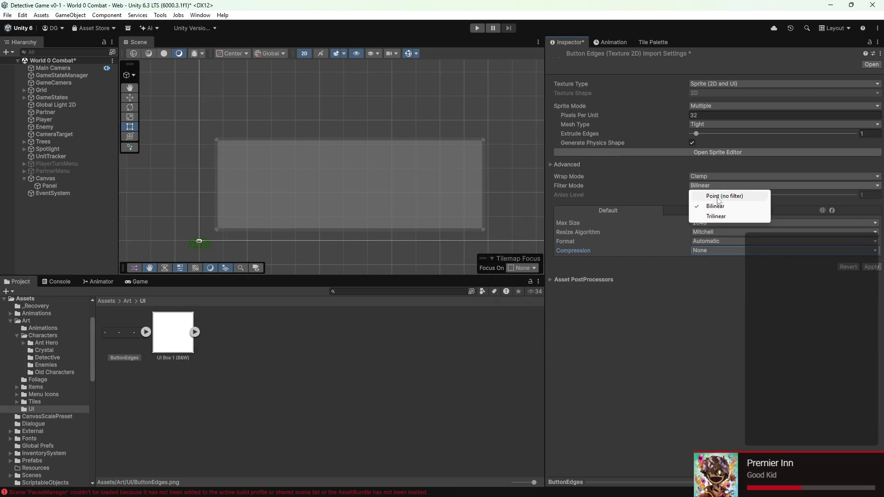
pyautogui.click(718, 195)
pyautogui.click(871, 267)
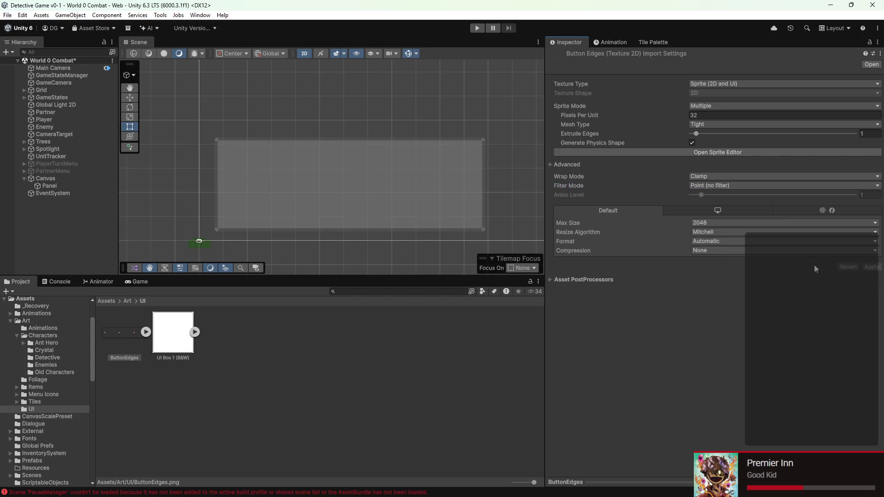
# Step: Recheck the slices and expand ButtonEdges to show ButtonEdges_0 to _2
pyautogui.click(737, 151)
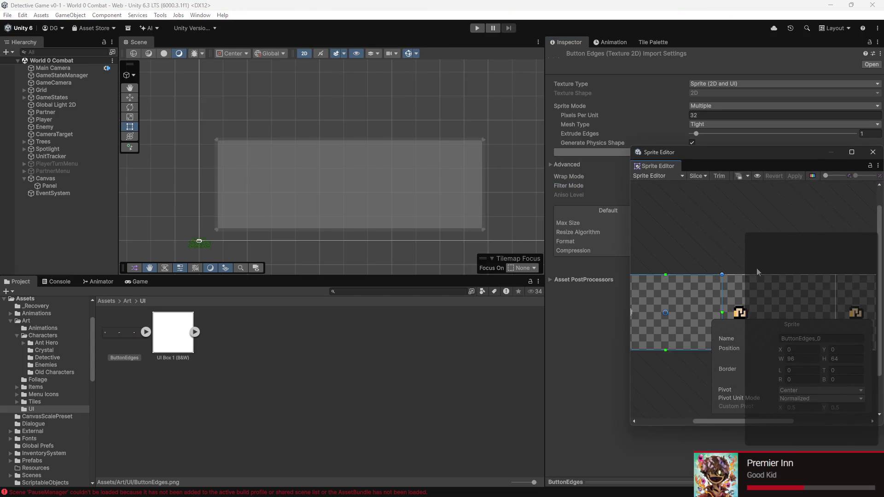
pyautogui.scroll(-4, 742, 241)
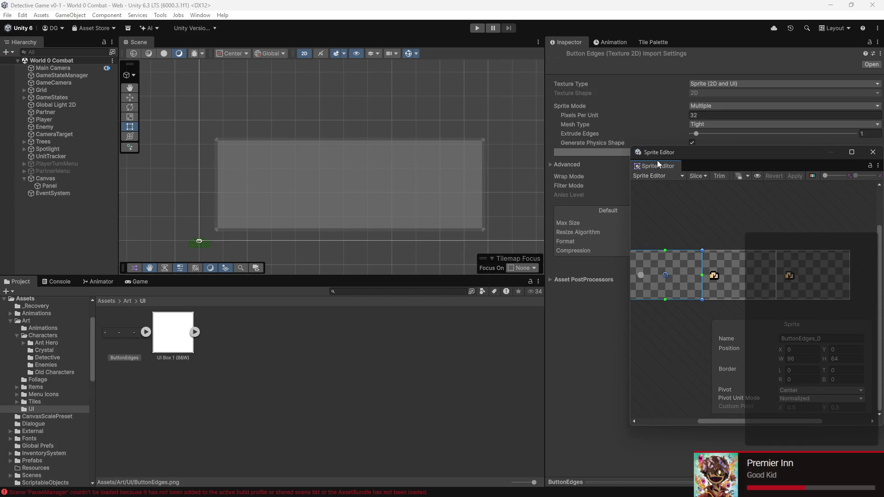
pyautogui.click(872, 152)
pyautogui.click(146, 332)
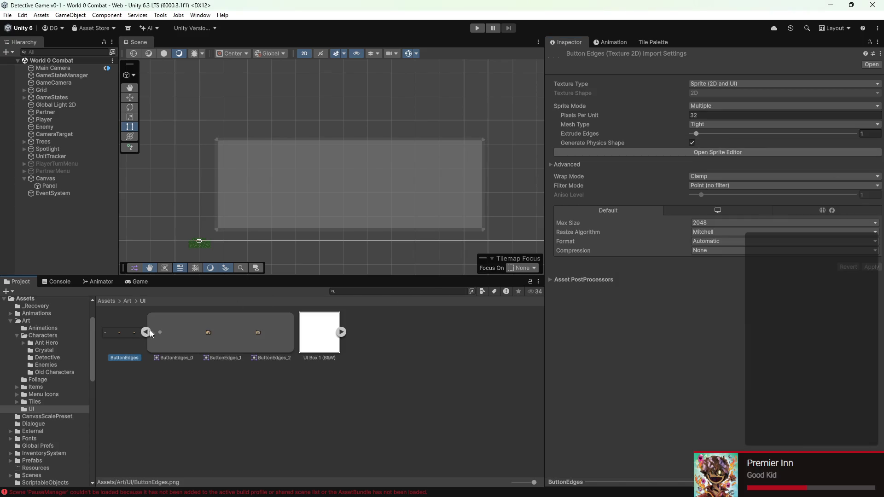
# Step: Select the three ButtonEdges sprites, then clear the selection
pyautogui.click(183, 332)
pyautogui.keyDown('ctrl'); pyautogui.click(209, 333); pyautogui.keyUp('ctrl')
pyautogui.keyDown('ctrl'); pyautogui.click(278, 335); pyautogui.keyUp('ctrl')
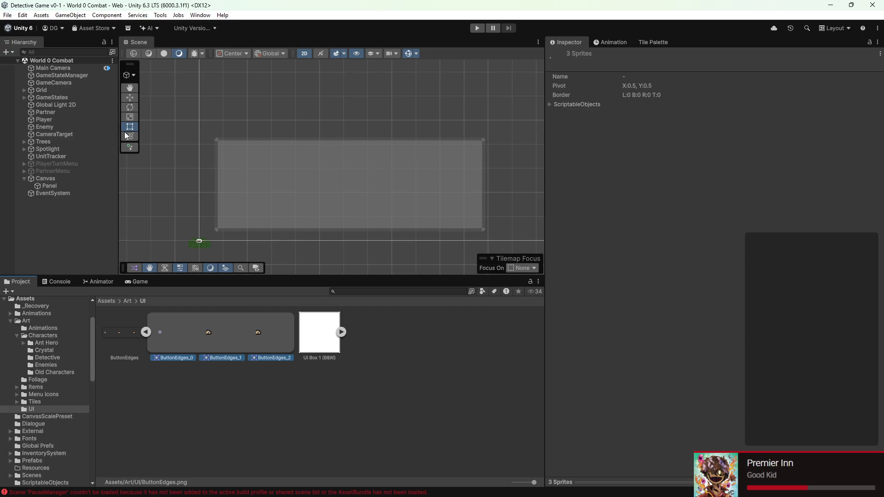
pyautogui.click(368, 395)
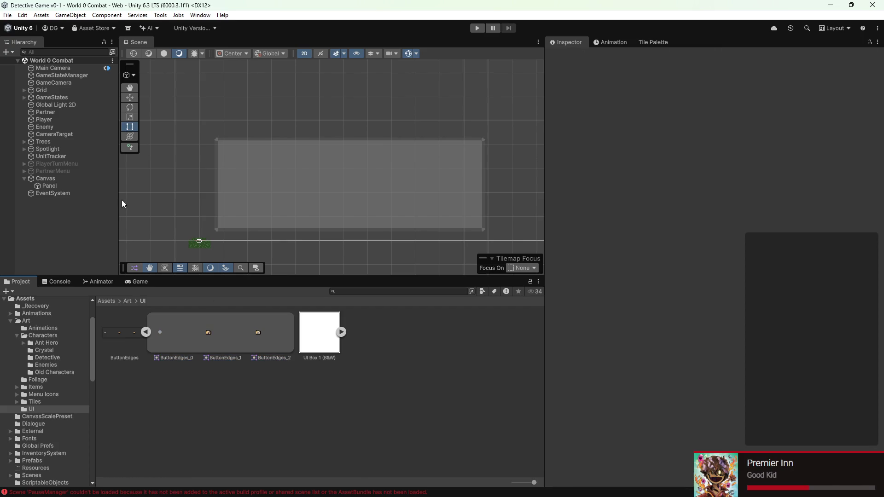
pyautogui.scroll(-3, 217, 164)
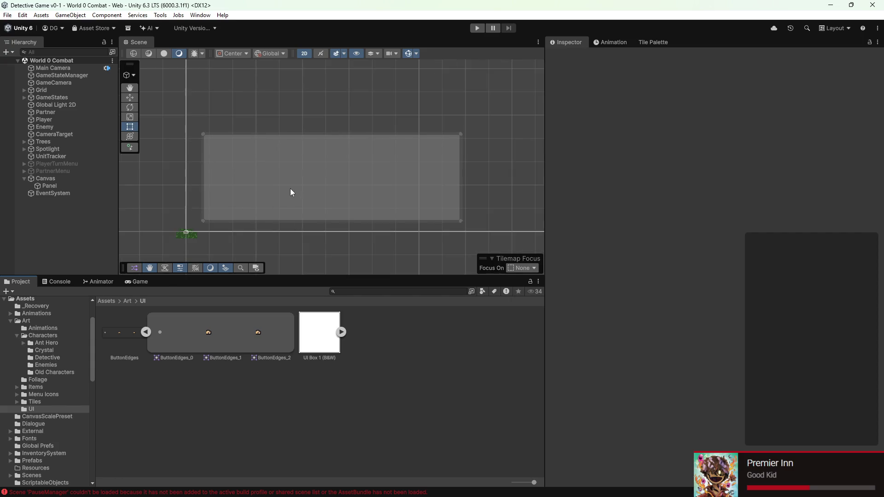
# Step: Create an animation clip from ButtonEdges_1 and ButtonEdges_2 named ButtonSelected
pyautogui.click(235, 327)
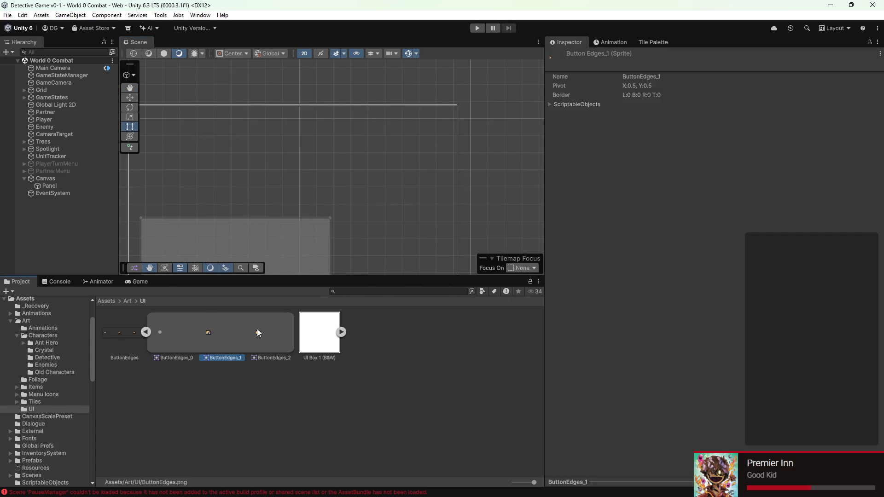
pyautogui.keyDown('ctrl'); pyautogui.click(257, 329); pyautogui.keyUp('ctrl')
pyautogui.rightClick(258, 327)
pyautogui.moveTo(297, 73)
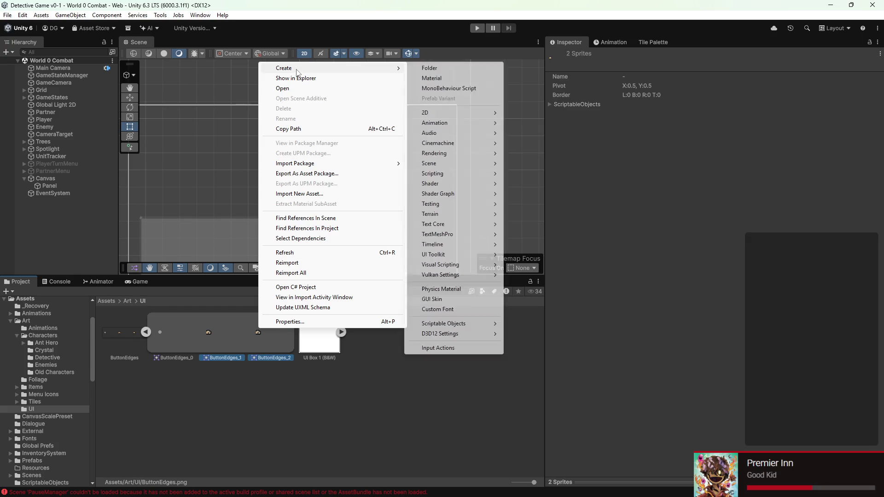
pyautogui.moveTo(446, 124)
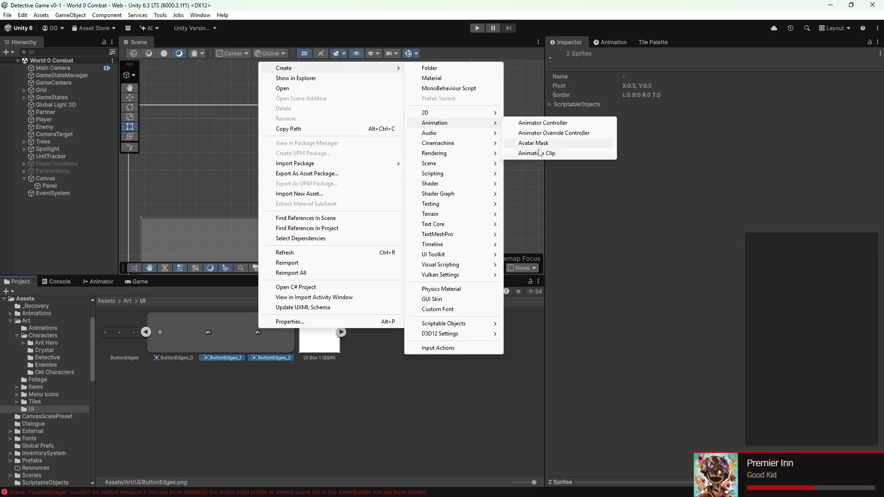
pyautogui.click(539, 154)
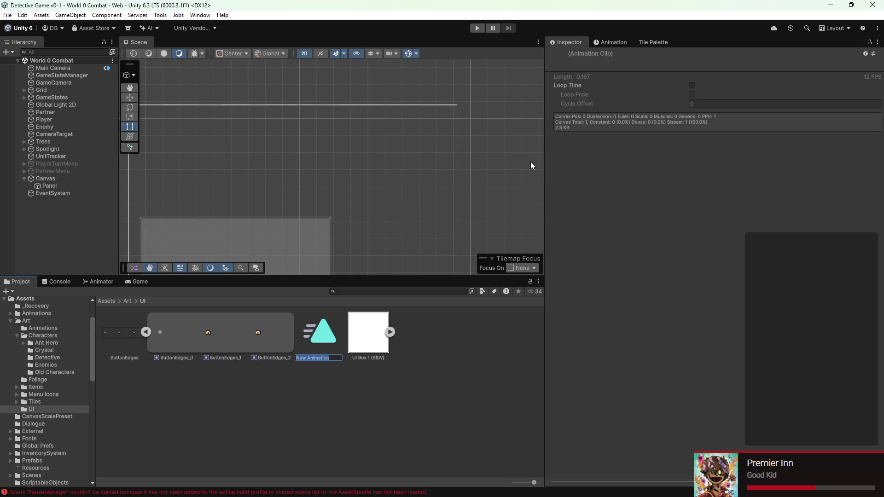
pyautogui.write('ButtonSelect')
pyautogui.write('ed')
pyautogui.press('Return')
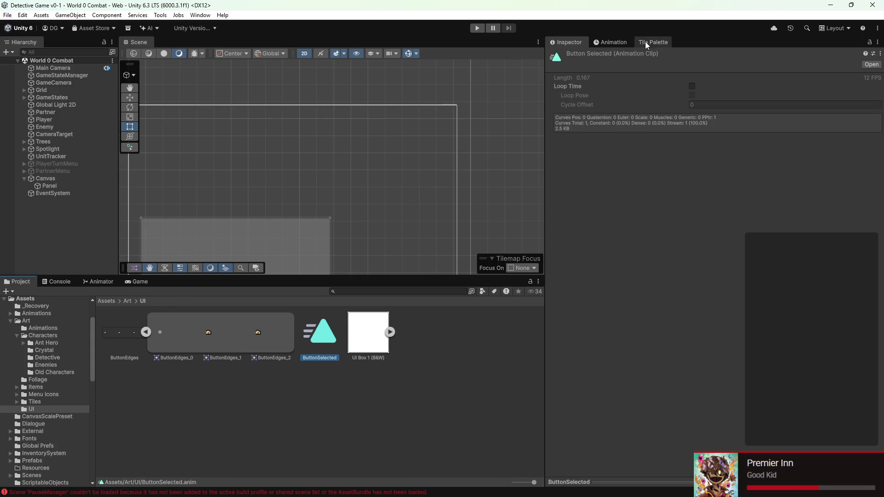
# Step: Maximize the Inspector, then restore the normal editor layout
pyautogui.click(627, 41)
pyautogui.click(581, 39)
pyautogui.doubleClick(578, 40)
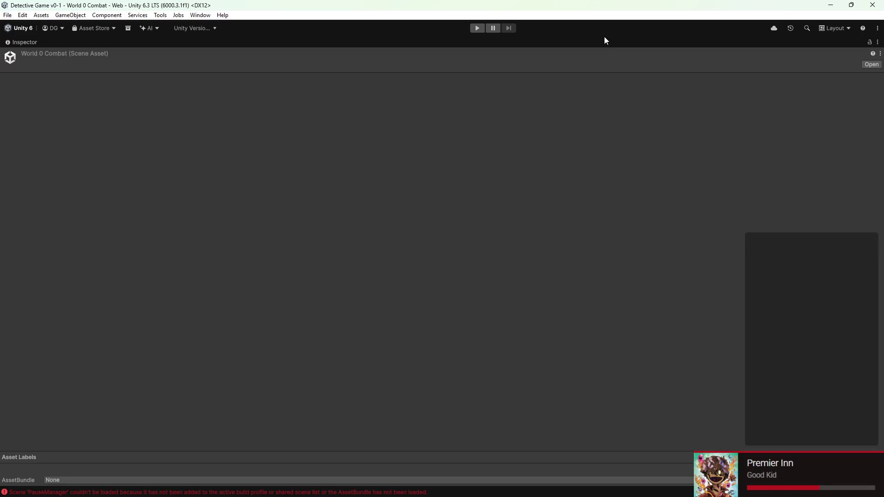
pyautogui.doubleClick(29, 41)
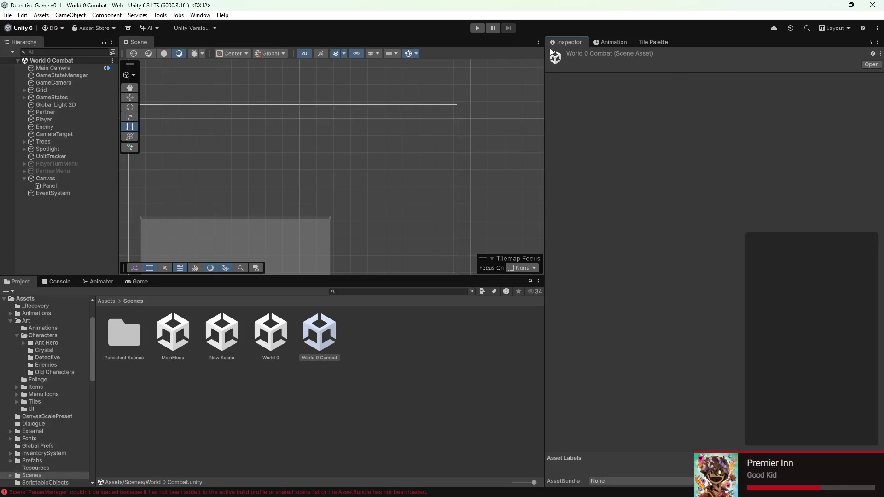
# Step: Load the ButtonSelected clip in the Animation window and preview its Sprite track frames
pyautogui.click(604, 41)
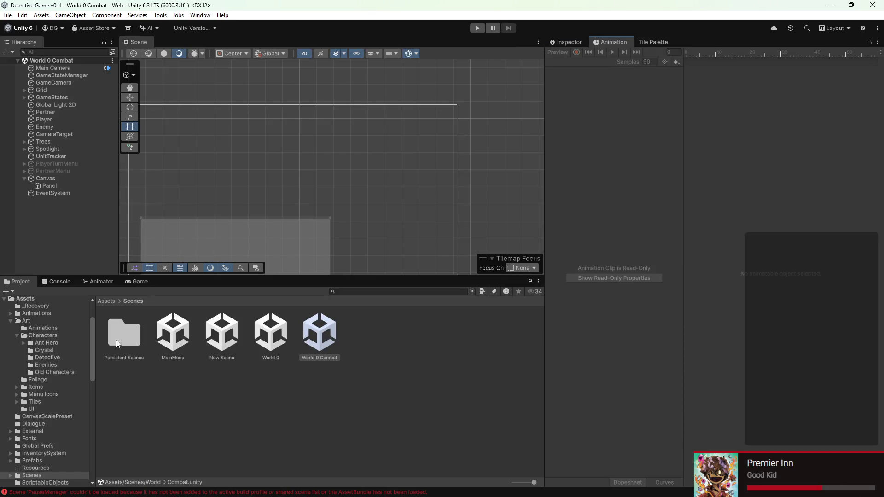
pyautogui.click(40, 408)
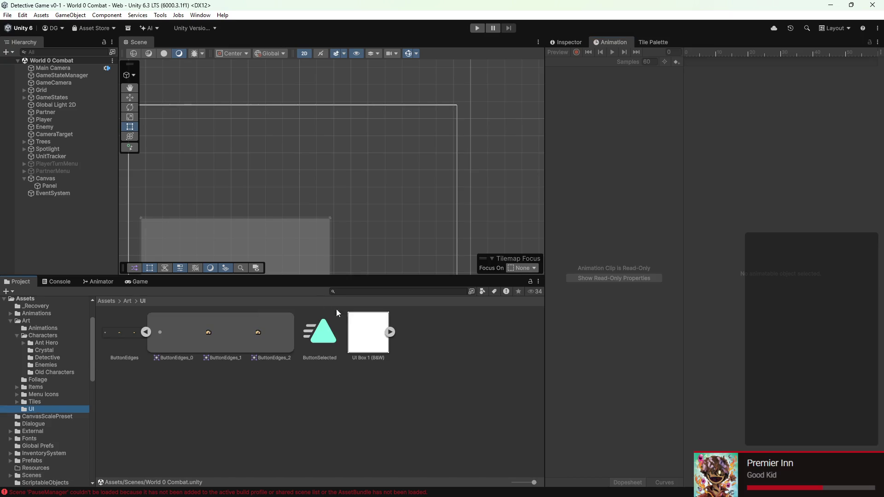
pyautogui.click(320, 332)
pyautogui.scroll(-3, 728, 387)
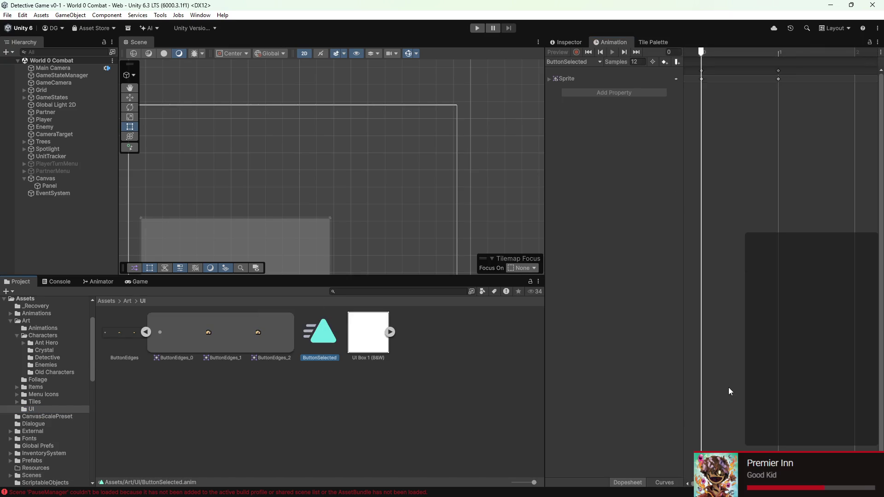
pyautogui.click(707, 52)
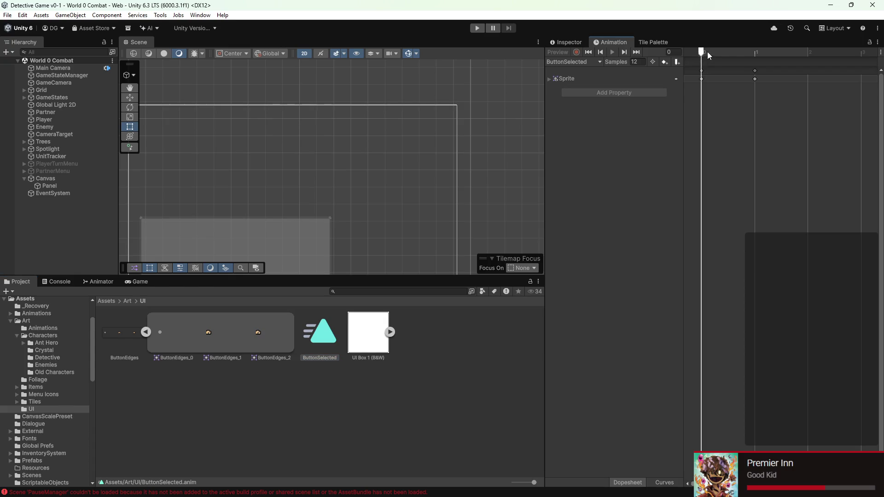
pyautogui.click(553, 81)
pyautogui.click(549, 80)
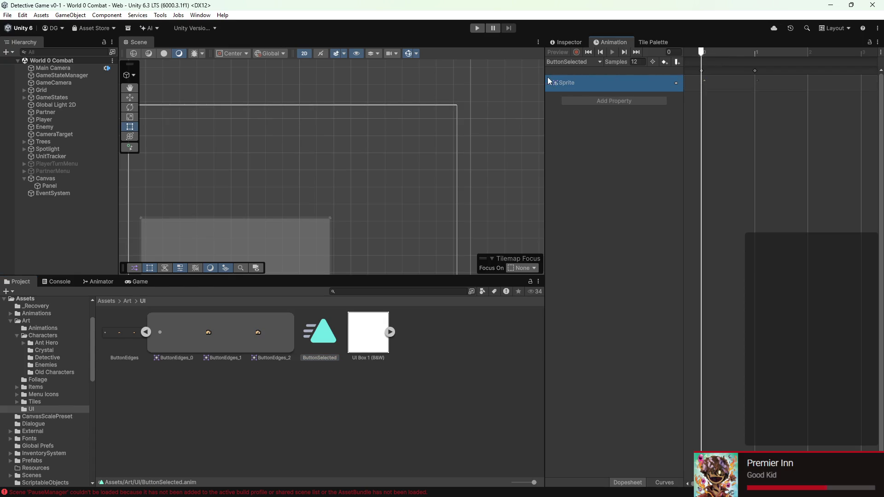
pyautogui.moveTo(698, 54)
pyautogui.mouseDown()
pyautogui.moveTo(753, 53)
pyautogui.moveTo(685, 49)
pyautogui.mouseUp()
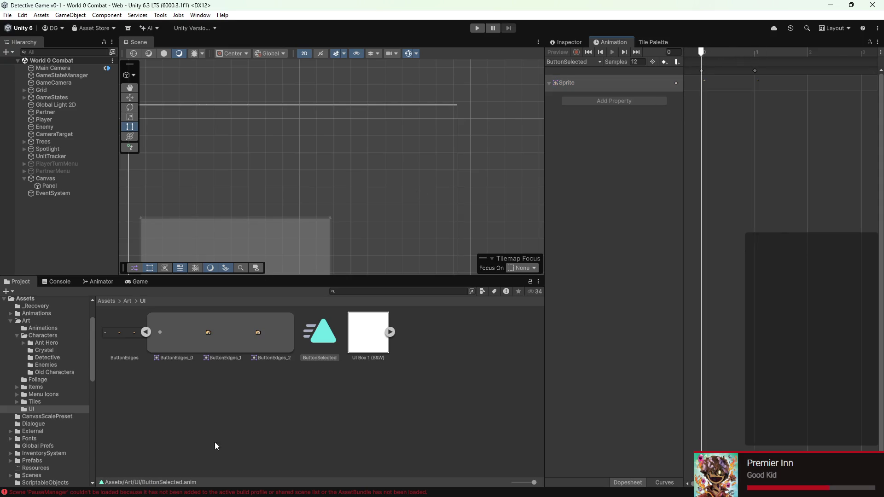
pyautogui.click(328, 370)
# Step: Create a new animation clip named ButtonUnselected in the Art/UI folder
pyautogui.rightClick(164, 328)
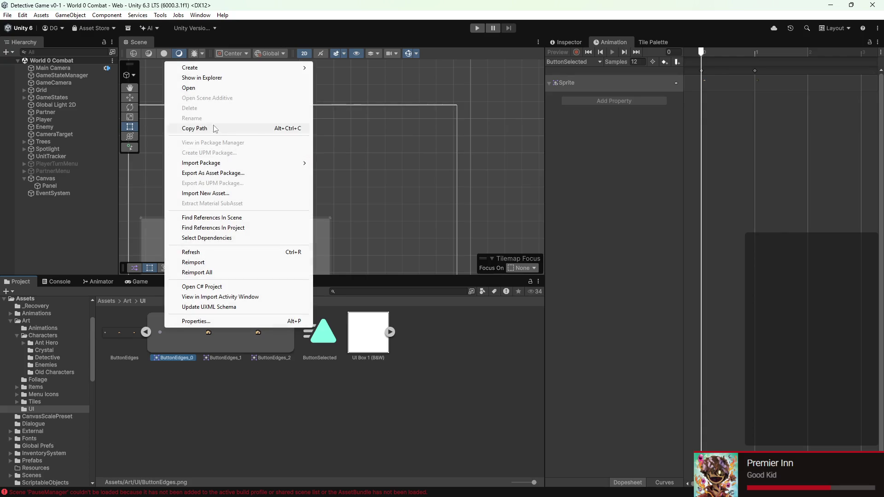
pyautogui.moveTo(239, 68)
pyautogui.moveTo(350, 123)
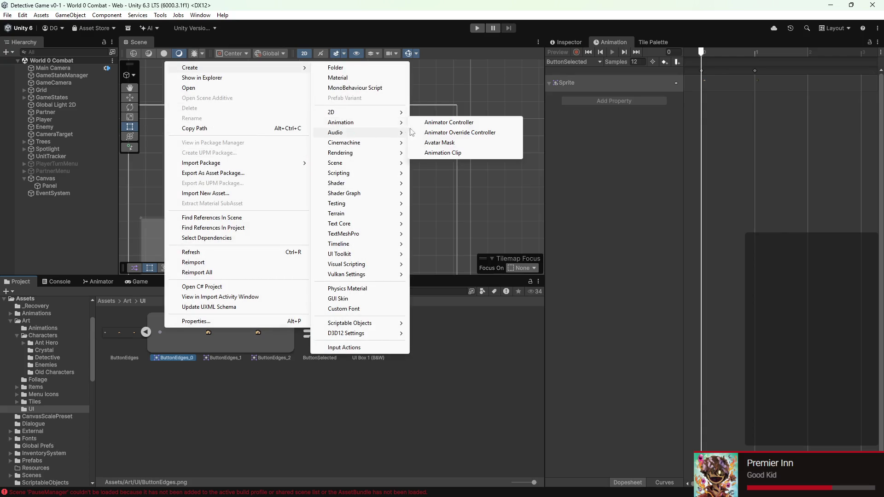
pyautogui.click(452, 156)
pyautogui.write('ButtonUn')
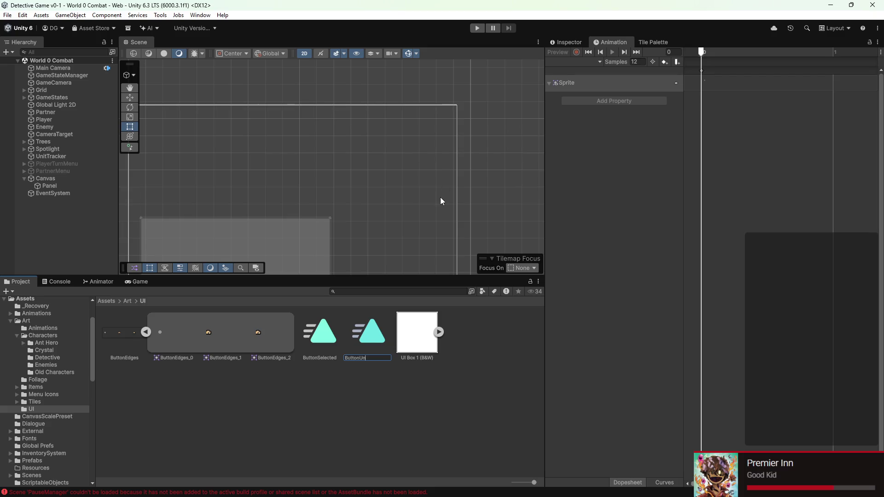
pyautogui.write('selected')
pyautogui.press('Return')
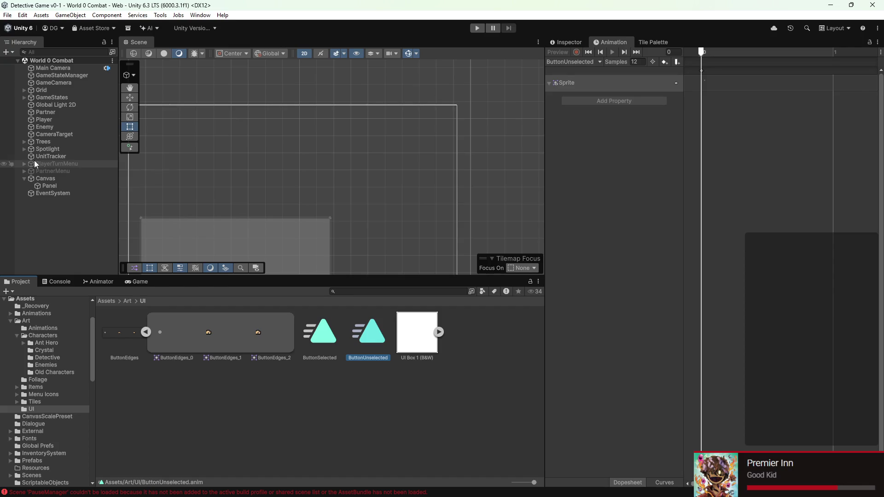
pyautogui.click(56, 186)
# Step: Frame the Panel in the Scene view and keep it selected
pyautogui.doubleClick(56, 186)
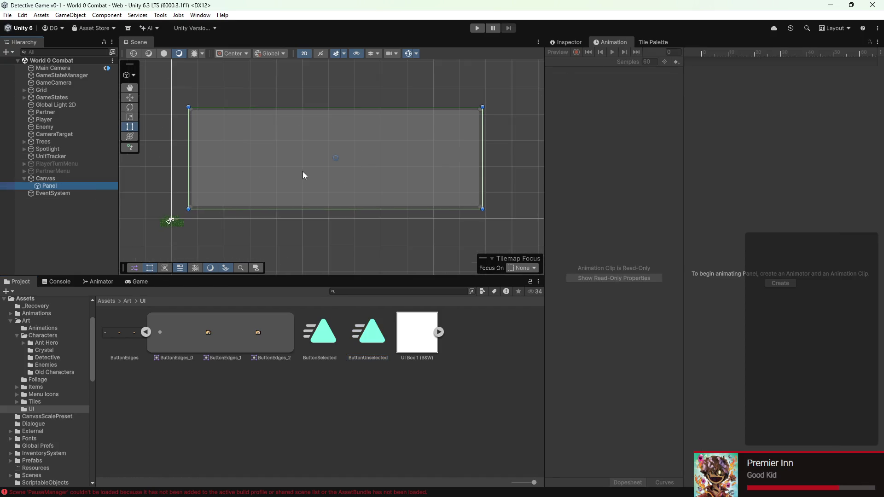
pyautogui.click(87, 186)
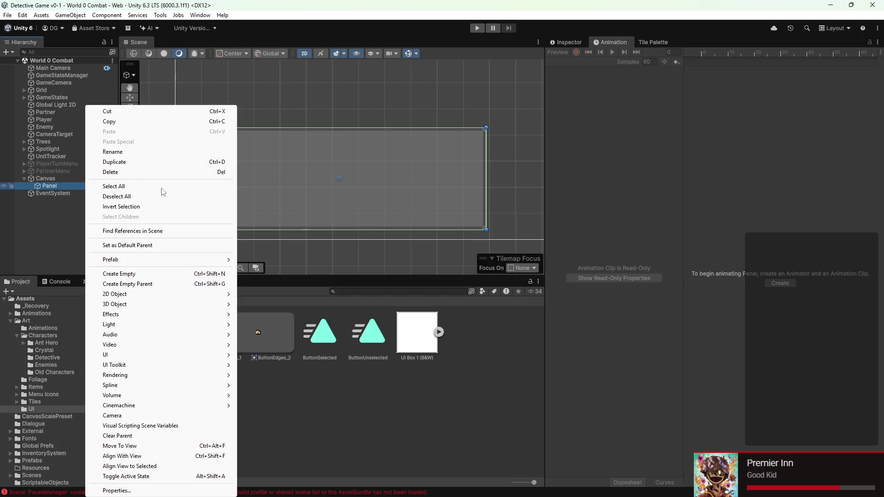
pyautogui.moveTo(116, 355)
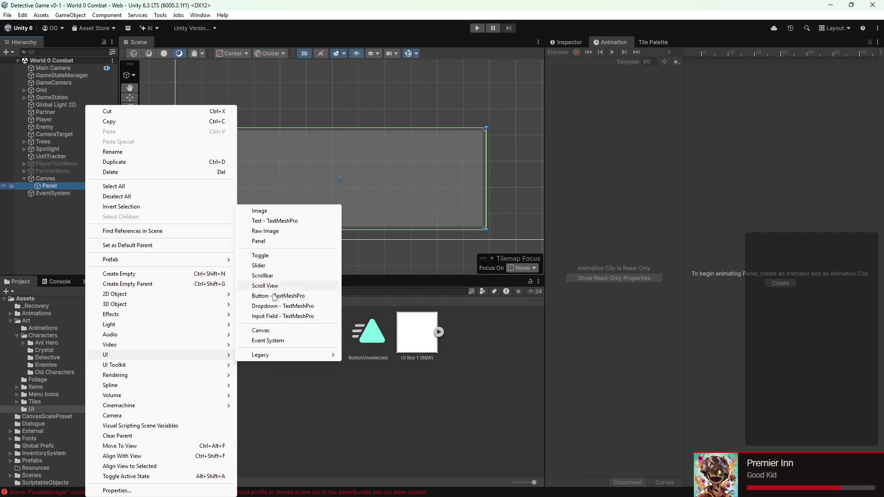
pyautogui.click(330, 409)
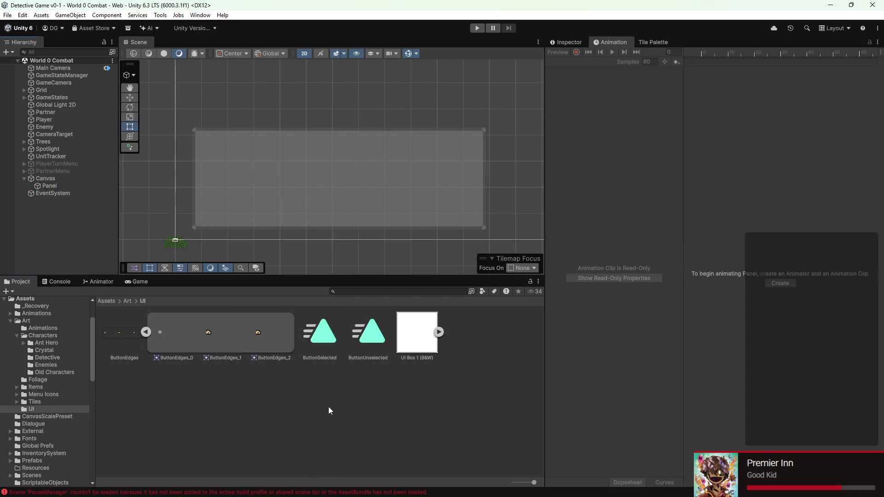
pyautogui.click(58, 185)
# Step: Create an empty GameObject and rename it VerticalOrganizer
pyautogui.click(13, 51)
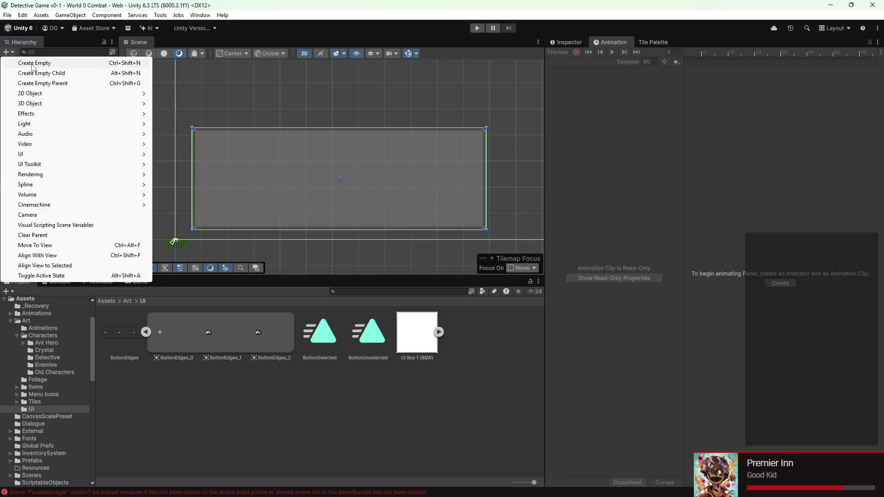
pyautogui.click(51, 62)
pyautogui.press('BackSpace')
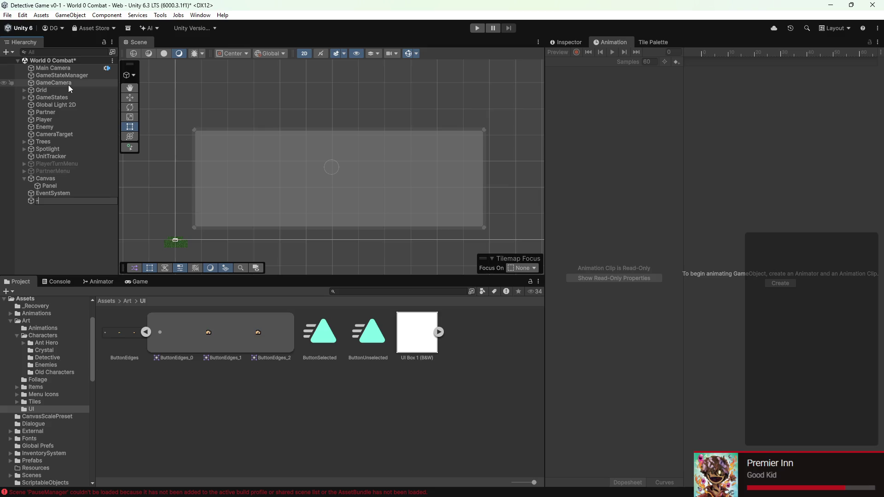
pyautogui.write('VerticalOrganizer')
pyautogui.press('Return')
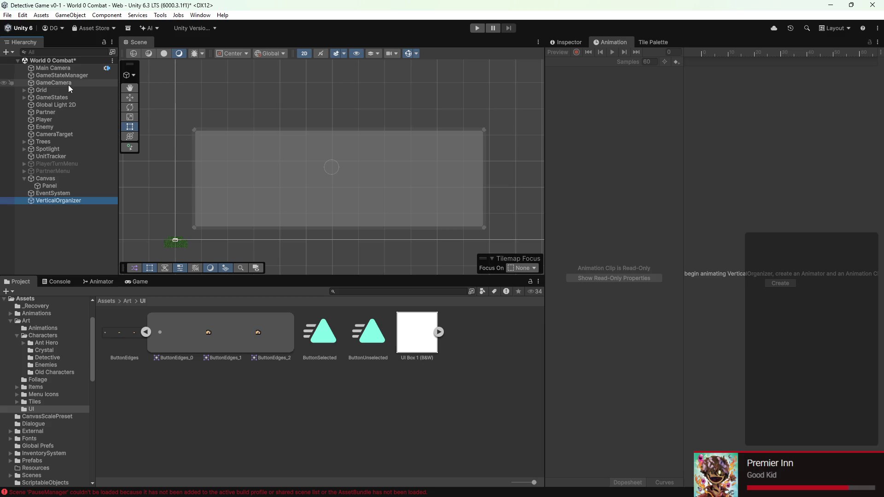
pyautogui.click(578, 44)
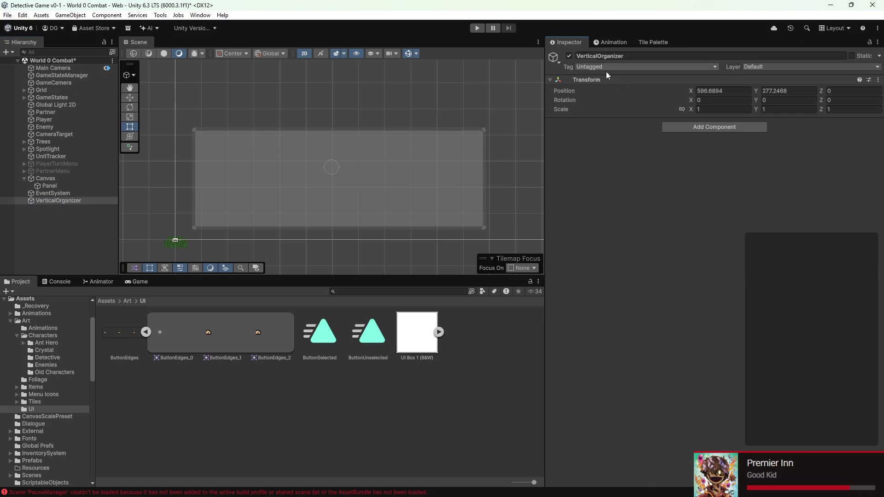
# Step: Add a Vertical Layout Group to VerticalOrganizer and parent it under Panel
pyautogui.click(703, 133)
pyautogui.write('vertical')
pyautogui.click(692, 159)
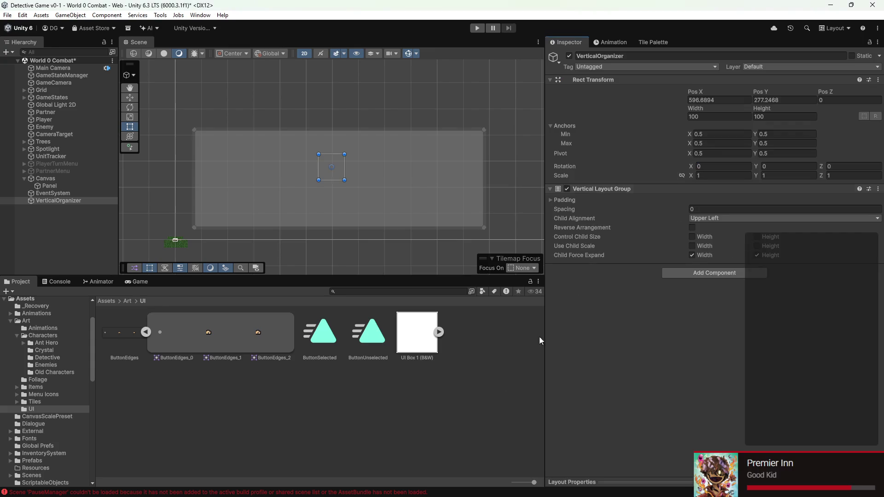
pyautogui.moveTo(60, 199); pyautogui.dragTo(60, 185)
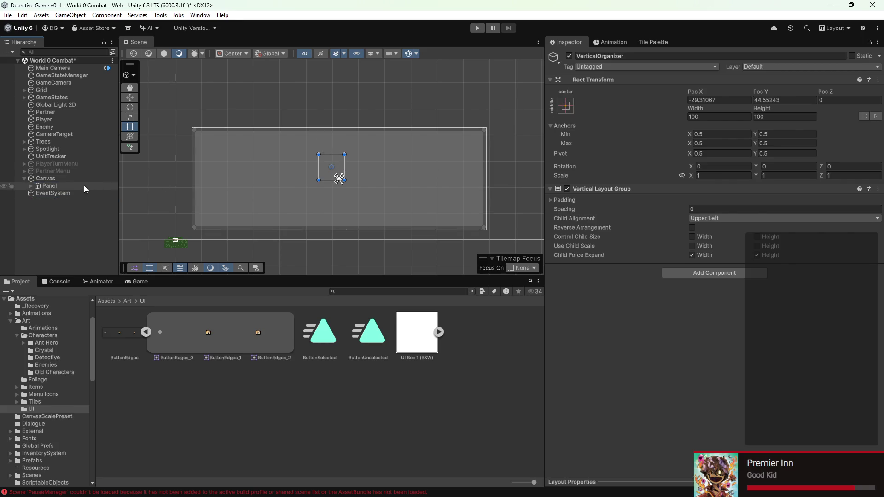
pyautogui.click(30, 186)
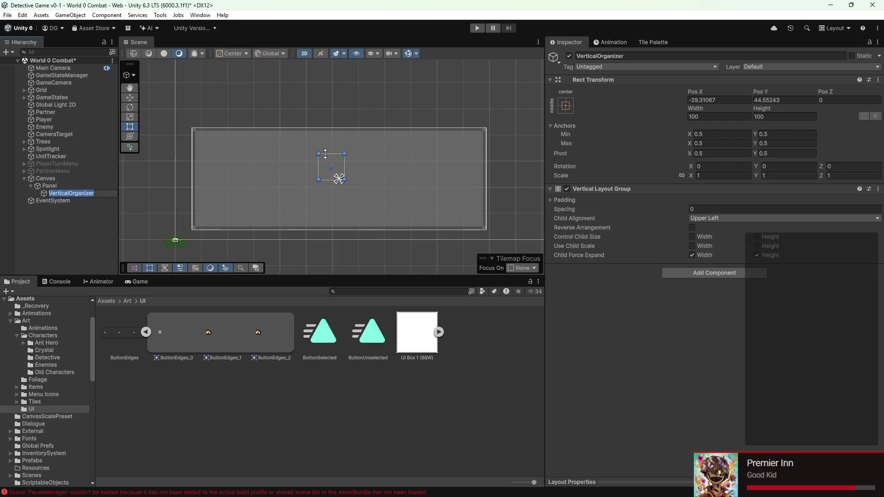
# Step: Resize VerticalOrganizer's rect to fill the panel, about 1099×365
pyautogui.moveTo(335, 160)
pyautogui.mouseDown()
pyautogui.moveTo(207, 136)
pyautogui.moveTo(392, 193)
pyautogui.moveTo(488, 234)
pyautogui.moveTo(482, 226)
pyautogui.mouseUp()
pyautogui.scroll(6, 488, 233)
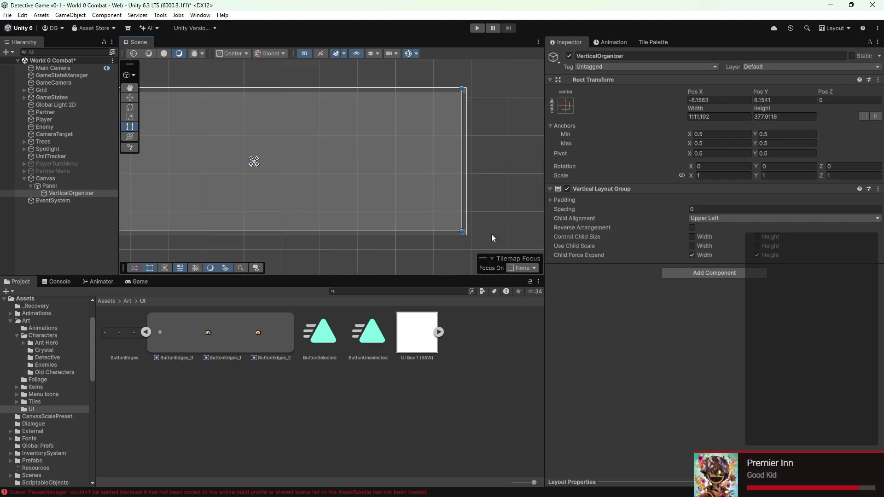
pyautogui.scroll(-5, 463, 229)
pyautogui.scroll(5, 203, 132)
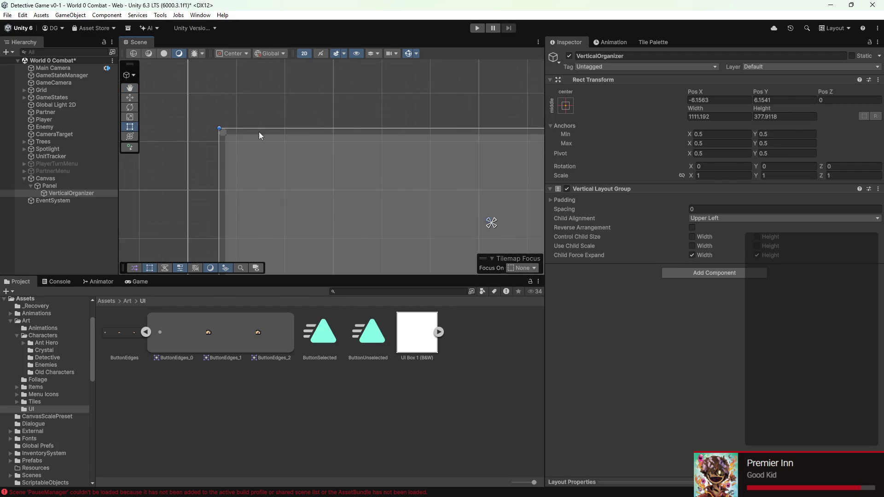
pyautogui.moveTo(219, 131); pyautogui.dragTo(225, 135)
pyautogui.scroll(-3, 317, 158)
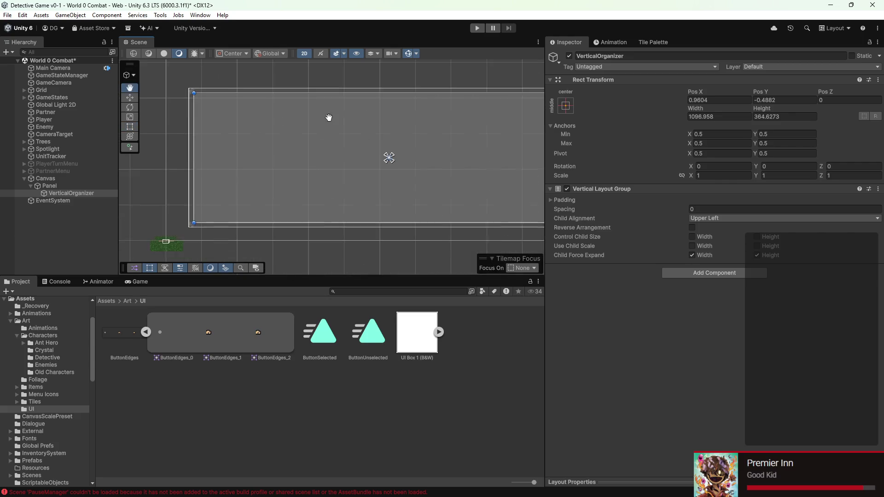
pyautogui.scroll(5, 192, 183)
pyautogui.moveTo(203, 195); pyautogui.dragTo(202, 195)
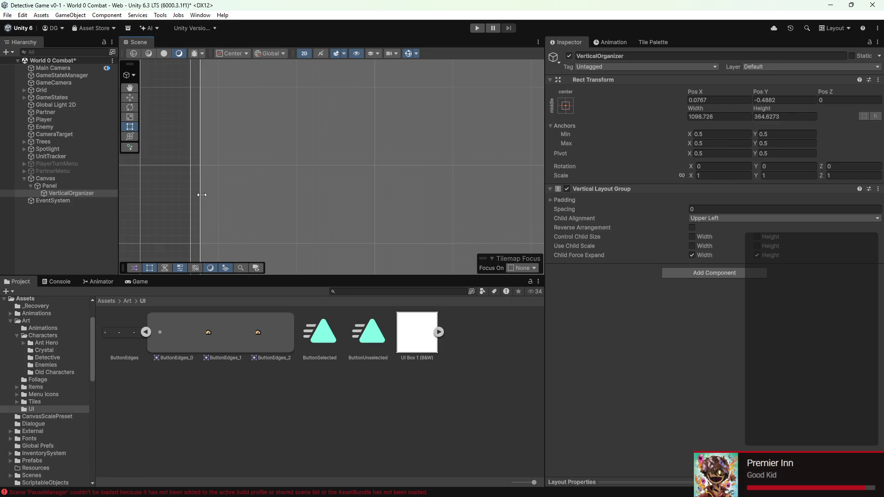
pyautogui.scroll(-5, 263, 201)
pyautogui.scroll(3, 382, 127)
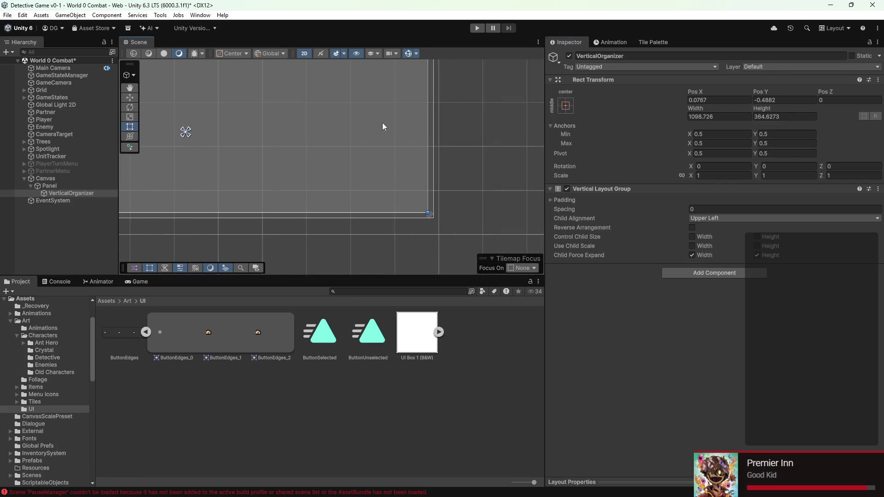
pyautogui.scroll(1, 432, 155)
pyautogui.moveTo(329, 157); pyautogui.dragTo(270, 156)
pyautogui.press('f')
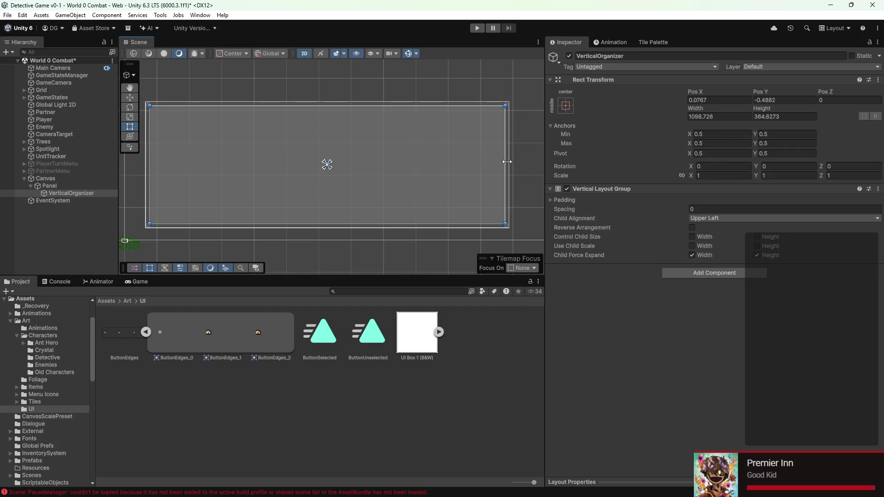
pyautogui.rightClick(63, 191)
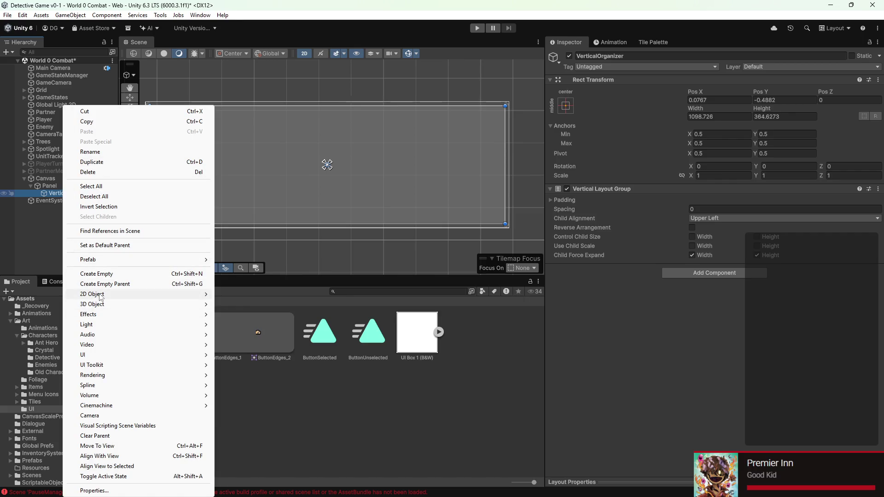
# Step: Add a UI Panel as a child of VerticalOrganizer and select it
pyautogui.moveTo(102, 296)
pyautogui.moveTo(128, 355)
pyautogui.click(255, 241)
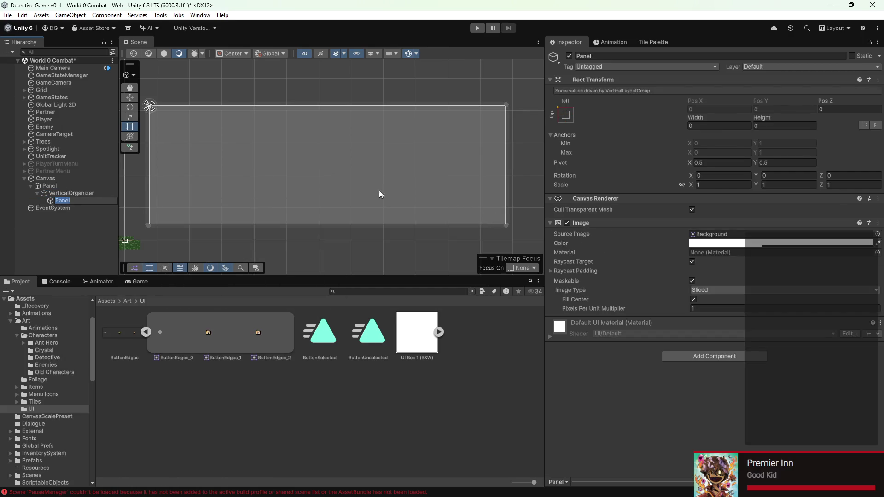
pyautogui.click(73, 223)
pyautogui.click(73, 200)
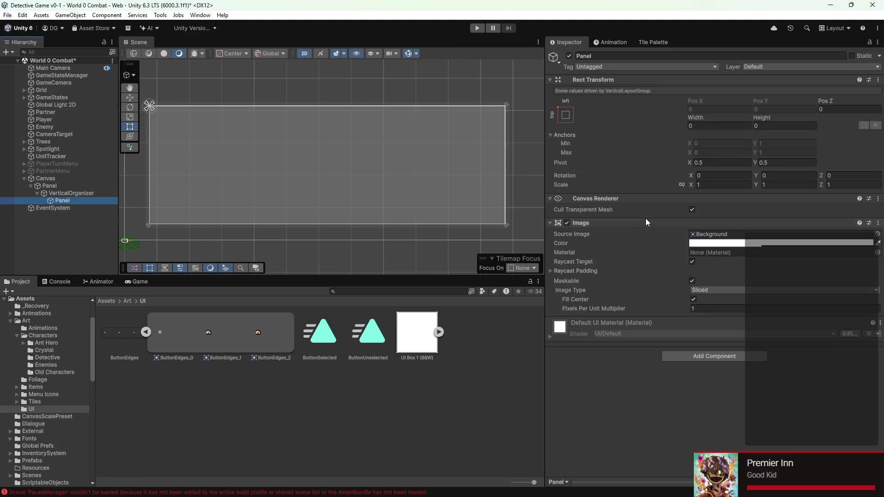
# Step: Inspect the child Panel's Image colour and VerticalOrganizer's layout, then try resizing the child Panel
pyautogui.click(807, 243)
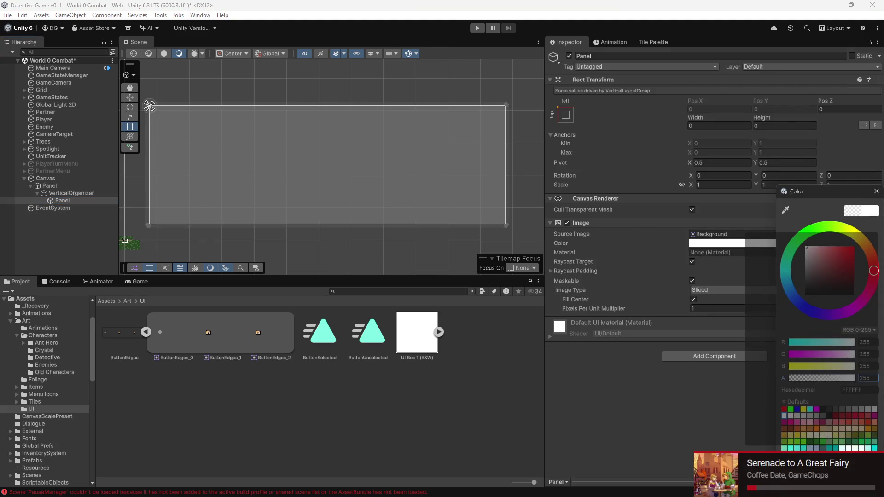
pyautogui.click(661, 393)
pyautogui.click(24, 222)
pyautogui.click(62, 201)
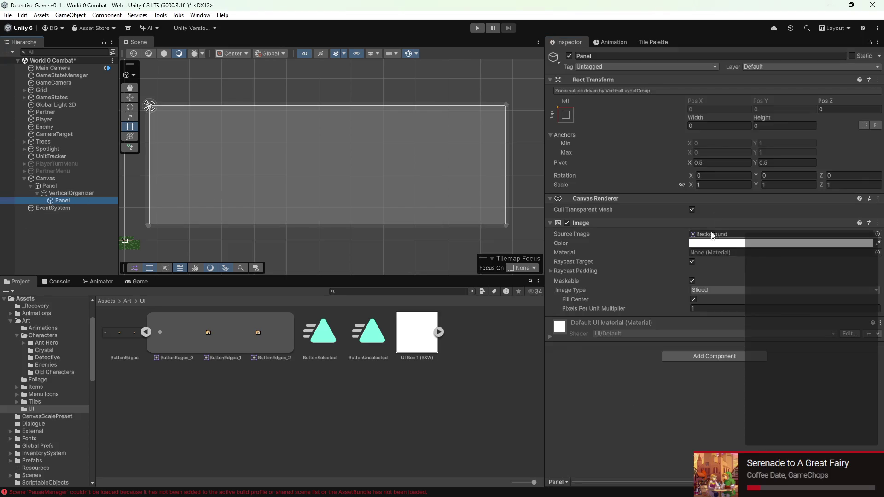
pyautogui.click(498, 220)
pyautogui.click(62, 200)
pyautogui.moveTo(328, 104); pyautogui.dragTo(311, 249)
pyautogui.click(322, 198)
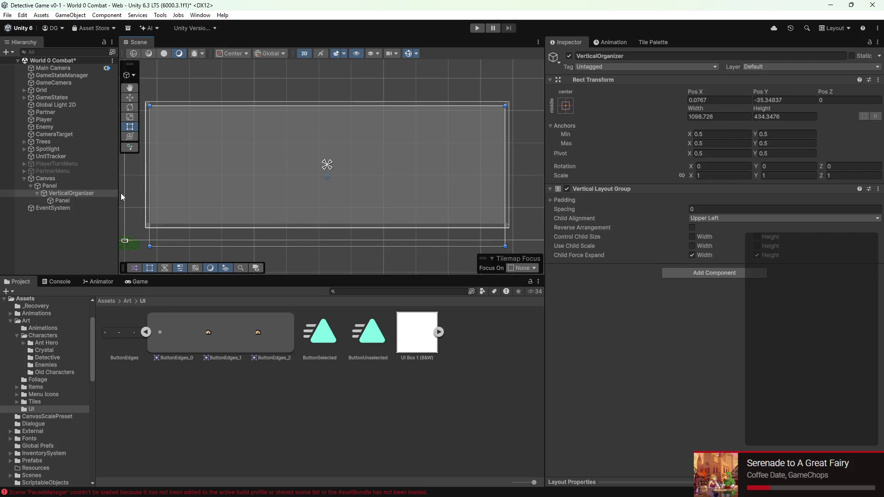
# Step: Return VerticalOrganizer to about 364 high and uncheck Child Force Expand Width
pyautogui.click(98, 199)
pyautogui.click(223, 223)
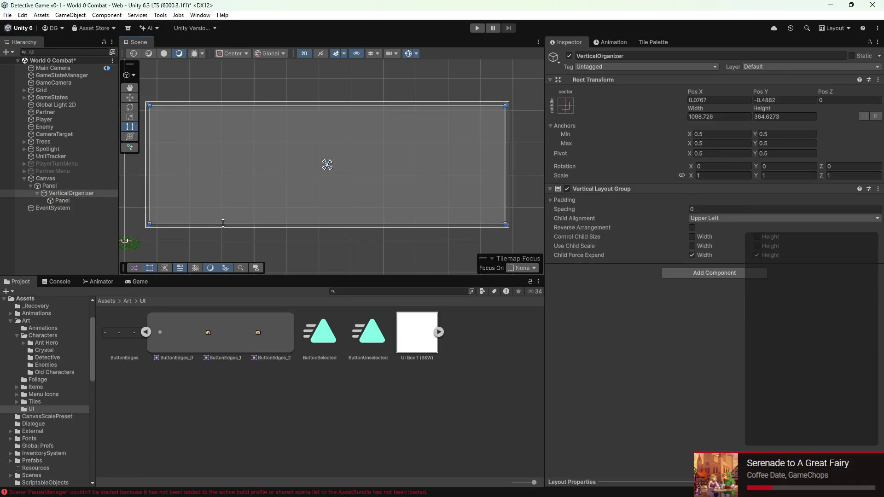
pyautogui.click(62, 202)
pyautogui.moveTo(207, 225); pyautogui.dragTo(220, 135)
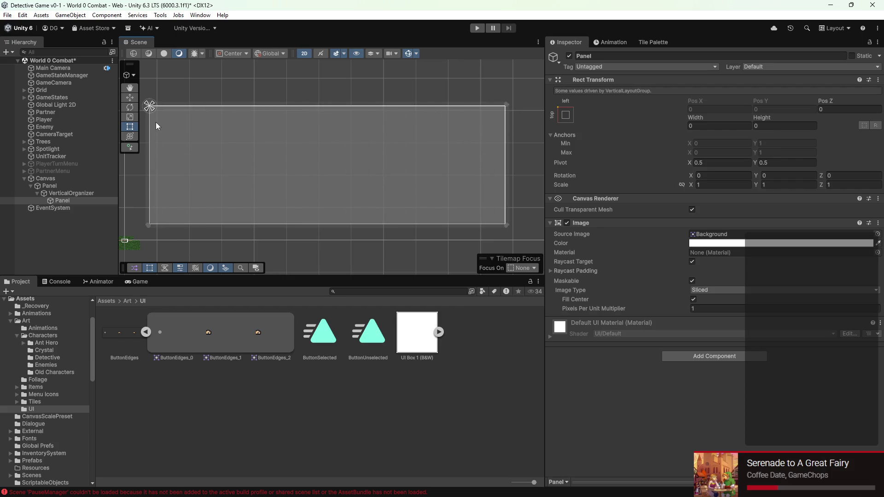
pyautogui.click(66, 194)
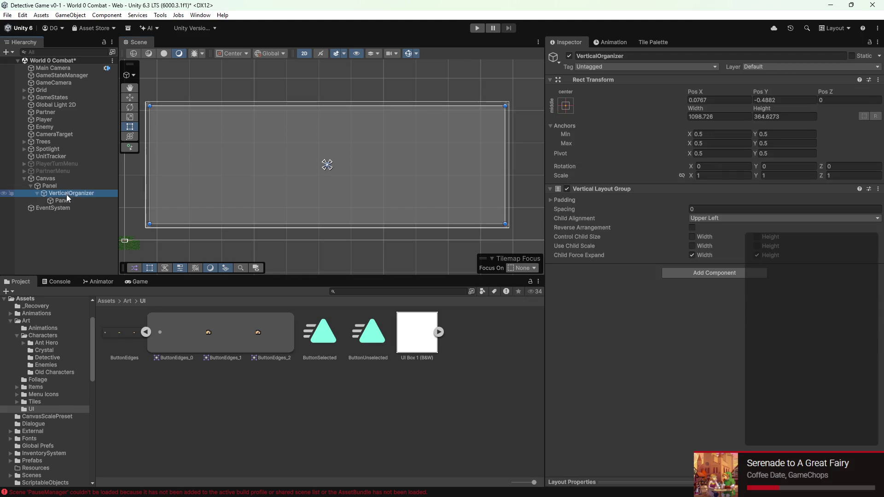
pyautogui.click(691, 255)
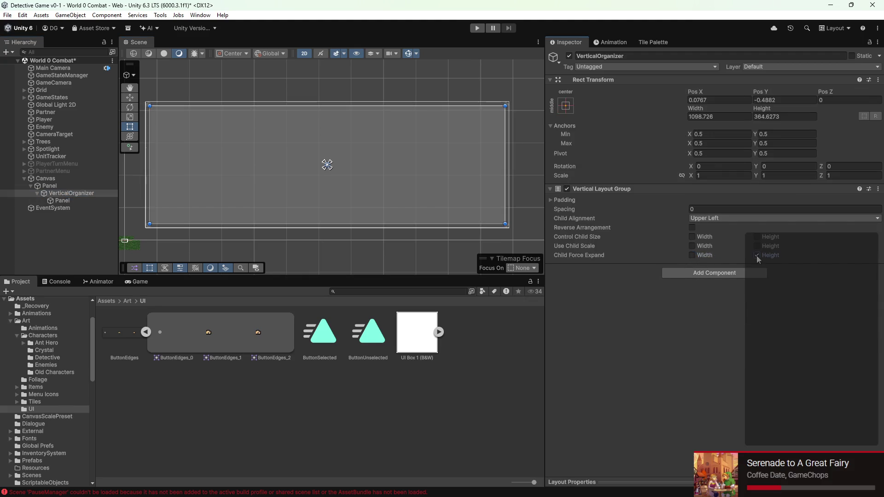
# Step: Try resizing the child Panel, undoing an accidental move of the parent Panel
pyautogui.click(76, 200)
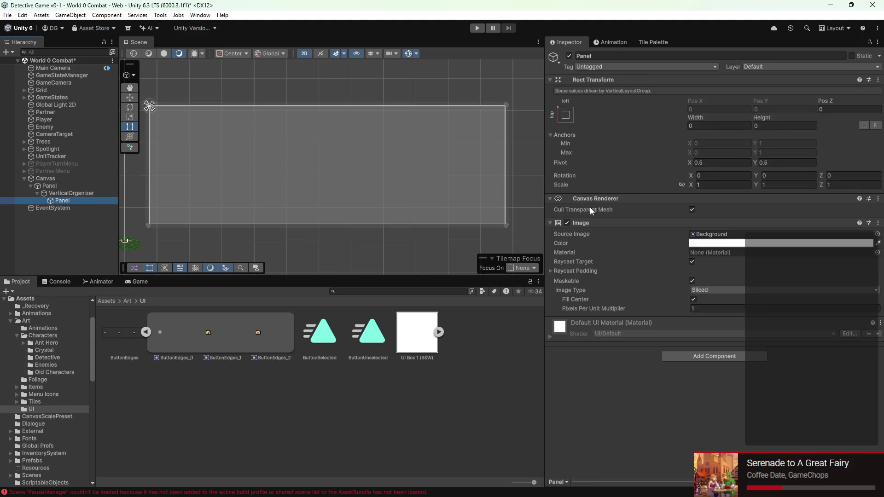
pyautogui.click(509, 214)
pyautogui.moveTo(433, 224); pyautogui.dragTo(431, 253)
pyautogui.click(424, 186)
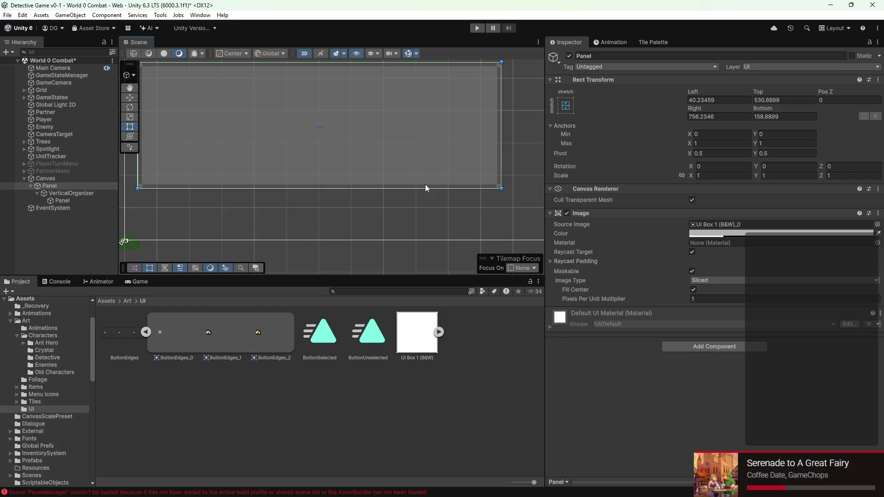
pyautogui.hotkey('ctrl', 'z')
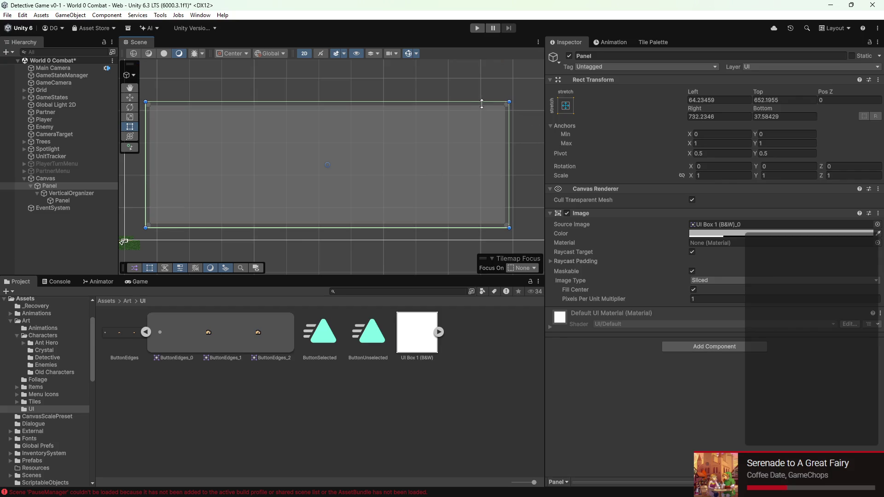
pyautogui.click(72, 201)
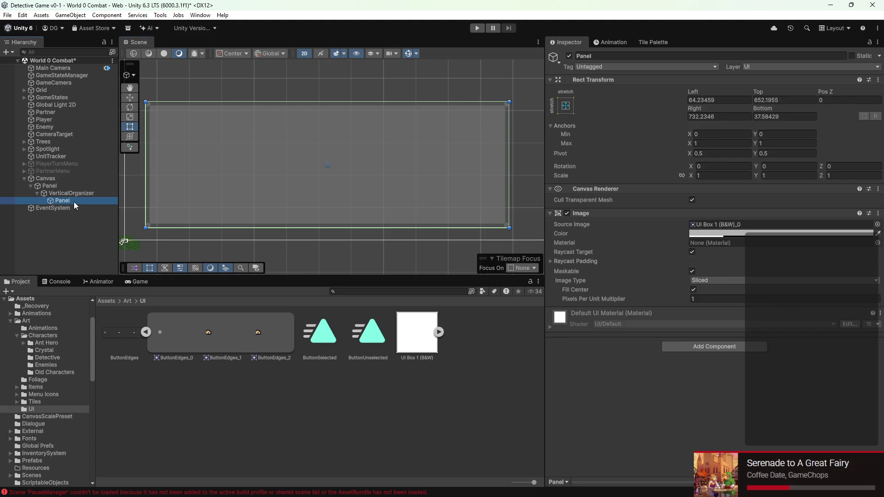
pyautogui.moveTo(218, 223)
pyautogui.mouseDown()
pyautogui.moveTo(227, 227)
pyautogui.moveTo(231, 59)
pyautogui.moveTo(154, 197)
pyautogui.mouseUp()
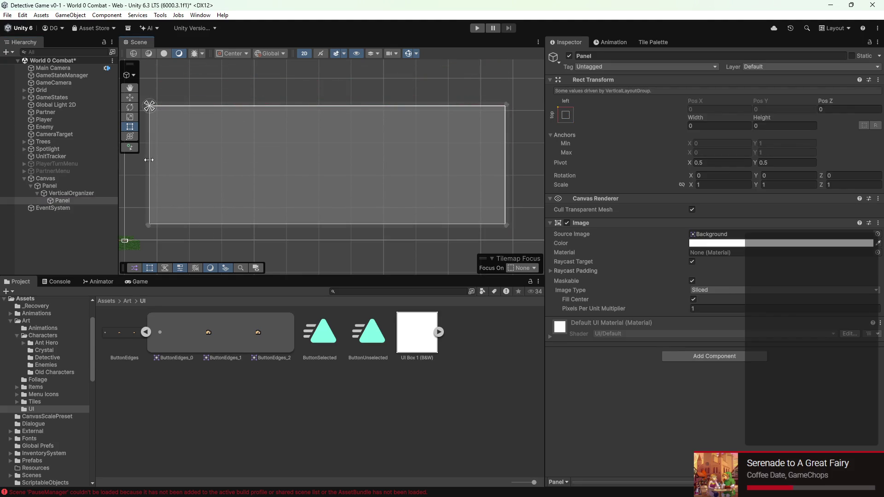
# Step: Remove the Vertical Layout Group component from VerticalOrganizer
pyautogui.click(103, 192)
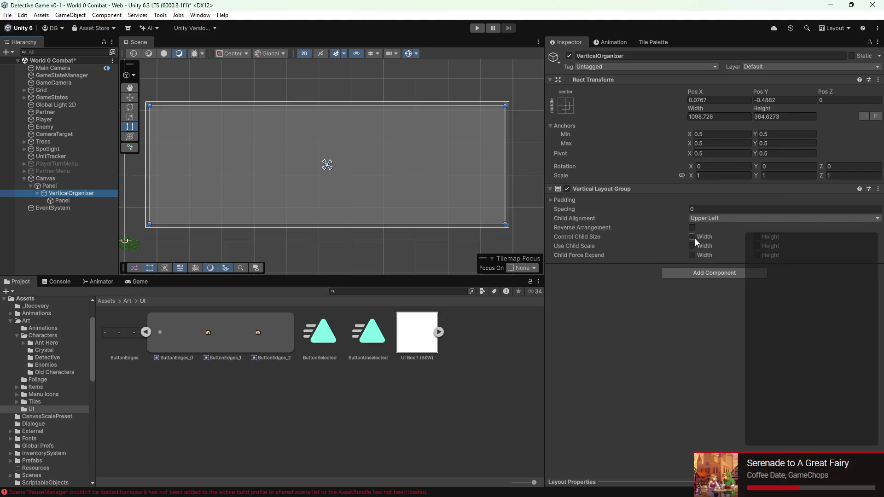
pyautogui.click(692, 255)
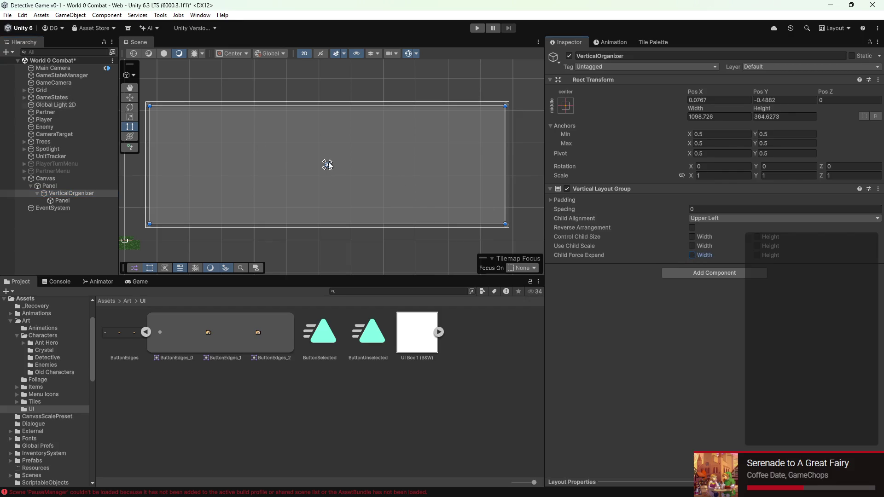
pyautogui.click(878, 188)
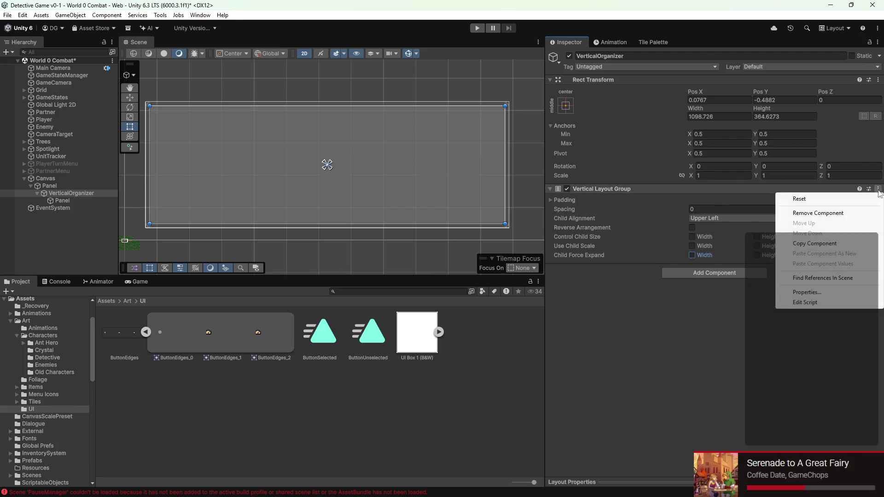
pyautogui.click(857, 213)
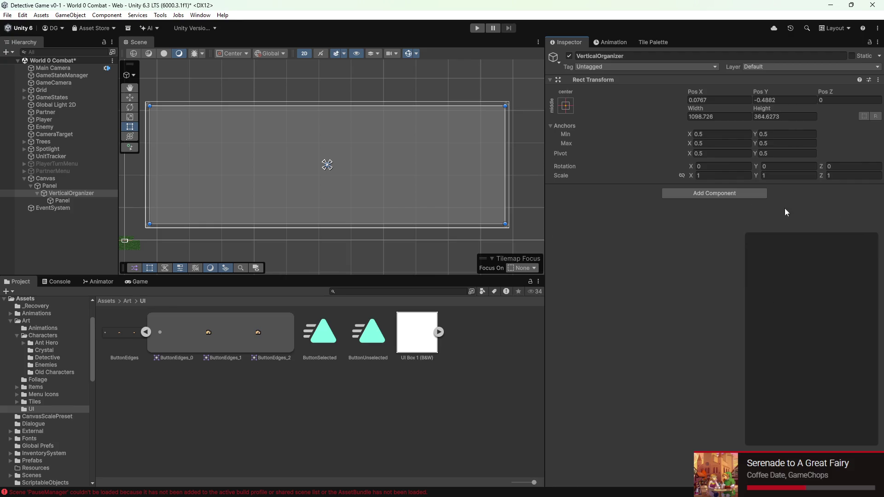
# Step: Delete the child Panel under VerticalOrganizer
pyautogui.click(76, 201)
pyautogui.click(505, 167)
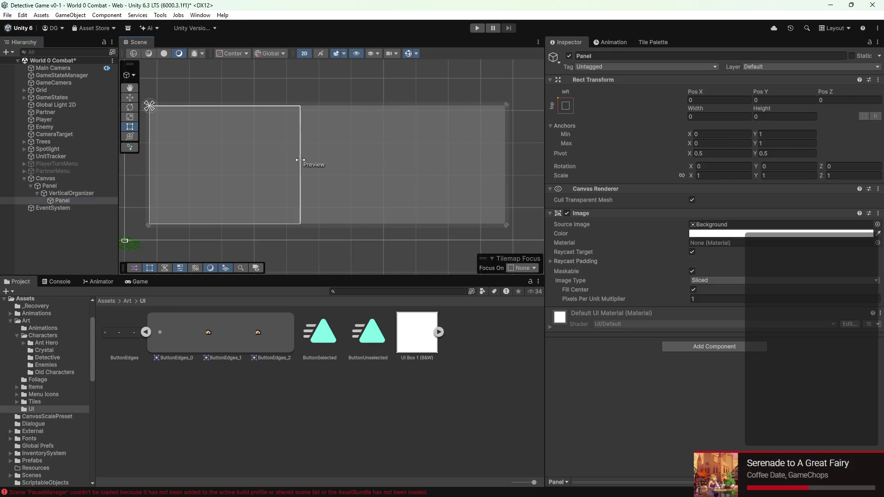
pyautogui.click(238, 227)
pyautogui.click(239, 200)
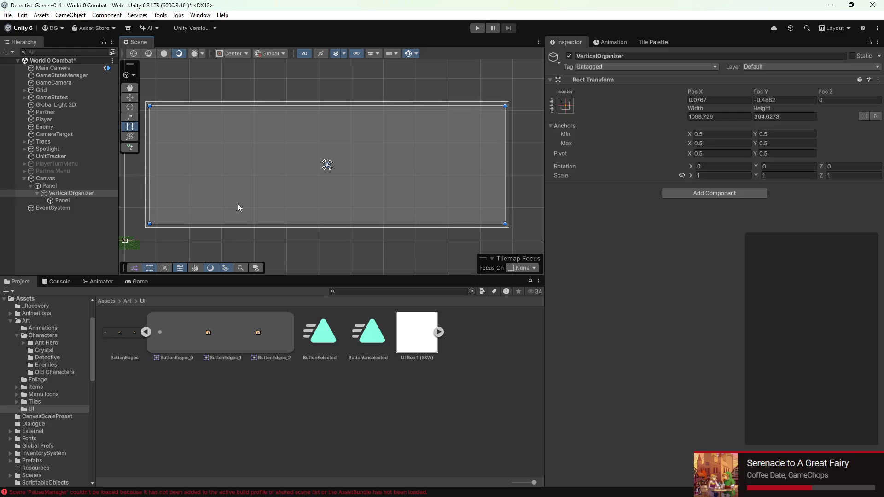
pyautogui.click(89, 200)
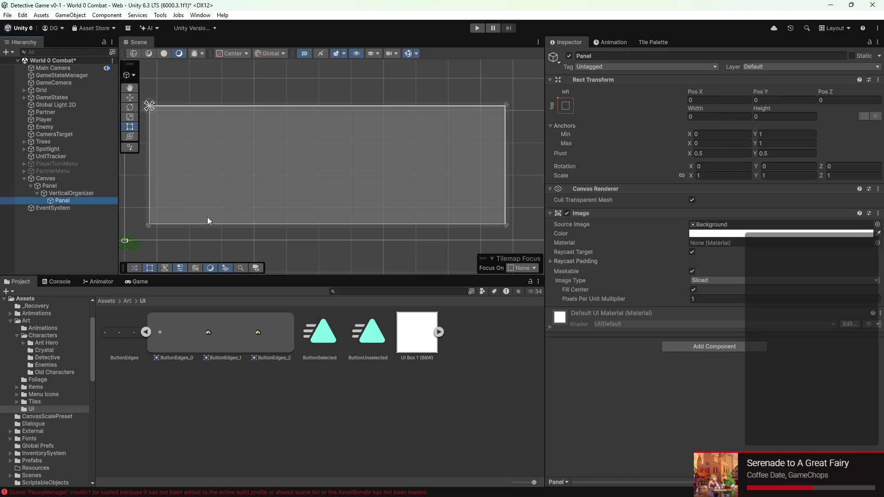
pyautogui.click(284, 223)
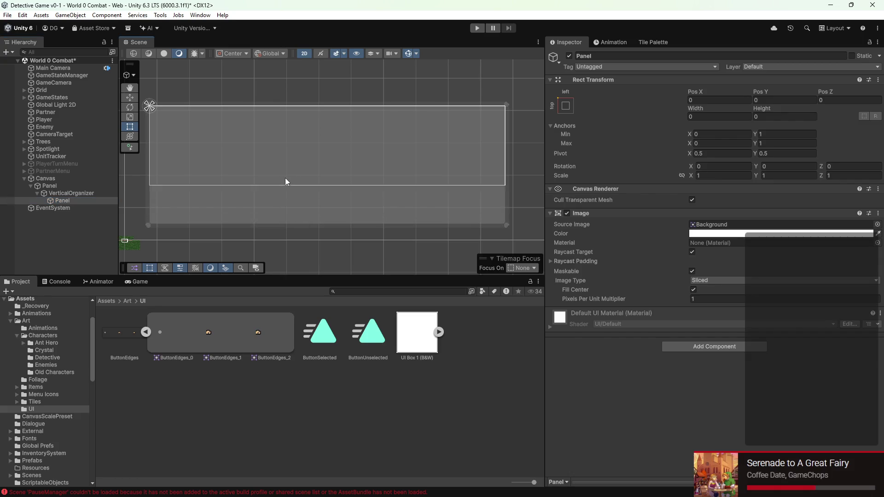
pyautogui.rightClick(62, 200)
pyautogui.click(93, 172)
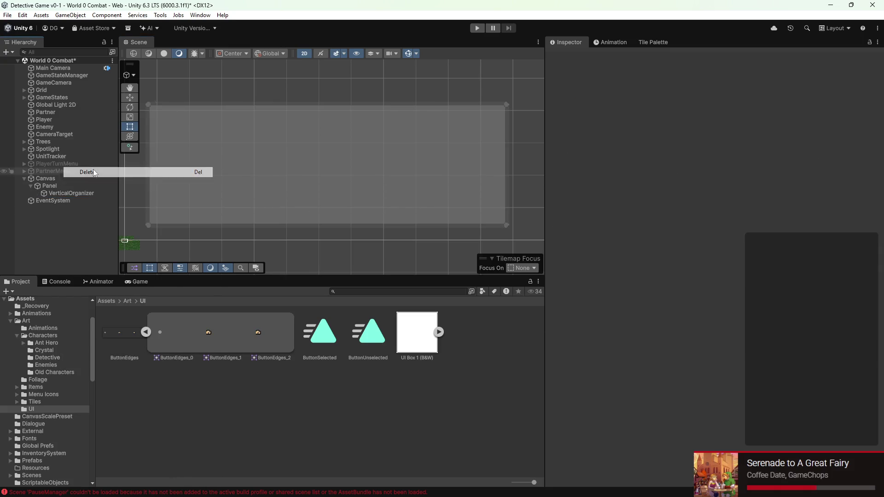
# Step: Add a replacement UI Panel, lower its top edge, then undo to remove it
pyautogui.rightClick(63, 188)
pyautogui.rightClick(64, 192)
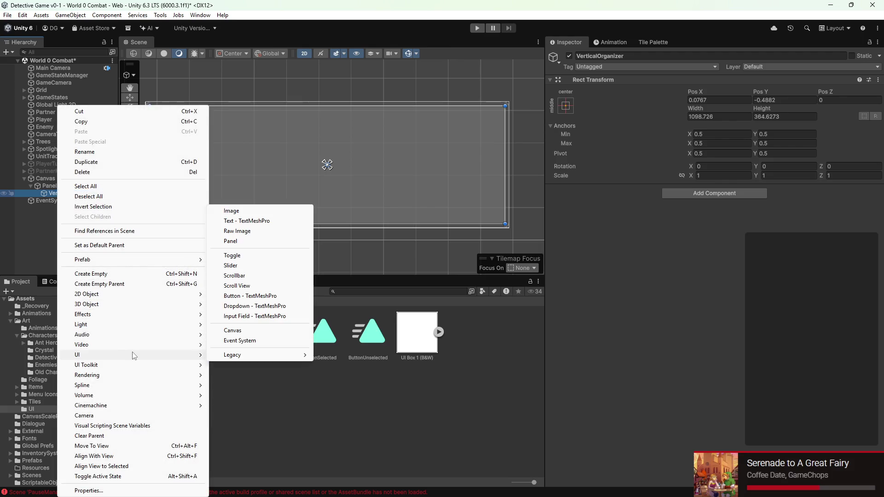
pyautogui.moveTo(193, 354)
pyautogui.click(269, 242)
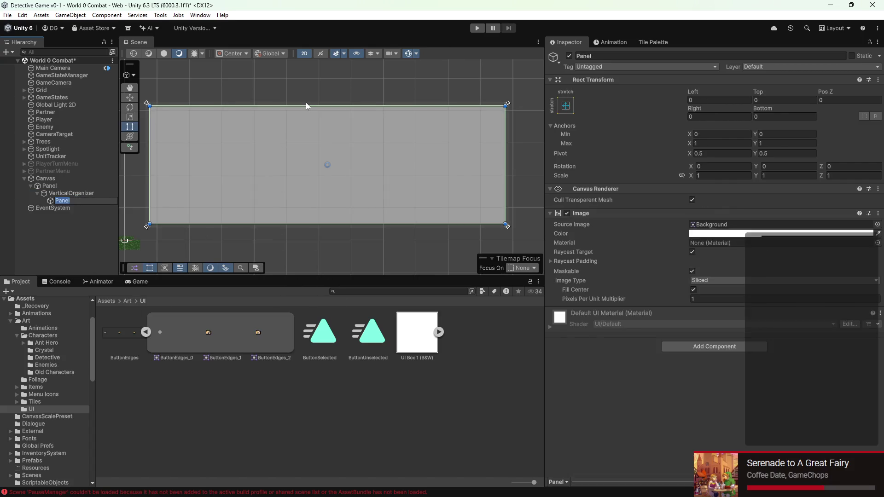
pyautogui.moveTo(306, 104)
pyautogui.mouseDown()
pyautogui.moveTo(291, 157)
pyautogui.moveTo(295, 120)
pyautogui.moveTo(327, 108)
pyautogui.mouseUp()
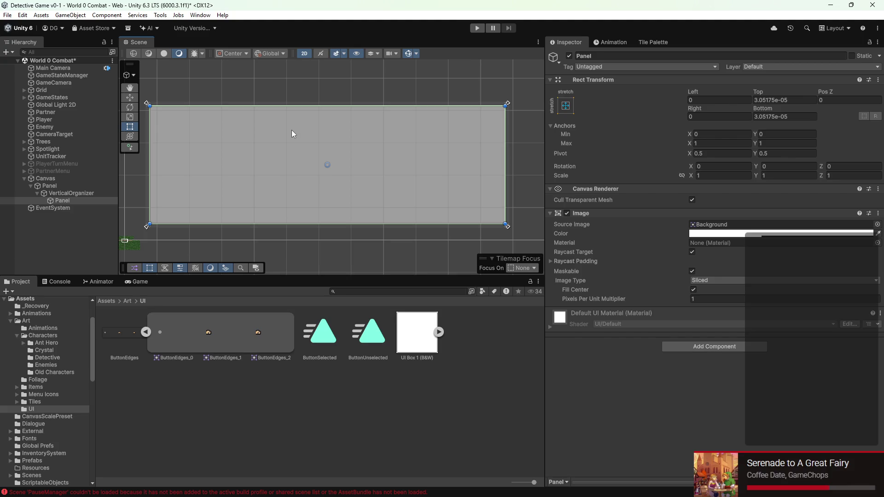
pyautogui.hotkey('ctrl', 'z')
pyautogui.hotkey('ctrl', 'z')
pyautogui.hotkey('ctrl', 'z')
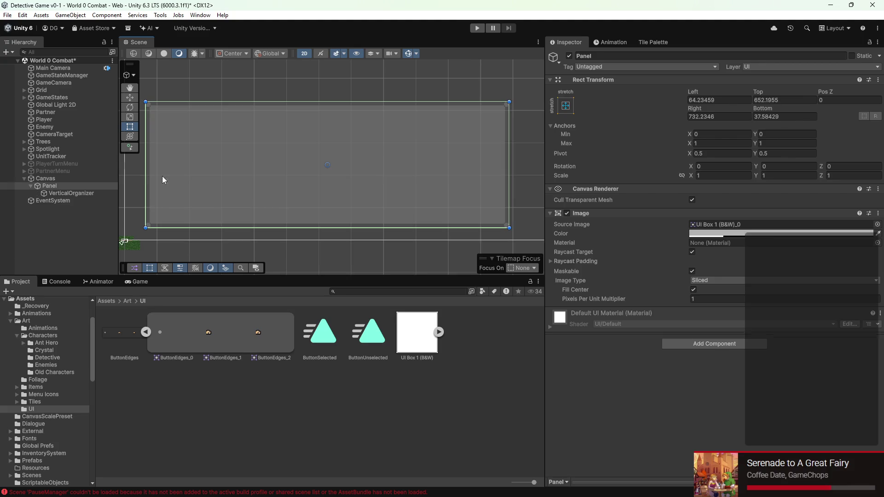
# Step: Add a UI Button under VerticalOrganizer, show the Game view, and enlarge it to about 493×71
pyautogui.rightClick(72, 193)
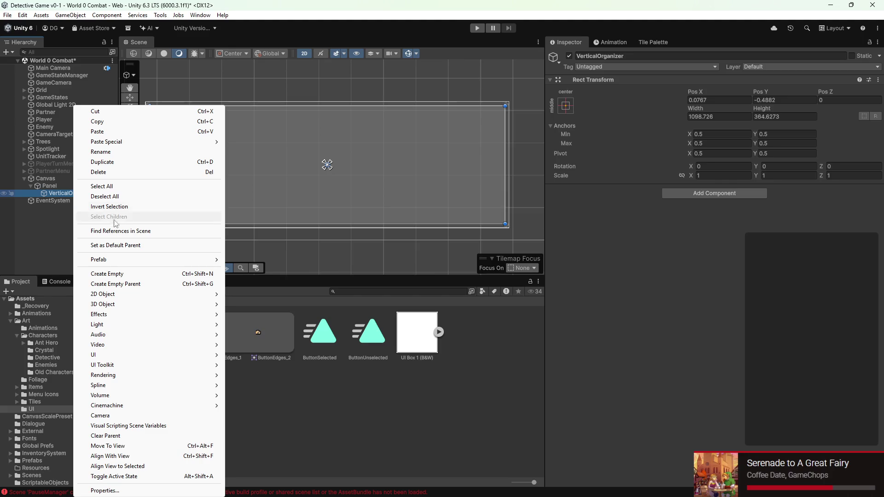
pyautogui.moveTo(102, 358)
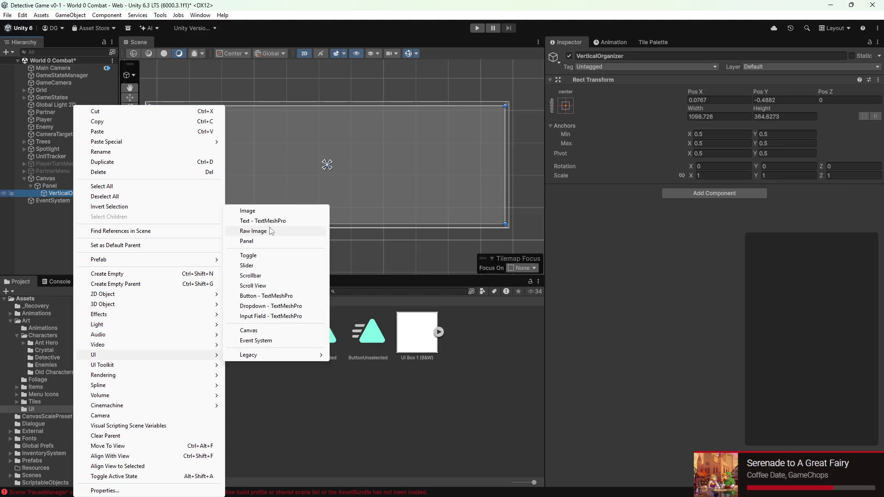
pyautogui.click(256, 296)
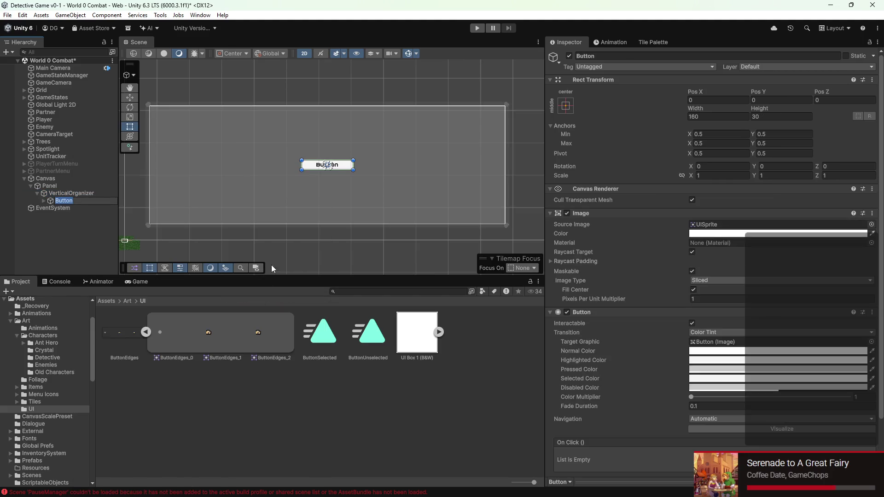
pyautogui.moveTo(341, 171); pyautogui.dragTo(196, 121)
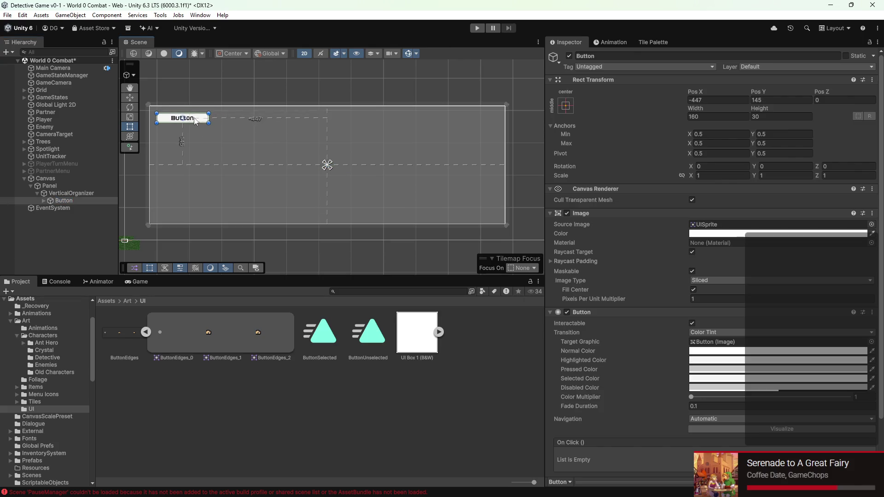
pyautogui.click(139, 281)
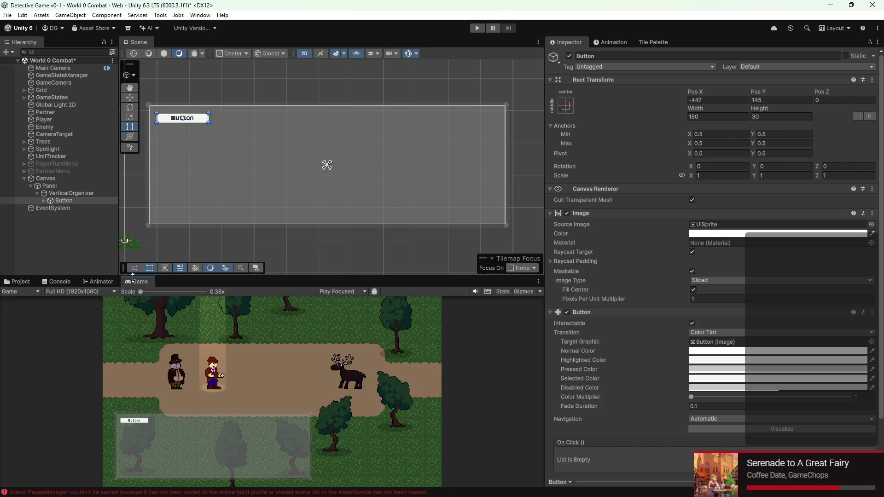
pyautogui.moveTo(213, 123)
pyautogui.mouseDown()
pyautogui.moveTo(216, 135)
pyautogui.moveTo(329, 139)
pyautogui.moveTo(306, 137)
pyautogui.moveTo(317, 137)
pyautogui.mouseUp()
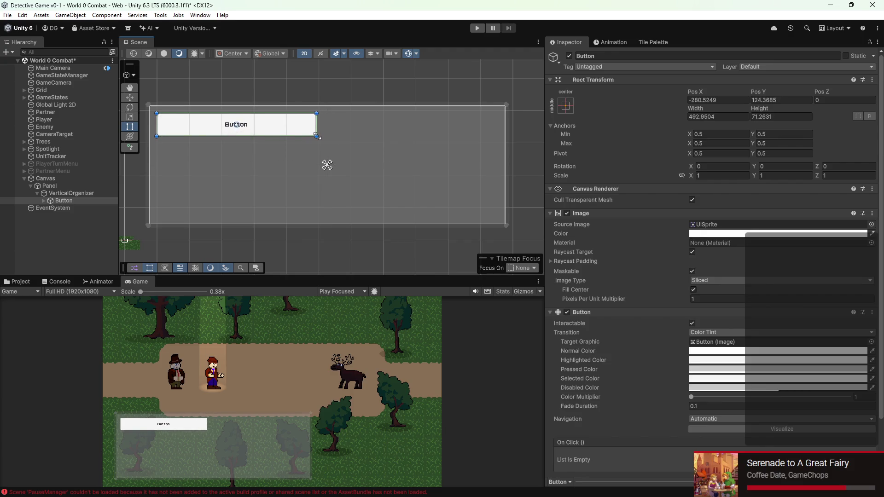
pyautogui.click(46, 202)
# Step: Set the button label's font size to 64 (entered as 32*2)
pyautogui.click(65, 209)
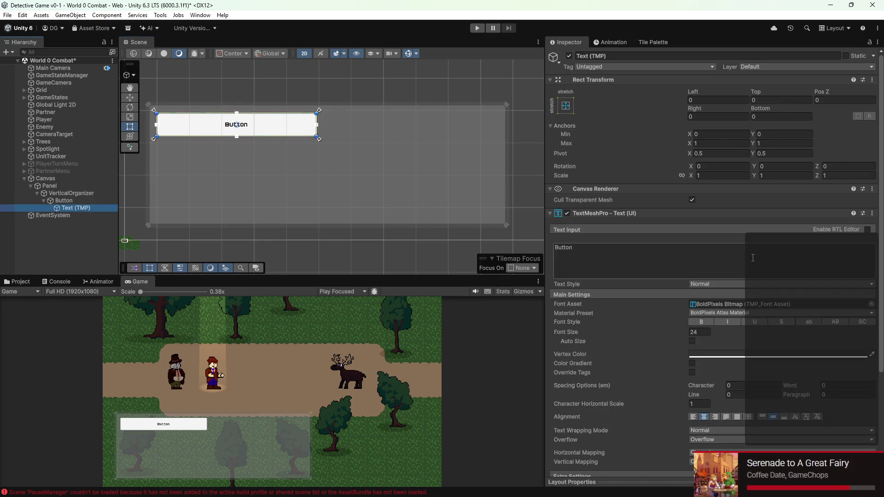
pyautogui.scroll(-1, 753, 258)
pyautogui.doubleClick(702, 307)
pyautogui.write('32')
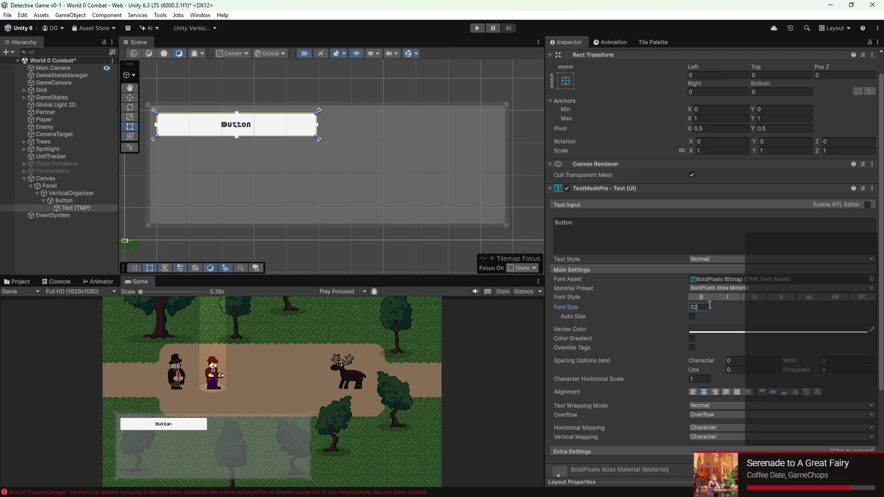
pyautogui.write('*2')
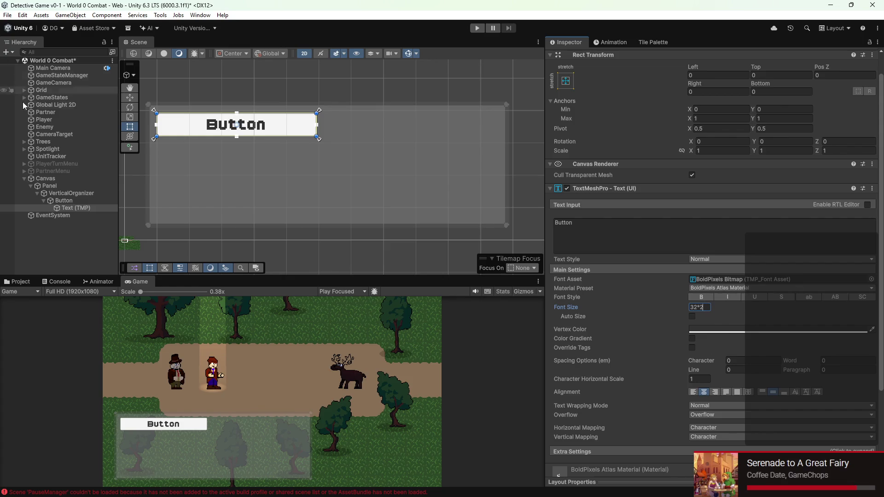
# Step: Reposition the Button on the panel with the Move tool
pyautogui.click(79, 201)
pyautogui.click(129, 98)
pyautogui.moveTo(236, 95); pyautogui.dragTo(236, 108)
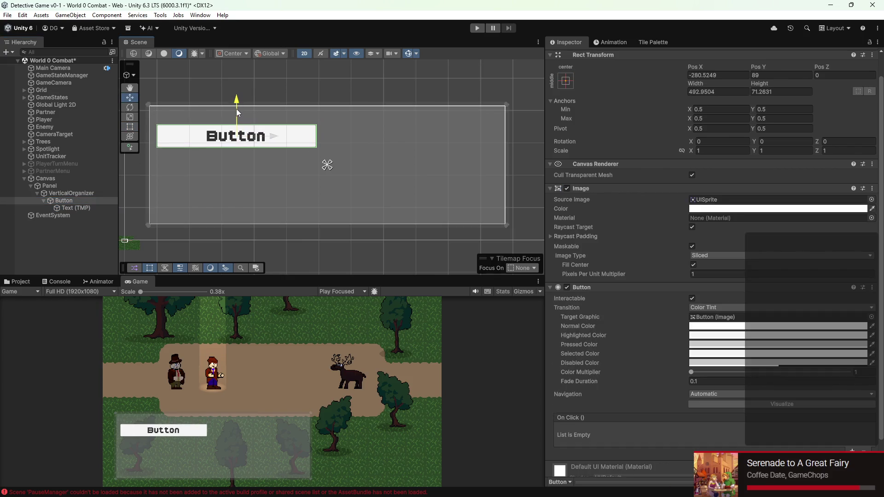
pyautogui.moveTo(275, 138); pyautogui.dragTo(304, 141)
pyautogui.moveTo(263, 100); pyautogui.dragTo(264, 95)
pyautogui.moveTo(303, 131); pyautogui.dragTo(271, 130)
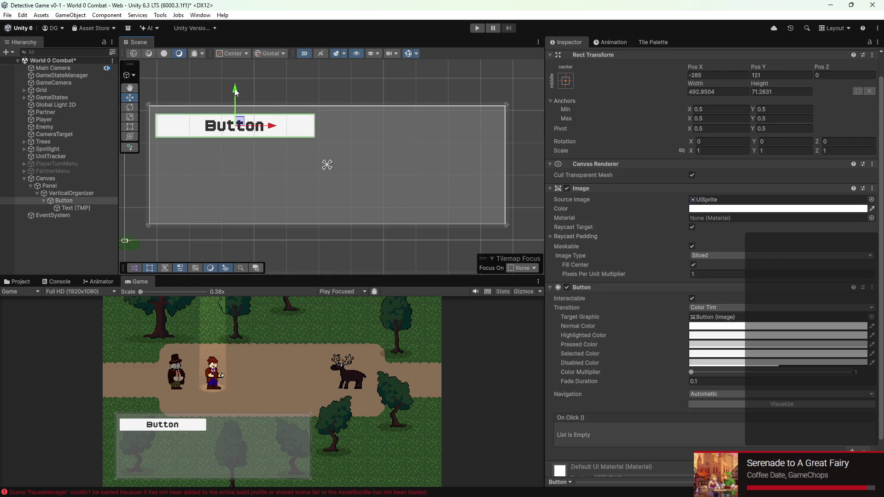
# Step: Inset the label's left edge about 120 units and left-align its text
pyautogui.click(87, 208)
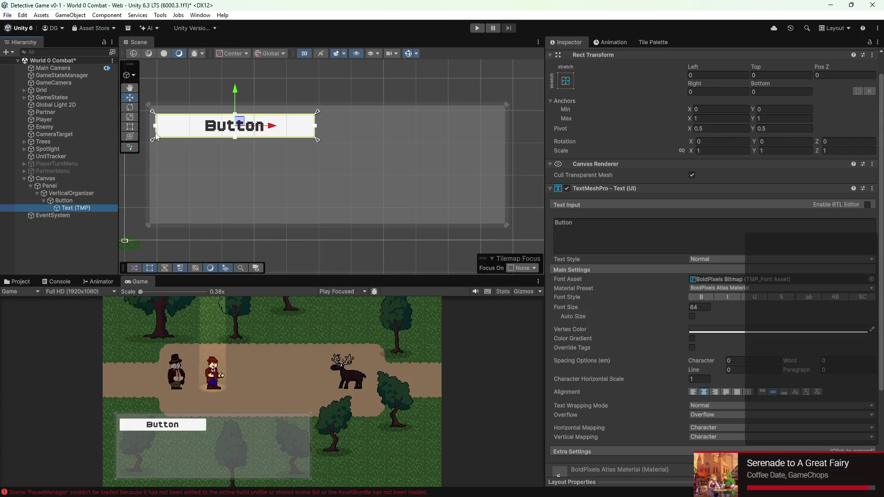
pyautogui.click(129, 126)
pyautogui.moveTo(155, 129); pyautogui.dragTo(185, 133)
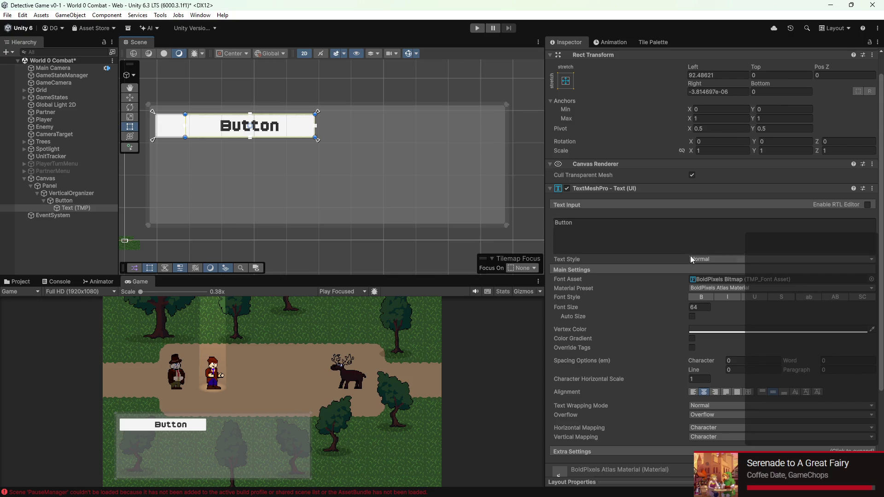
pyautogui.click(695, 393)
pyautogui.moveTo(186, 127); pyautogui.dragTo(194, 129)
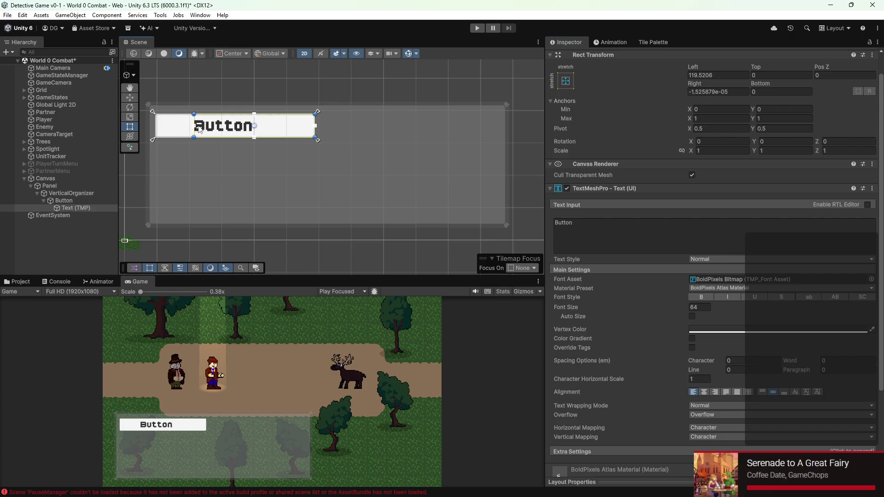
pyautogui.click(76, 200)
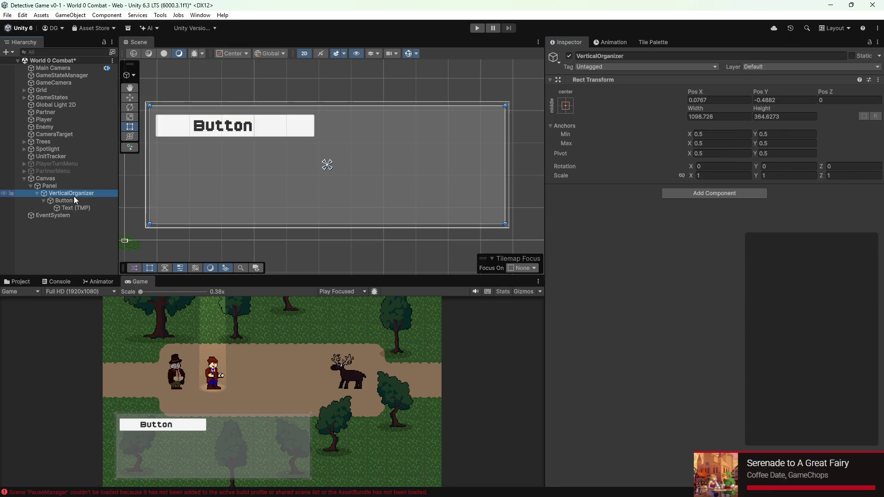
# Step: Set the Button component's Transition type to Animation
pyautogui.scroll(-3, 700, 299)
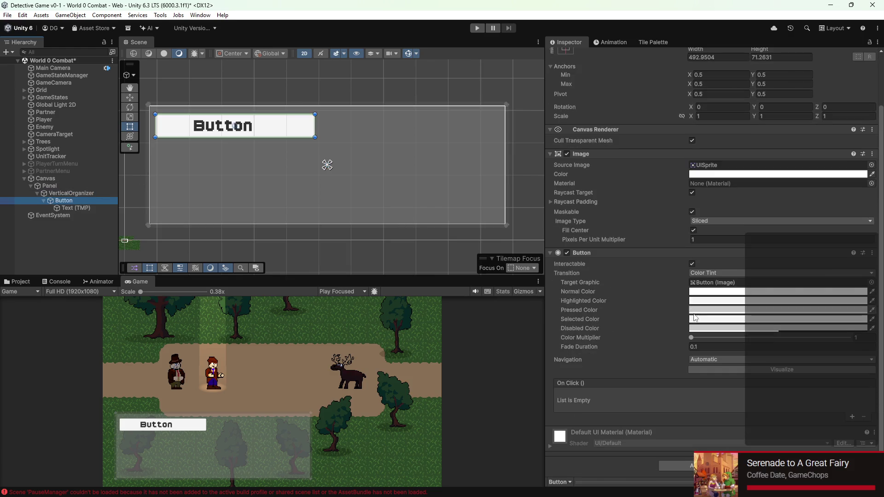
pyautogui.click(699, 273)
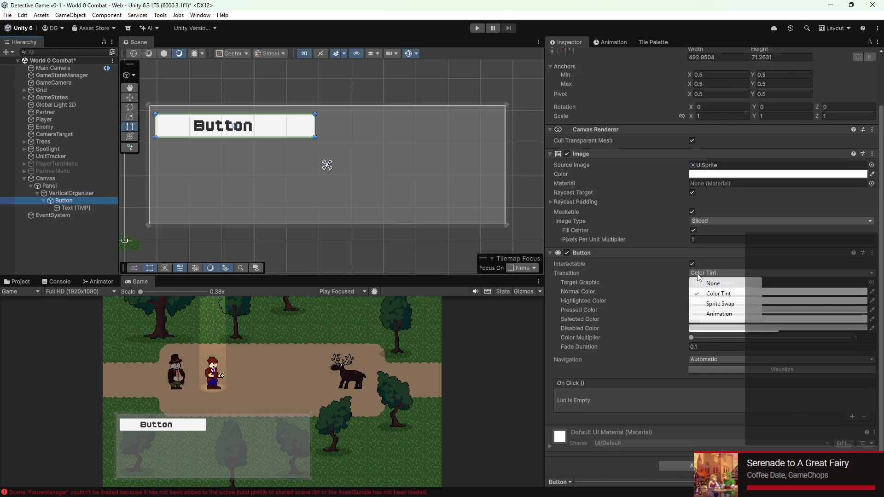
pyautogui.click(698, 313)
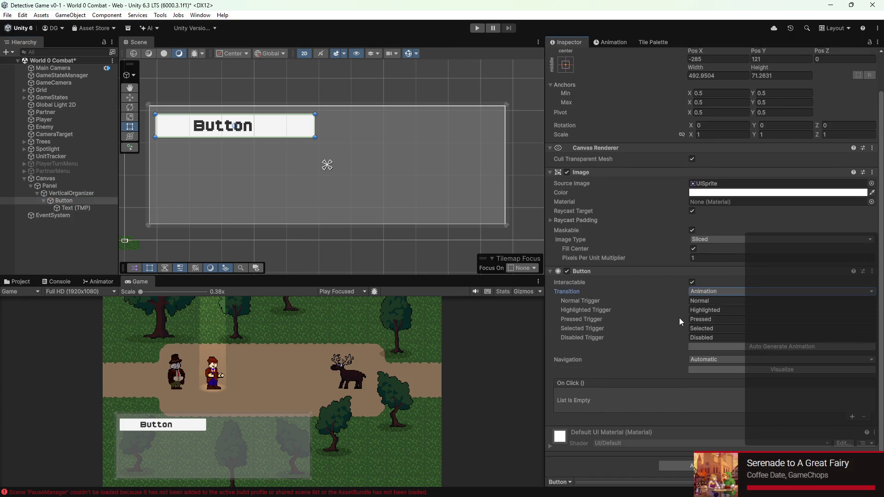
# Step: Auto-generate the Button's animator controller and create a Buttons folder in Animations/UI
pyautogui.click(721, 347)
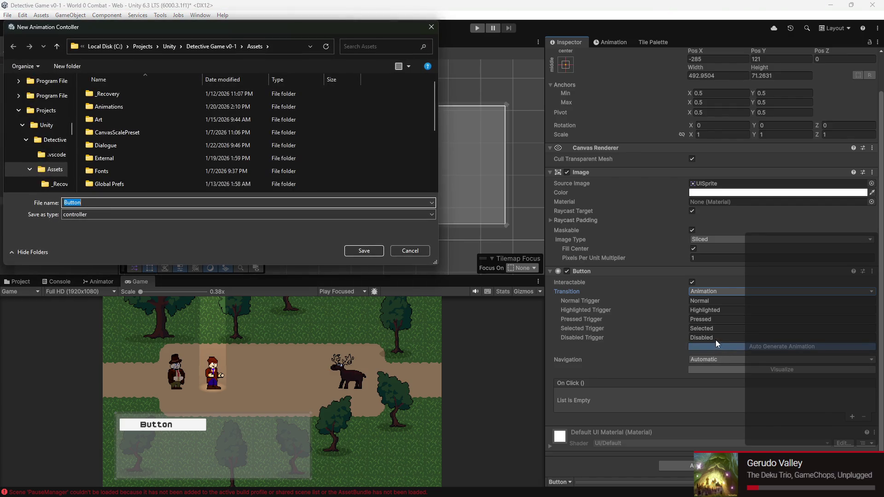
pyautogui.scroll(-2, 111, 164)
pyautogui.scroll(2, 110, 164)
pyautogui.doubleClick(125, 106)
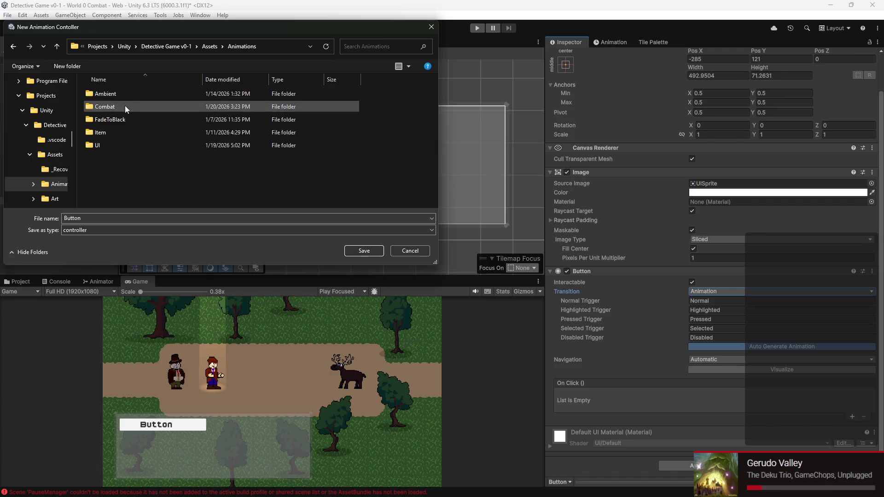
pyautogui.rightClick(170, 154)
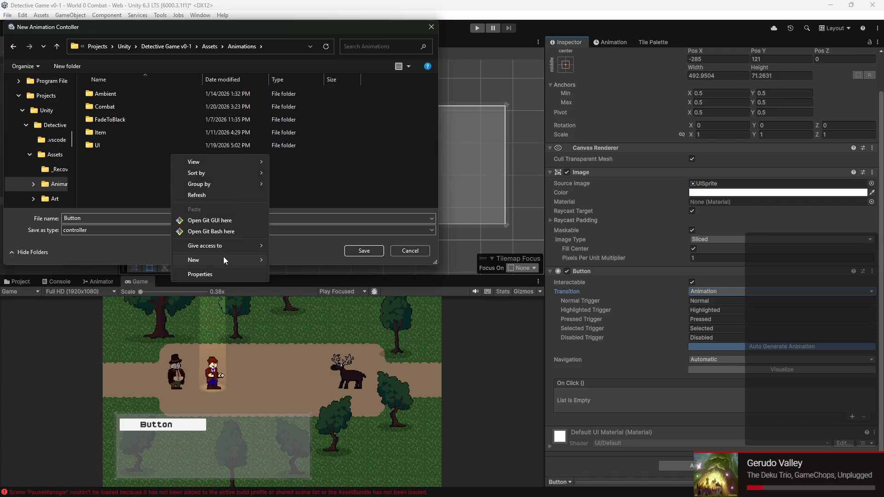
pyautogui.moveTo(223, 256)
pyautogui.click(146, 180)
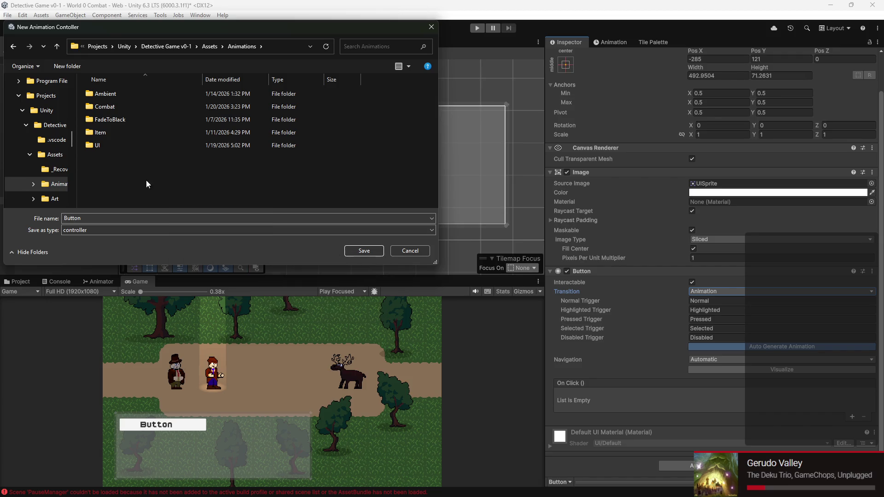
pyautogui.doubleClick(135, 146)
pyautogui.rightClick(137, 150)
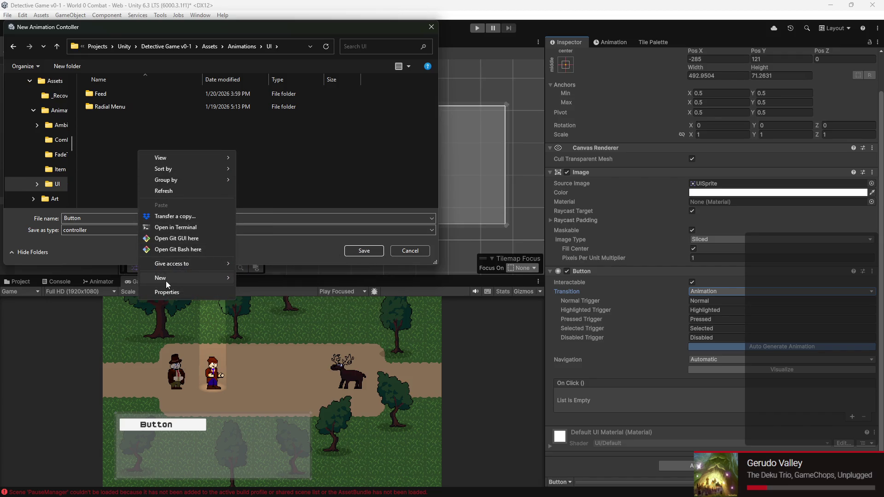
pyautogui.moveTo(166, 278)
pyautogui.click(267, 281)
pyautogui.write('Buttojns')
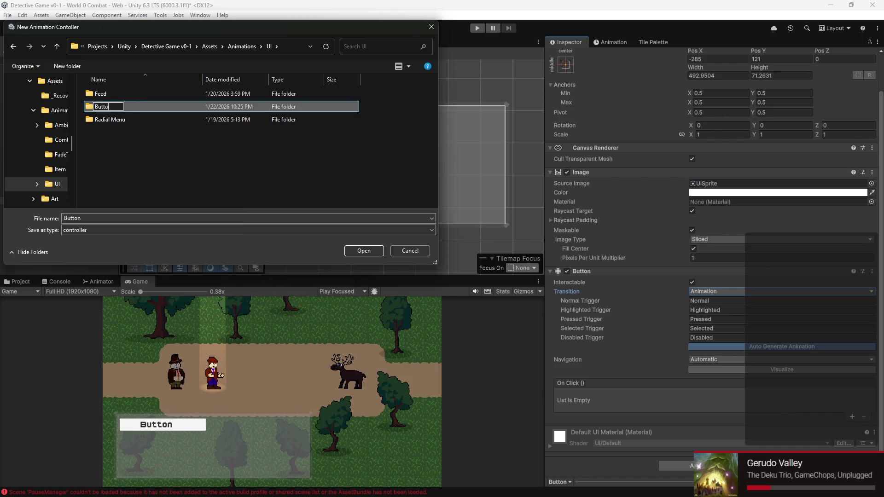
pyautogui.write('ns')
pyautogui.press('Return')
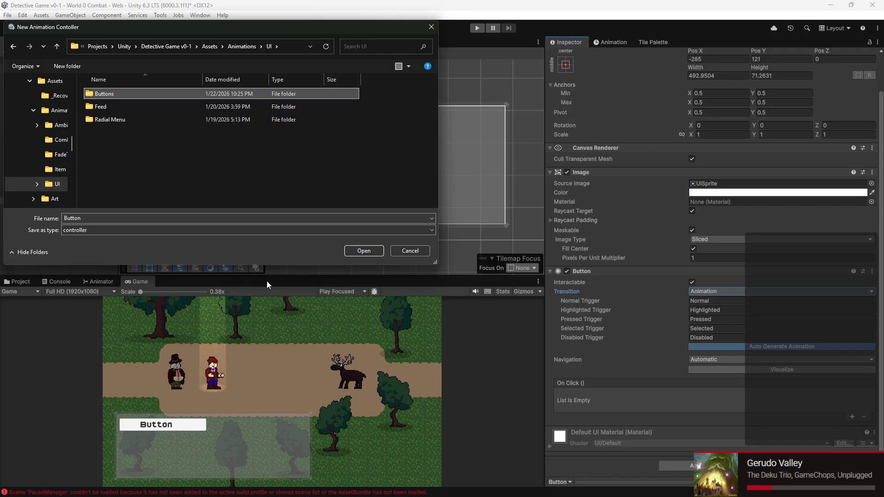
# Step: Create a BaseCombatMenuButton folder inside Buttons and save the controller there as Button
pyautogui.doubleClick(189, 94)
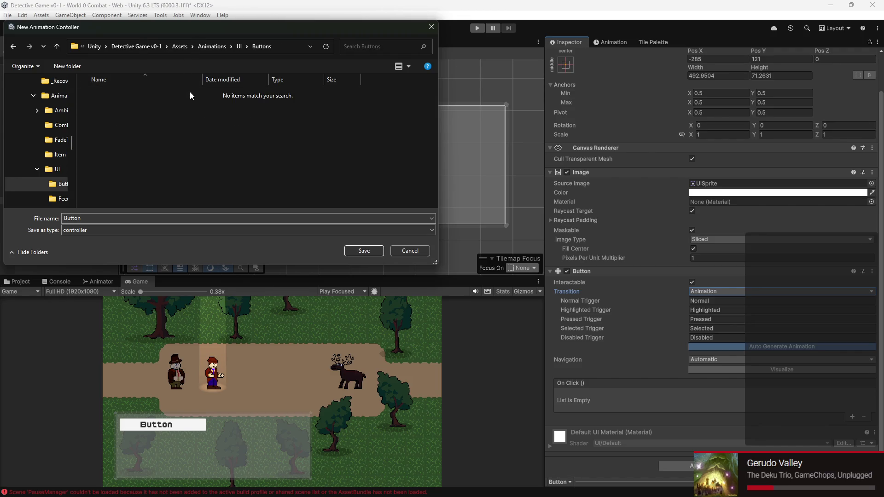
pyautogui.rightClick(238, 142)
pyautogui.moveTo(209, 282)
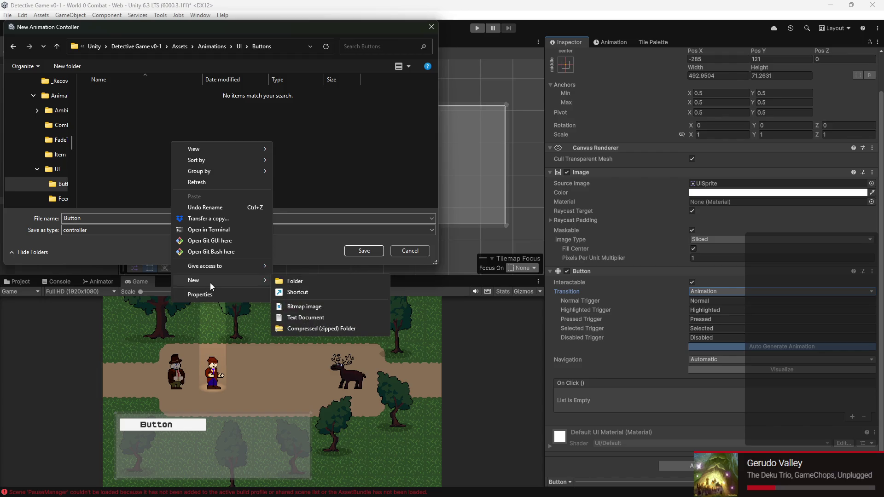
pyautogui.click(350, 280)
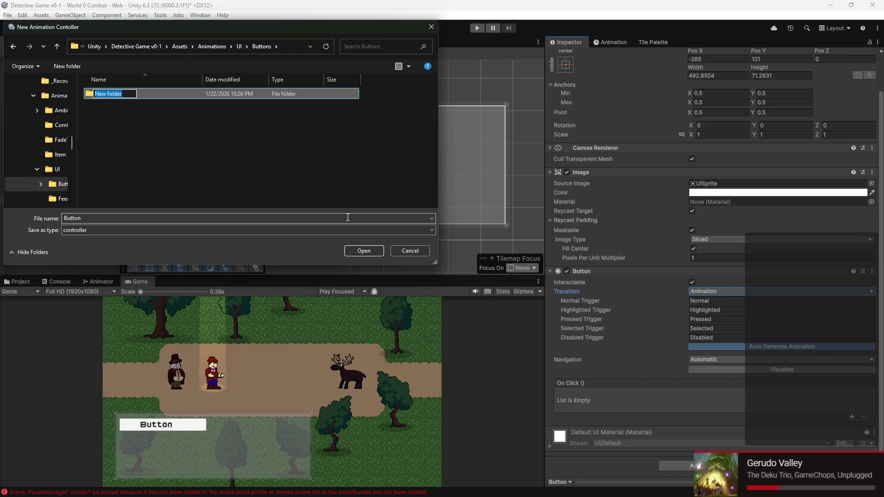
pyautogui.write('BaseCo')
pyautogui.write('mbatMe')
pyautogui.write('nuButto')
pyautogui.press('Return')
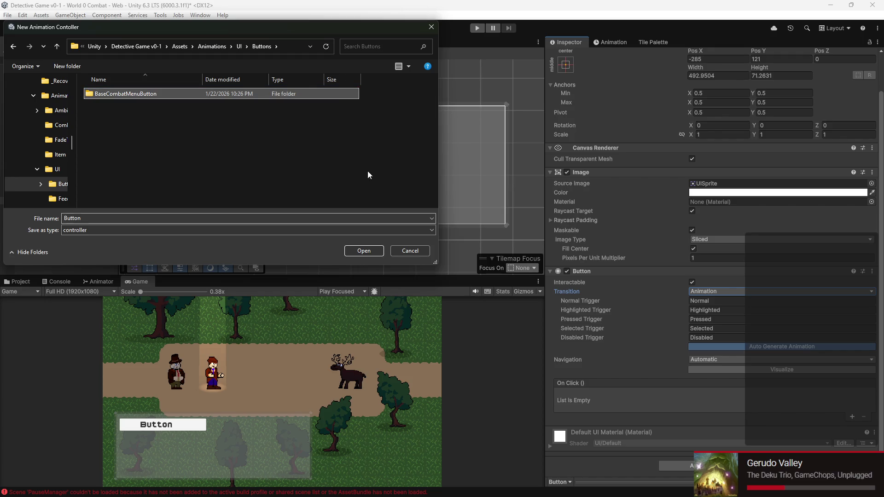
pyautogui.click(374, 251)
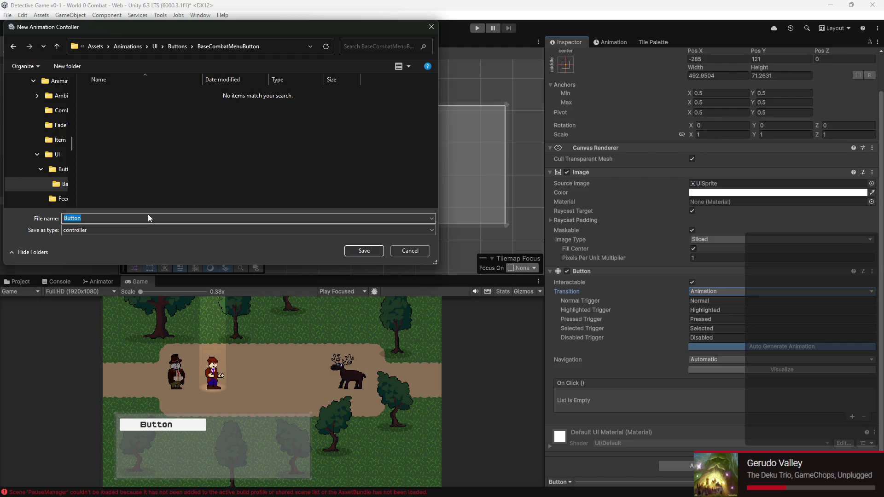
pyautogui.press('Return')
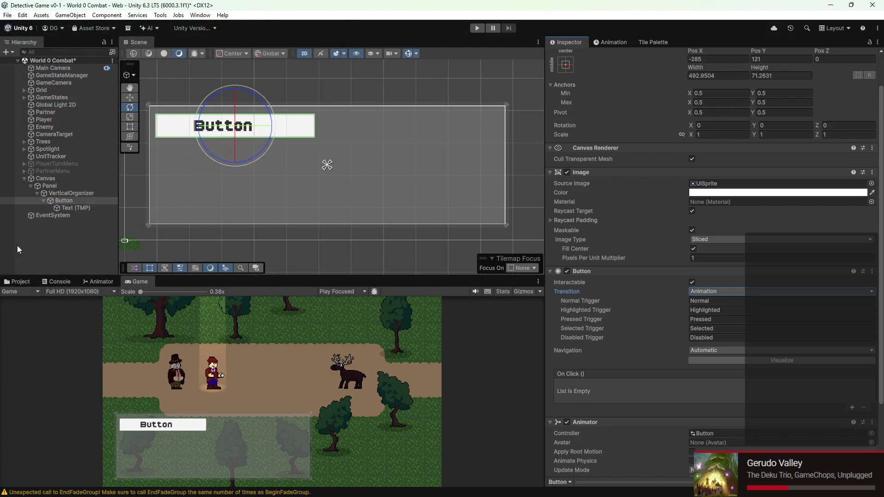
# Step: Switch the Button's transition to Color Tint, then back to Animation
pyautogui.click(18, 282)
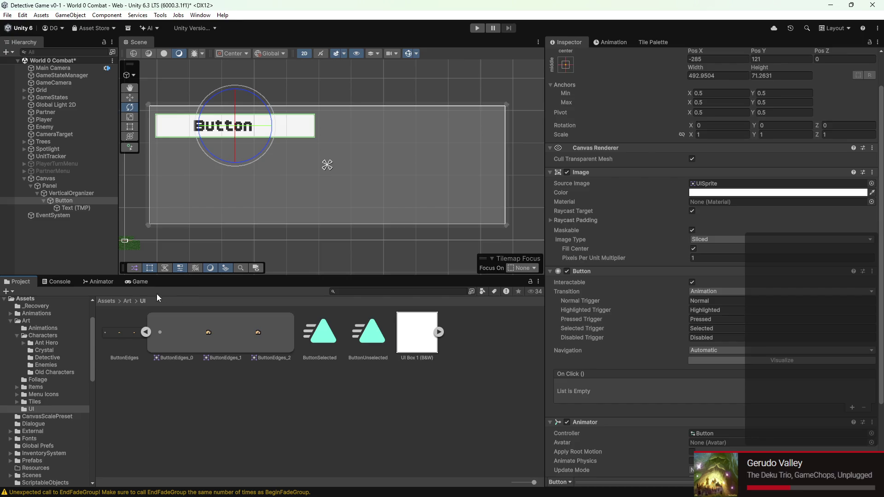
pyautogui.click(773, 362)
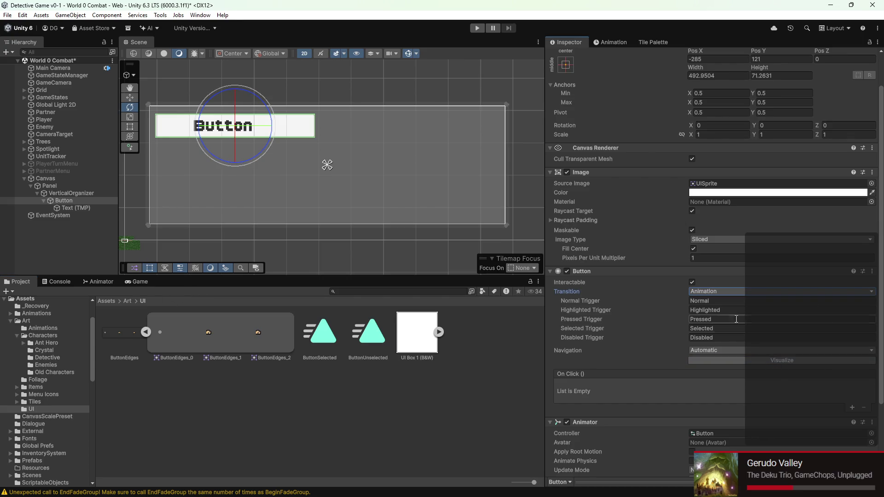
pyautogui.click(709, 292)
pyautogui.click(715, 307)
pyautogui.click(709, 292)
pyautogui.click(711, 336)
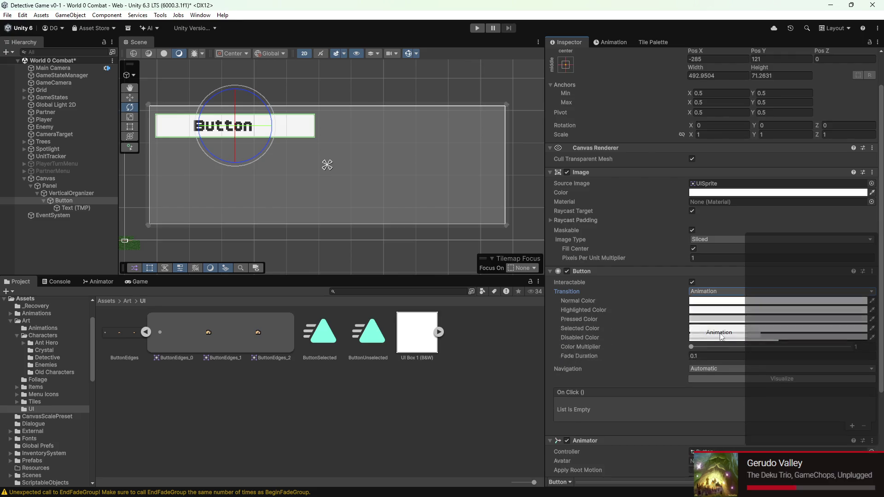
pyautogui.scroll(-4, 714, 347)
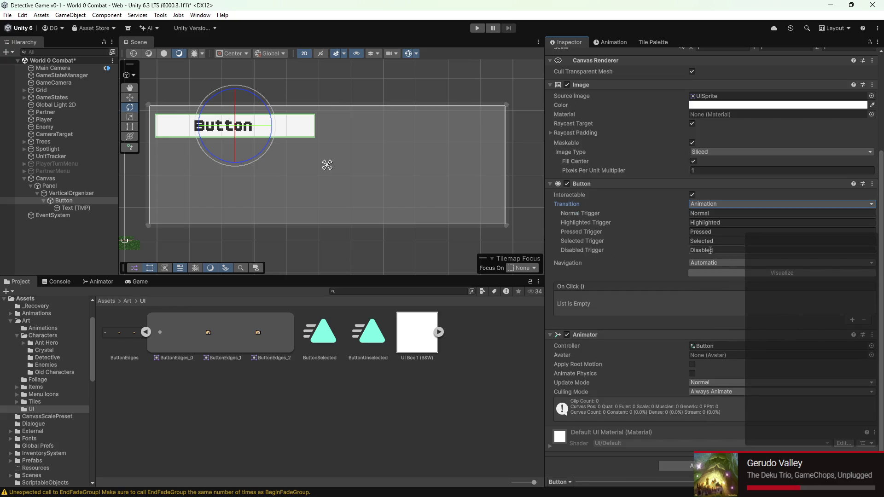
# Step: Remove the existing Button component from the object
pyautogui.rightClick(653, 251)
pyautogui.click(637, 264)
pyautogui.click(872, 183)
pyautogui.click(822, 210)
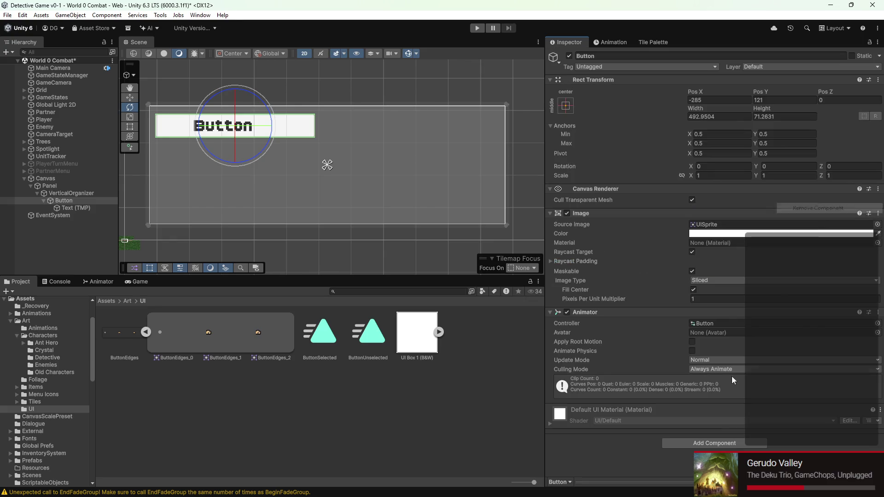
# Step: Add a new Button component below the Animator, undoing an accidentally added Butterfly script
pyautogui.click(691, 445)
pyautogui.write('butterfly')
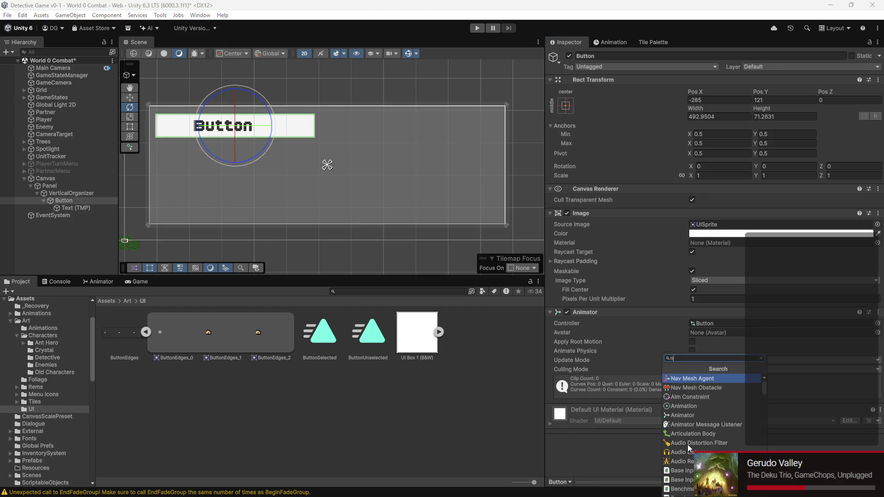
pyautogui.press('Return')
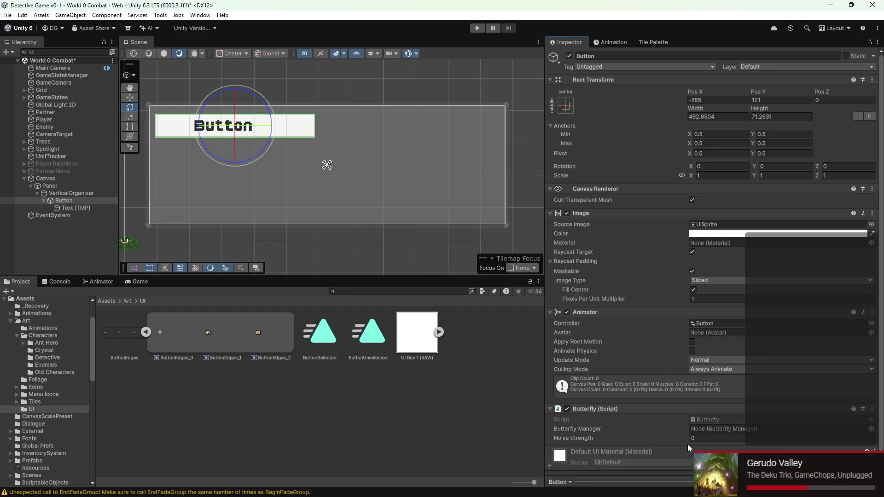
pyautogui.hotkey('ctrl', 'z')
pyautogui.click(731, 445)
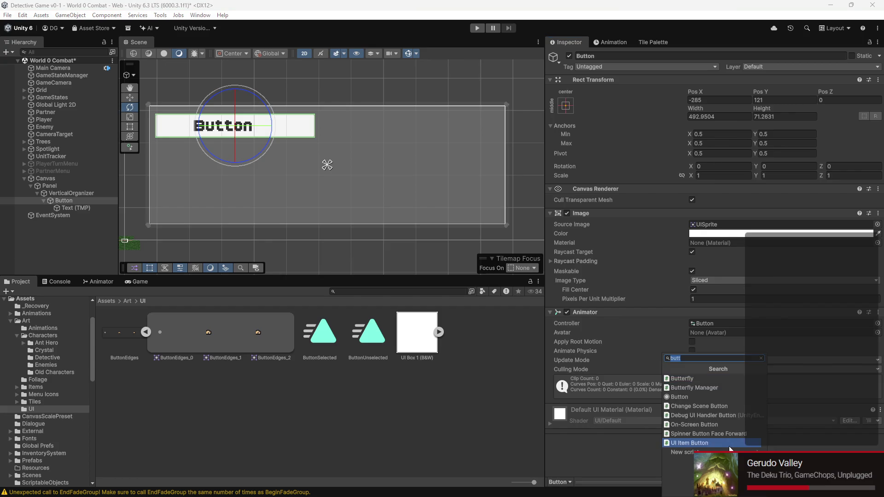
pyautogui.write('on')
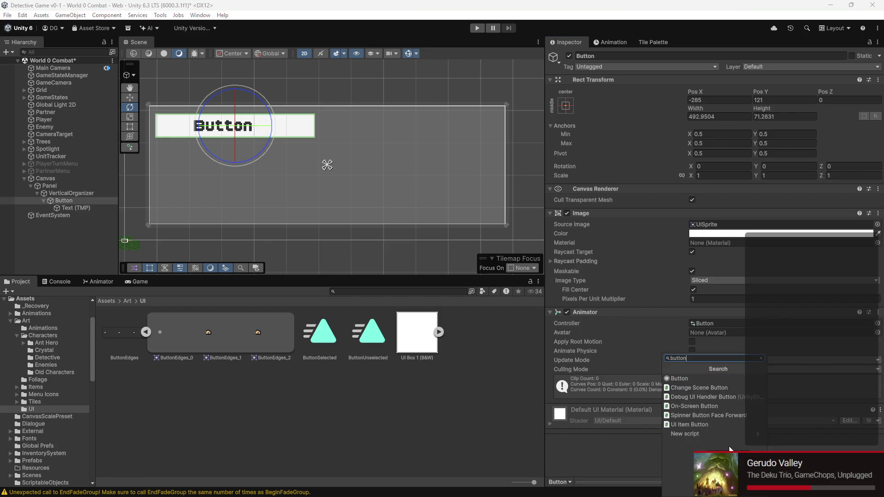
pyautogui.click(689, 379)
# Step: Set the new Button's transition to Animation, keep navigation Automatic, and locate its controller
pyautogui.scroll(-5, 676, 405)
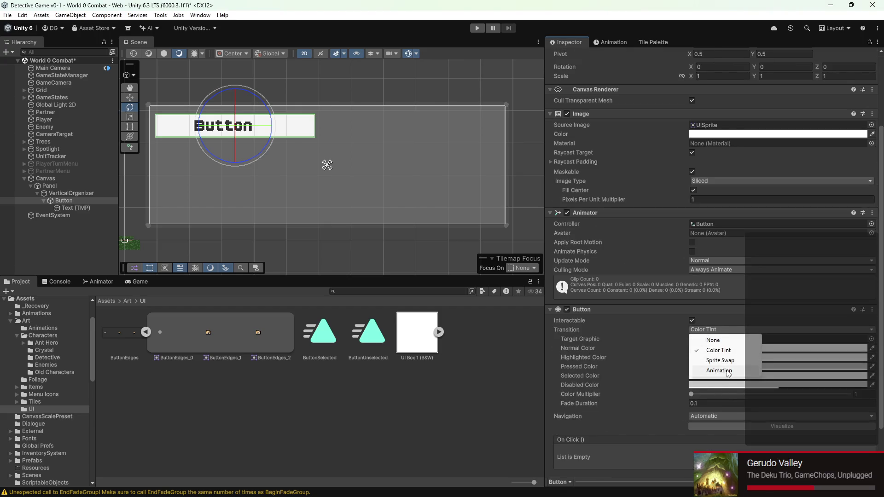
pyautogui.click(719, 370)
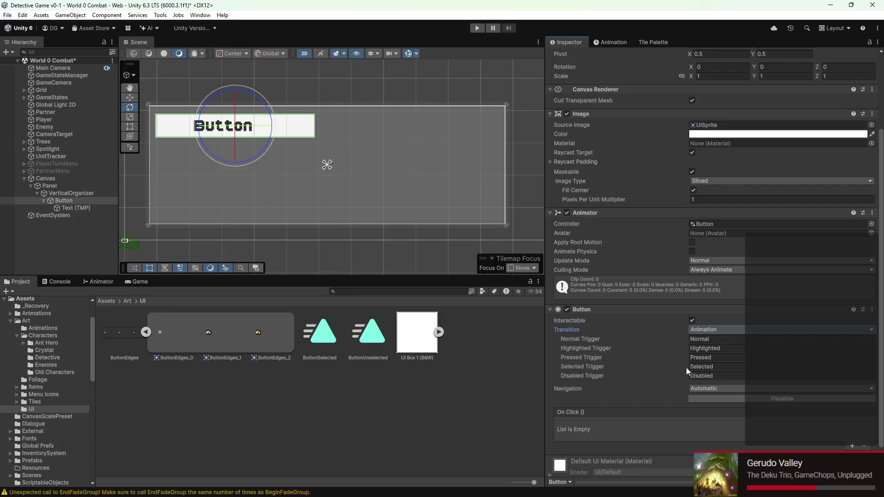
pyautogui.click(703, 387)
pyautogui.click(682, 386)
pyautogui.click(700, 396)
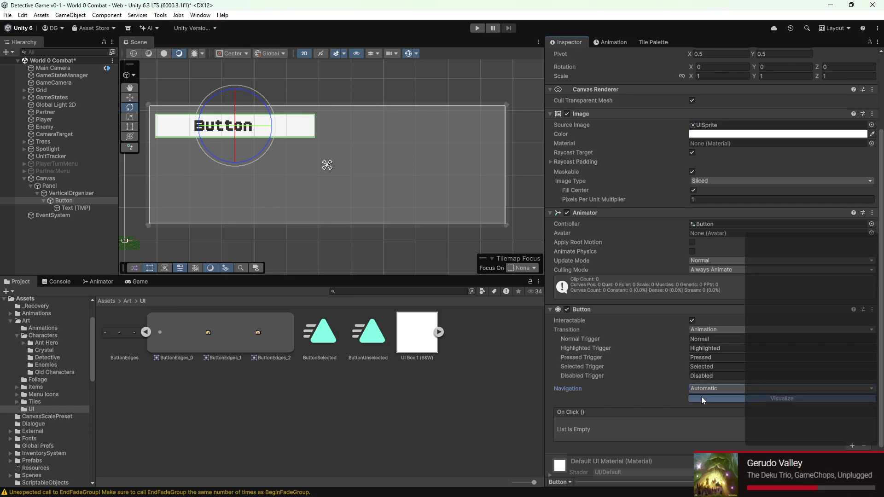
pyautogui.scroll(-2, 666, 396)
pyautogui.click(708, 372)
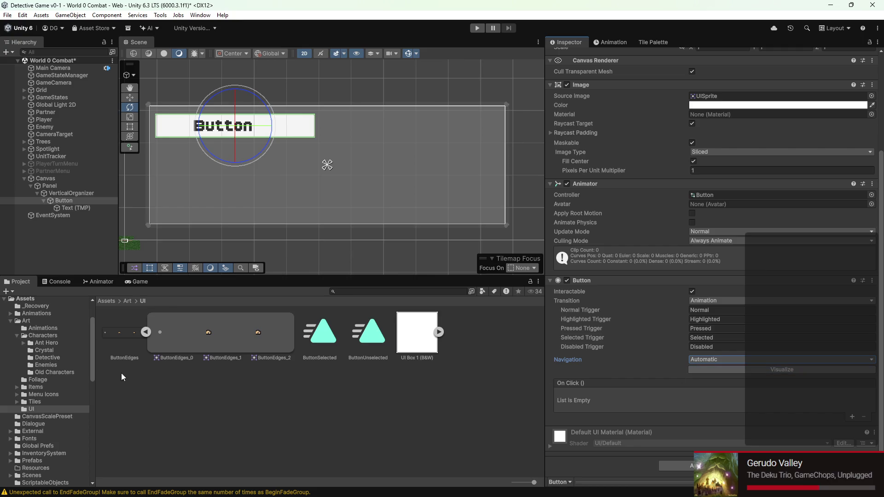
pyautogui.click(751, 197)
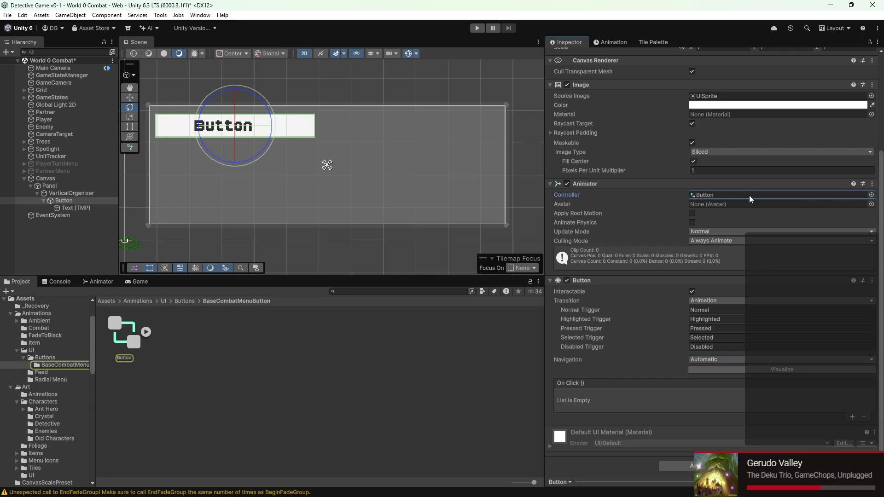
# Step: Rename the controller asset to BaseCombatMenuButton, save, and view its Animator state graph
pyautogui.rightClick(98, 339)
pyautogui.rightClick(121, 349)
pyautogui.click(161, 140)
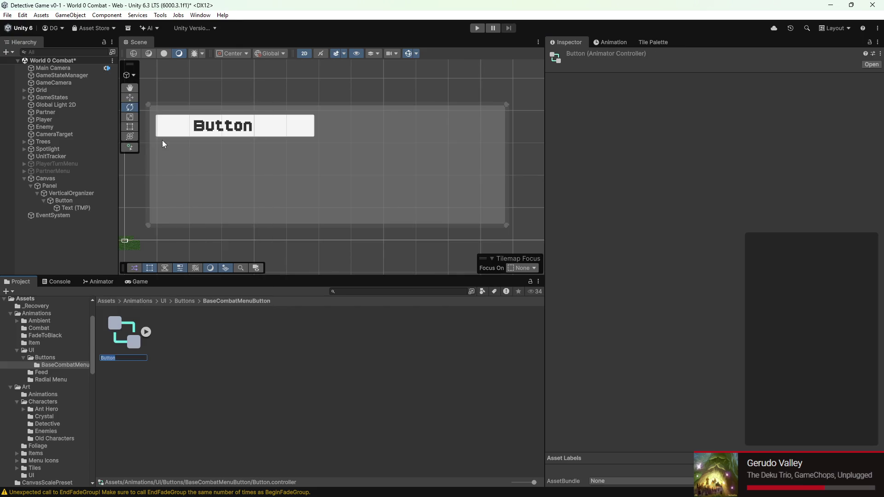
pyautogui.write('BaseCombatMenu')
pyautogui.write('Button')
pyautogui.press('Return')
pyautogui.hotkey('ctrl', 's')
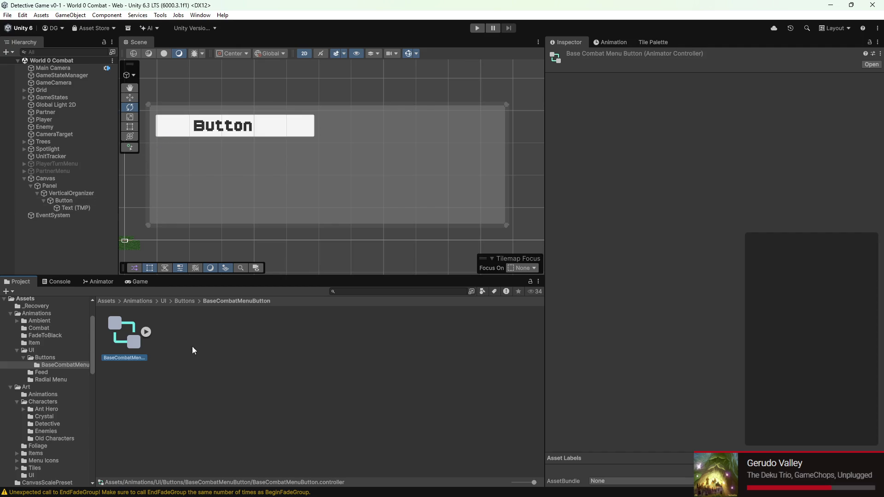
pyautogui.click(610, 42)
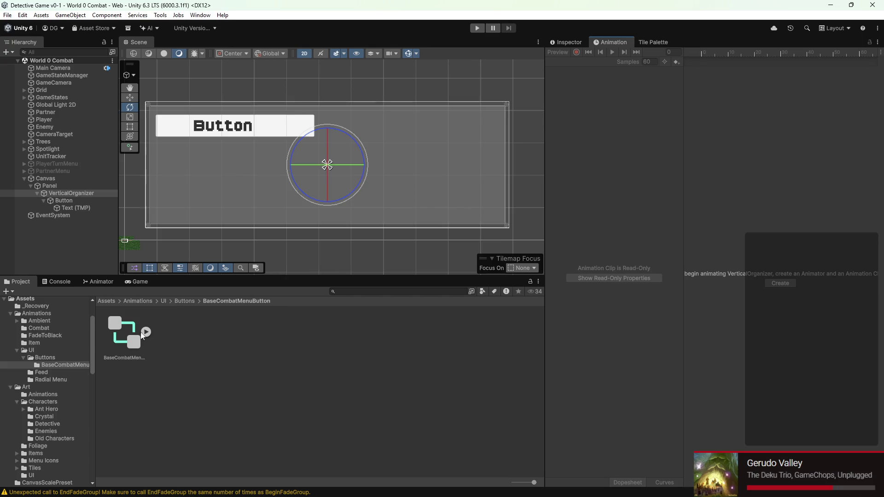
pyautogui.click(92, 286)
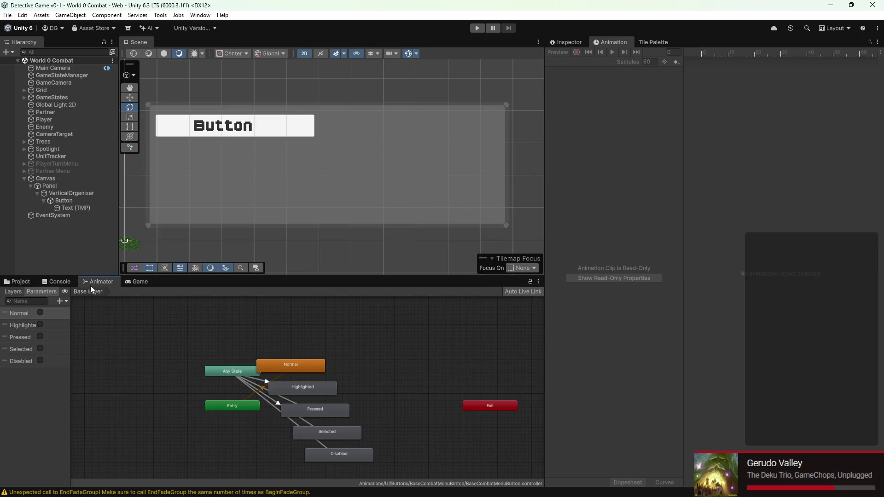
# Step: Dock the Project panel, browse Art/UI, and drag ButtonSelected into Animations/UI/Buttons/BaseCombatMenuButton
pyautogui.moveTo(29, 284)
pyautogui.mouseDown()
pyautogui.moveTo(621, 123)
pyautogui.moveTo(627, 30)
pyautogui.moveTo(612, 44)
pyautogui.mouseUp()
pyautogui.scroll(5, 303, 385)
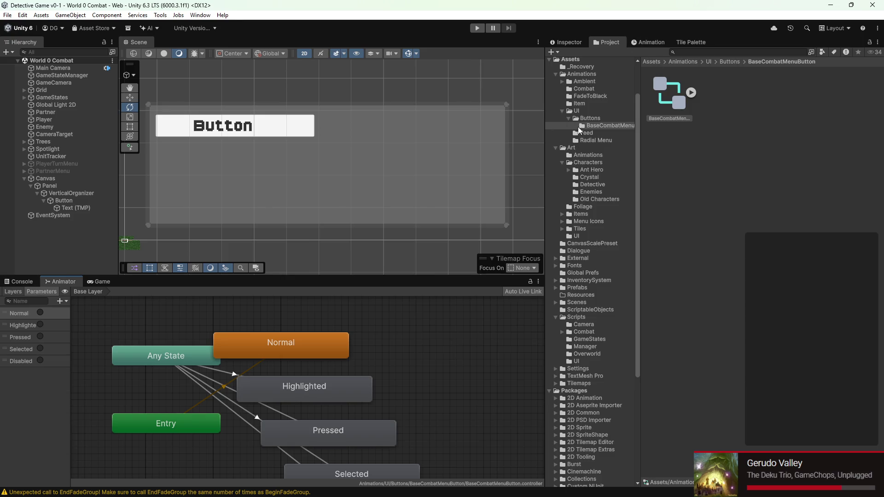
pyautogui.scroll(2, 580, 131)
pyautogui.click(582, 119)
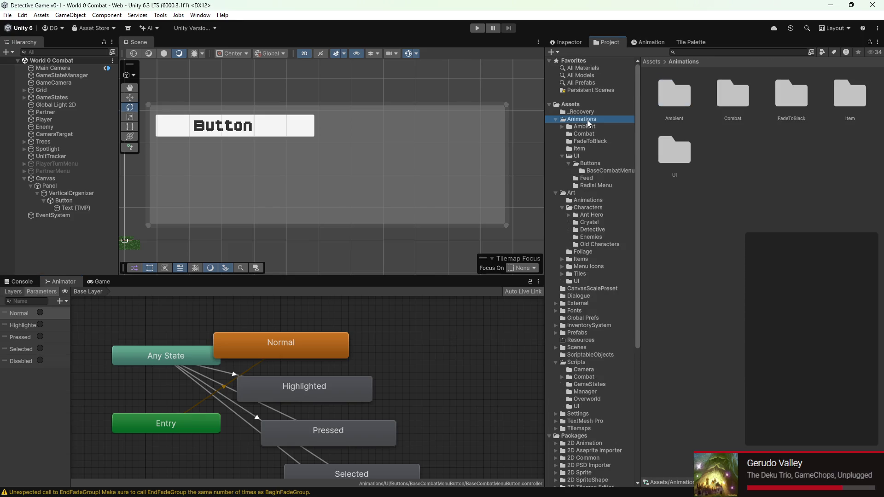
pyautogui.click(590, 164)
pyautogui.click(589, 156)
pyautogui.scroll(-3, 592, 137)
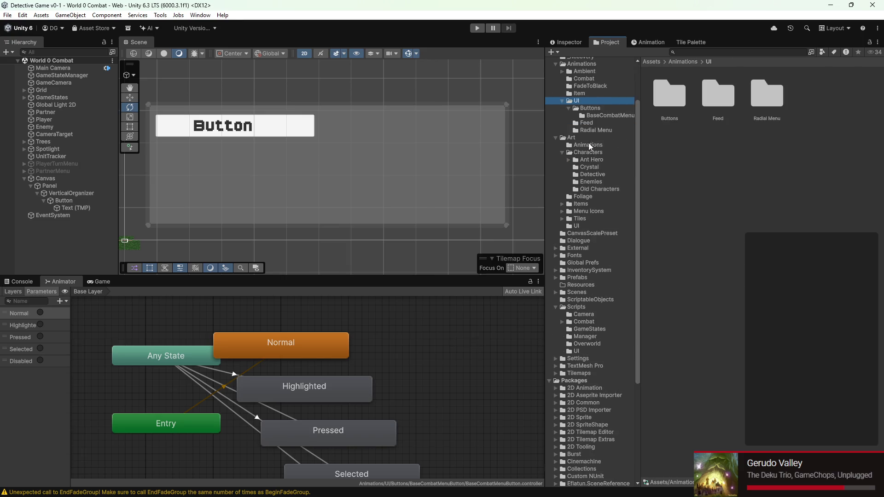
pyautogui.click(577, 199)
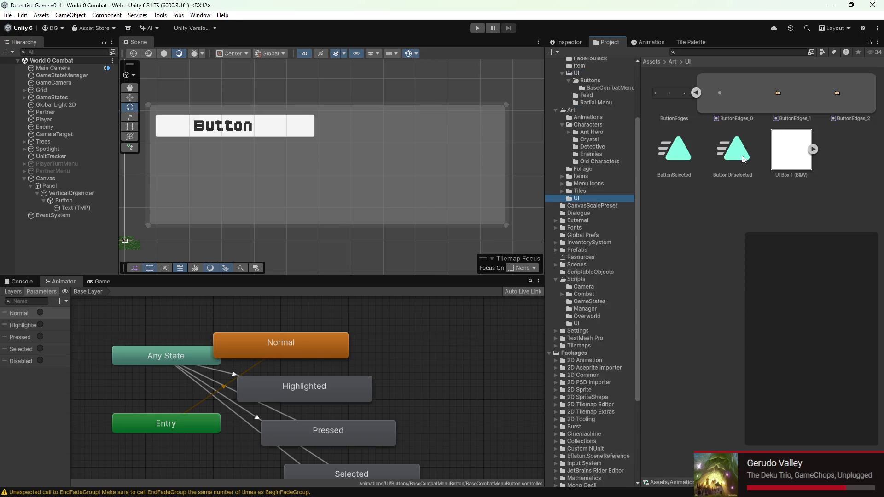
pyautogui.moveTo(684, 156)
pyautogui.mouseDown()
pyautogui.moveTo(637, 128)
pyautogui.moveTo(606, 87)
pyautogui.moveTo(651, 105)
pyautogui.moveTo(626, 87)
pyautogui.moveTo(414, 322)
pyautogui.moveTo(297, 343)
pyautogui.moveTo(740, 351)
pyautogui.mouseUp()
pyautogui.click(626, 87)
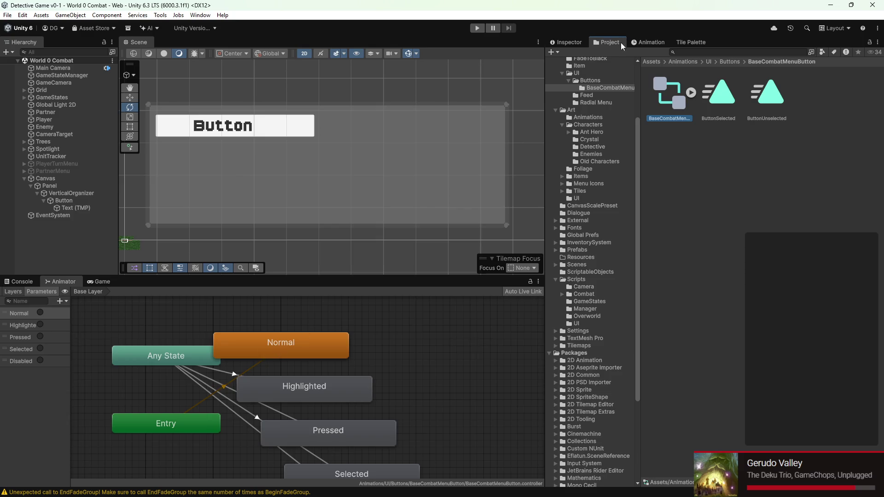
pyautogui.moveTo(571, 42); pyautogui.dragTo(176, 43)
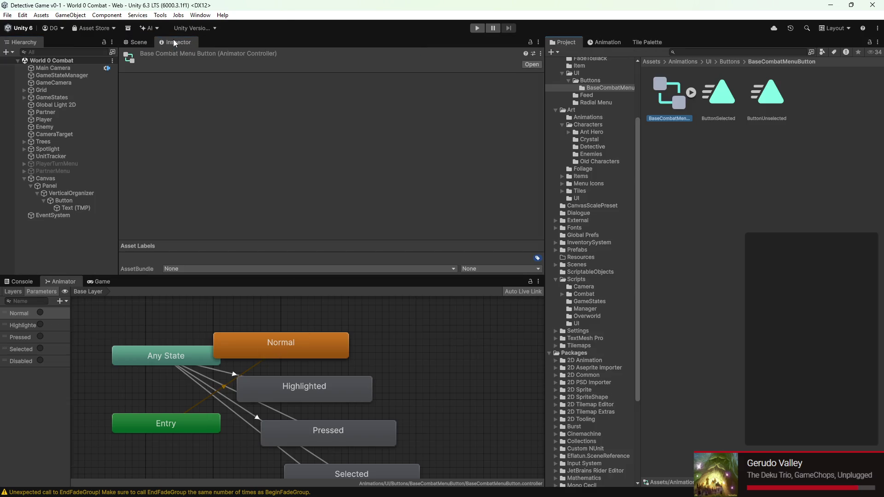
# Step: Give Normal the ButtonUnselected clip, and Highlighted and Selected the ButtonSelected clip
pyautogui.click(254, 349)
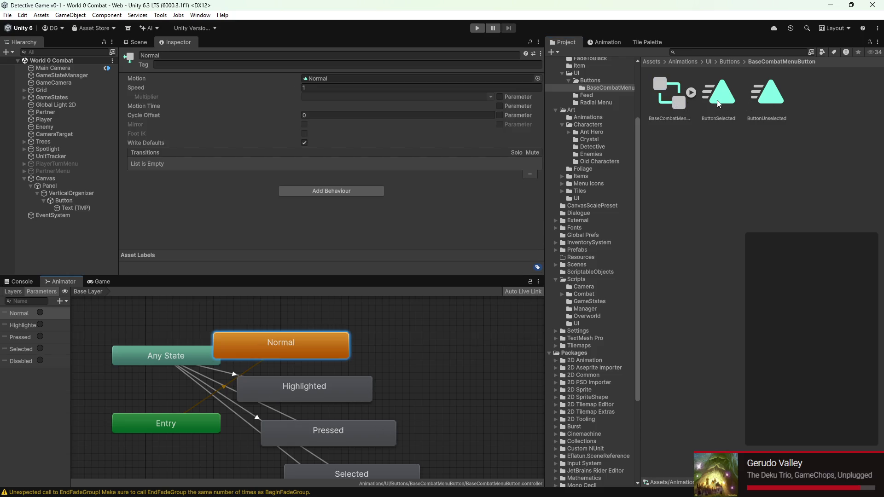
pyautogui.moveTo(768, 95); pyautogui.dragTo(350, 80)
pyautogui.click(306, 387)
pyautogui.moveTo(718, 95)
pyautogui.mouseDown()
pyautogui.moveTo(512, 104)
pyautogui.moveTo(338, 77)
pyautogui.mouseUp()
pyautogui.scroll(-2, 356, 419)
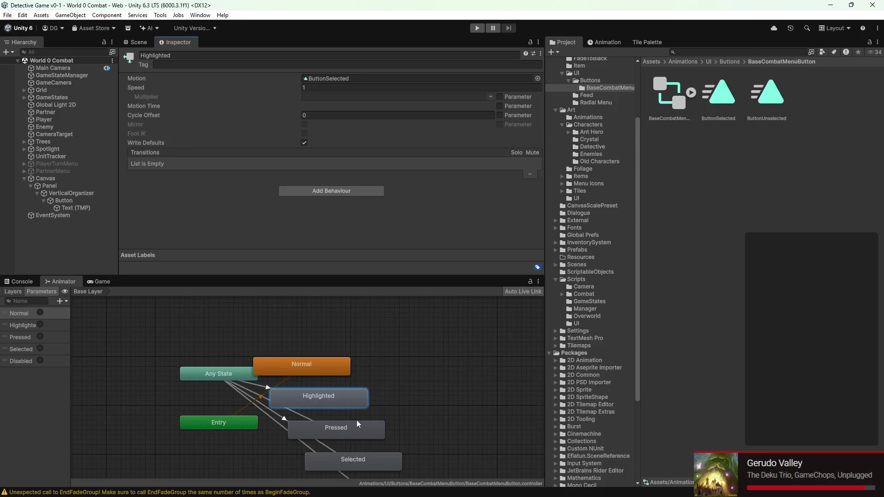
pyautogui.click(349, 464)
pyautogui.press('f')
pyautogui.moveTo(720, 95)
pyautogui.mouseDown()
pyautogui.moveTo(270, 374)
pyautogui.moveTo(318, 292)
pyautogui.moveTo(343, 83)
pyautogui.mouseUp()
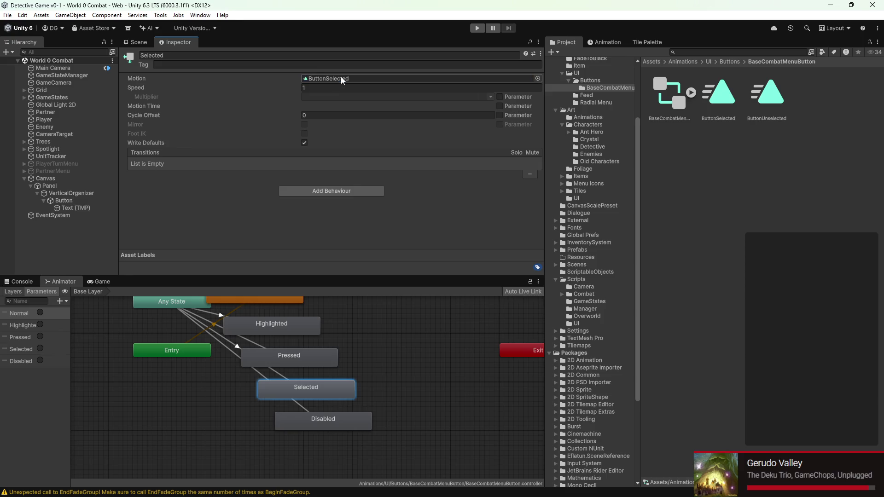
# Step: Assign ButtonUnselected to the Disabled state and ButtonSelected to the Pressed state
pyautogui.click(316, 420)
pyautogui.click(763, 97)
pyautogui.moveTo(763, 97)
pyautogui.mouseDown()
pyautogui.moveTo(365, 439)
pyautogui.moveTo(335, 84)
pyautogui.mouseUp()
pyautogui.moveTo(325, 330); pyautogui.dragTo(338, 371)
pyautogui.click(309, 372)
pyautogui.click(319, 390)
pyautogui.moveTo(718, 94); pyautogui.dragTo(355, 79)
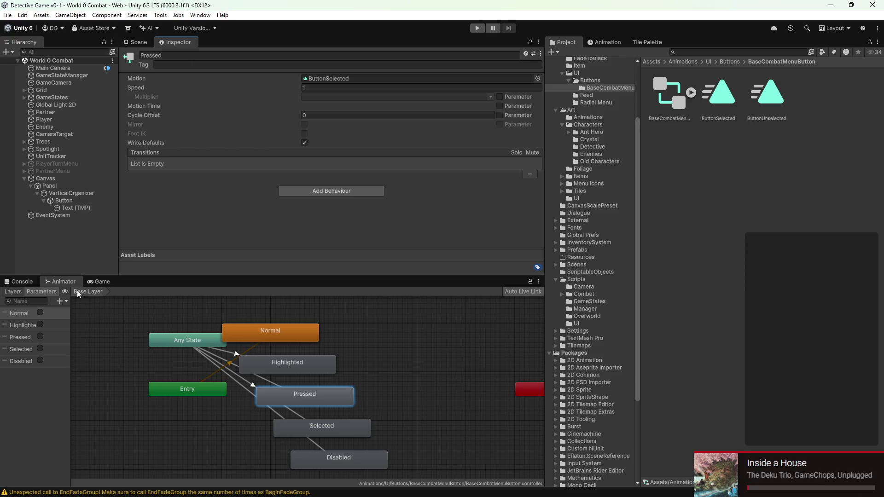
# Step: Re-dock the Inspector with the Project files, widen the scene view, and select the Button object
pyautogui.moveTo(193, 42)
pyautogui.mouseDown()
pyautogui.moveTo(613, 27)
pyautogui.moveTo(661, 46)
pyautogui.moveTo(60, 55)
pyautogui.moveTo(69, 44)
pyautogui.moveTo(709, 47)
pyautogui.mouseUp()
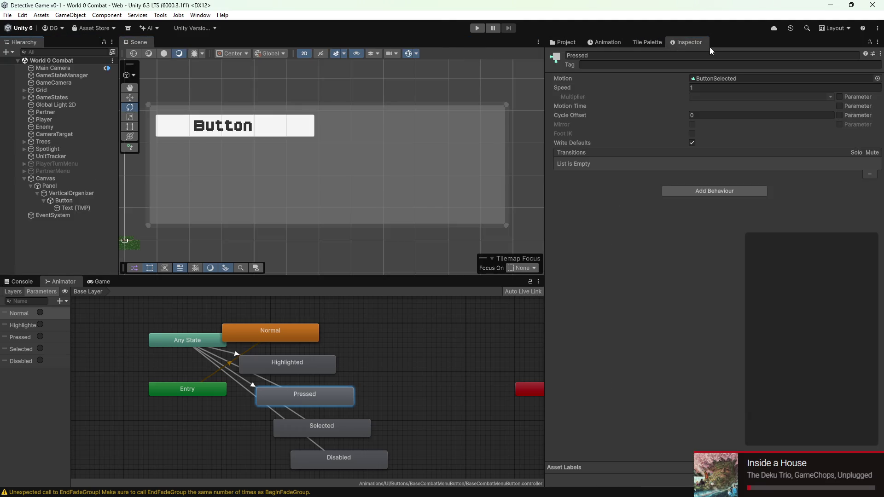
pyautogui.moveTo(545, 140)
pyautogui.mouseDown()
pyautogui.moveTo(594, 138)
pyautogui.moveTo(661, 46)
pyautogui.moveTo(73, 309)
pyautogui.moveTo(157, 202)
pyautogui.moveTo(171, 287)
pyautogui.mouseUp()
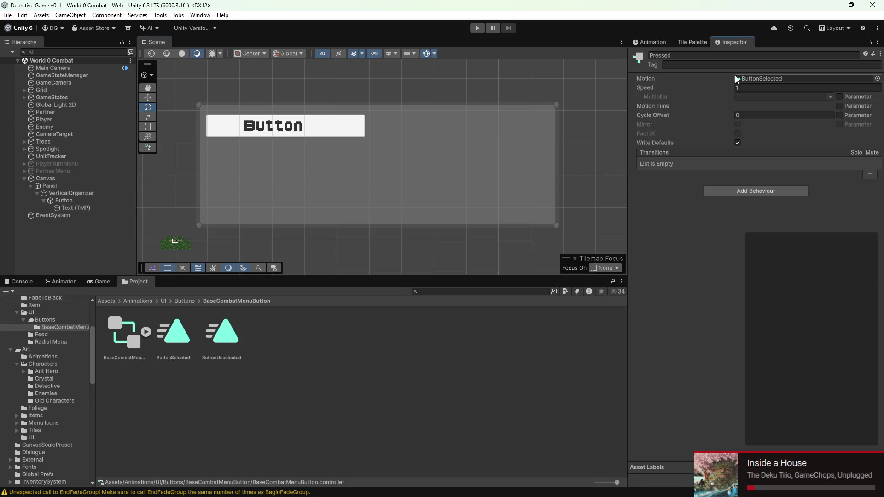
pyautogui.moveTo(665, 43)
pyautogui.mouseDown()
pyautogui.moveTo(556, 48)
pyautogui.moveTo(752, 55)
pyautogui.mouseUp()
pyautogui.moveTo(696, 42); pyautogui.dragTo(653, 42)
pyautogui.scroll(-1, 279, 150)
pyautogui.scroll(-2, 280, 151)
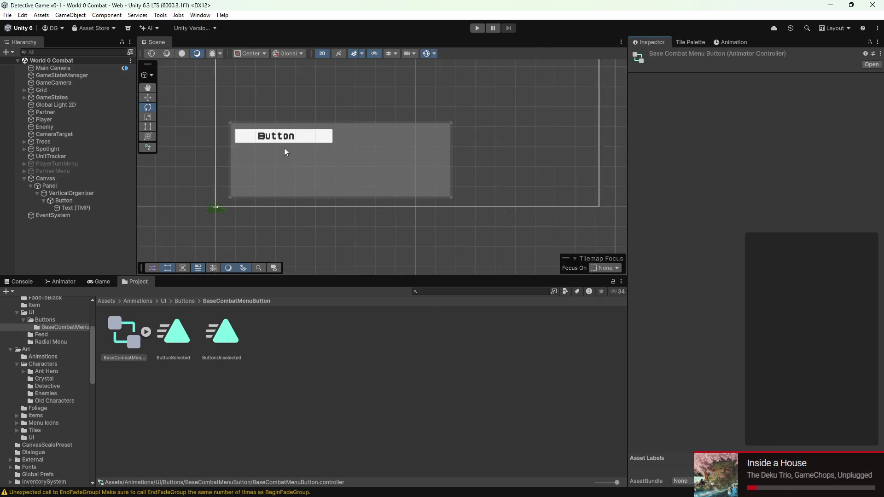
pyautogui.click(264, 187)
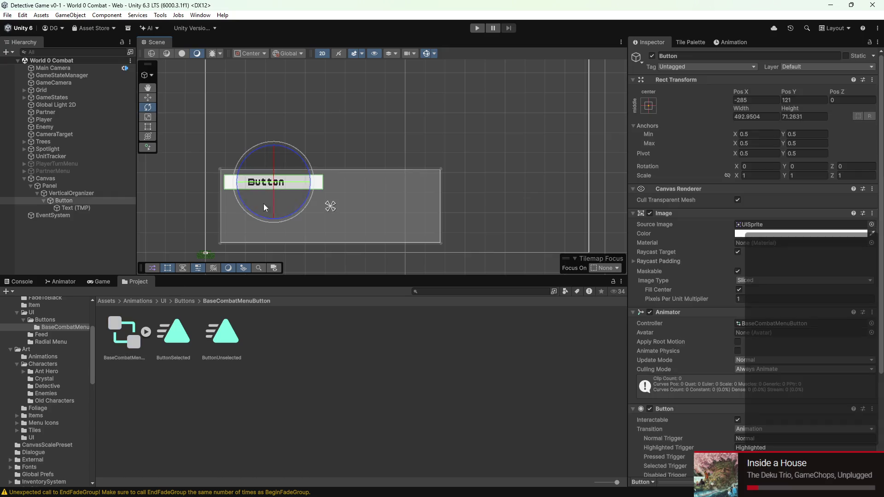
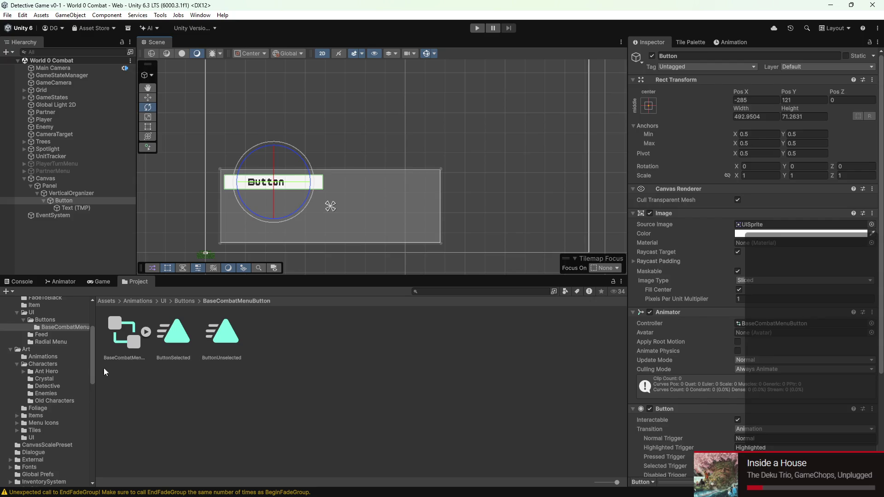
# Step: Set ButtonEdges_1 from the Art/UI folder as the Button's Source Image
pyautogui.scroll(3, 54, 377)
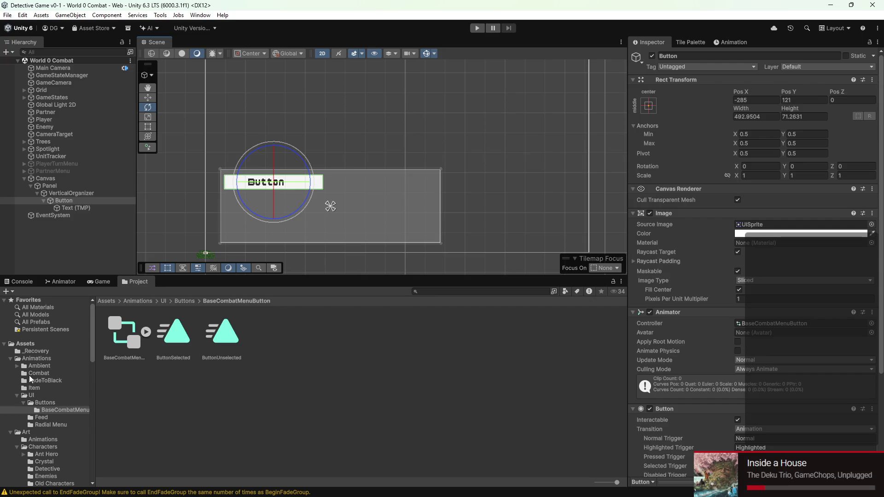
pyautogui.scroll(-2, 40, 390)
pyautogui.click(54, 464)
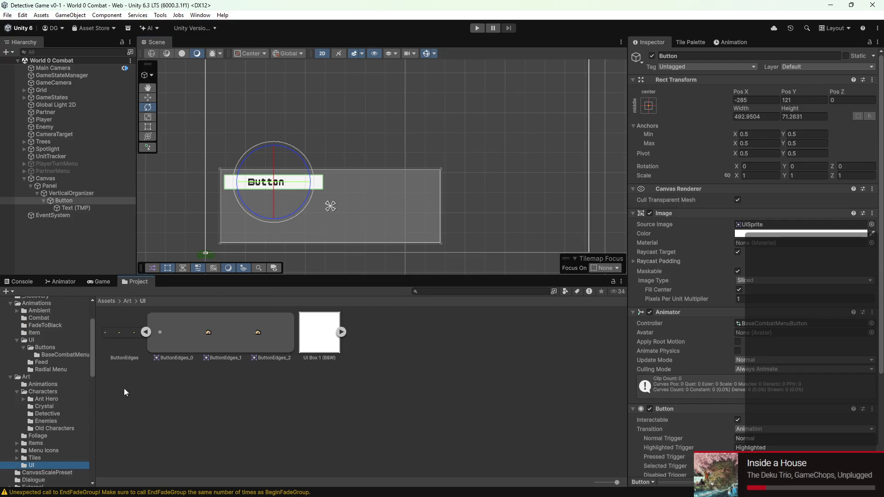
pyautogui.moveTo(199, 330)
pyautogui.mouseDown()
pyautogui.moveTo(222, 336)
pyautogui.moveTo(818, 225)
pyautogui.mouseUp()
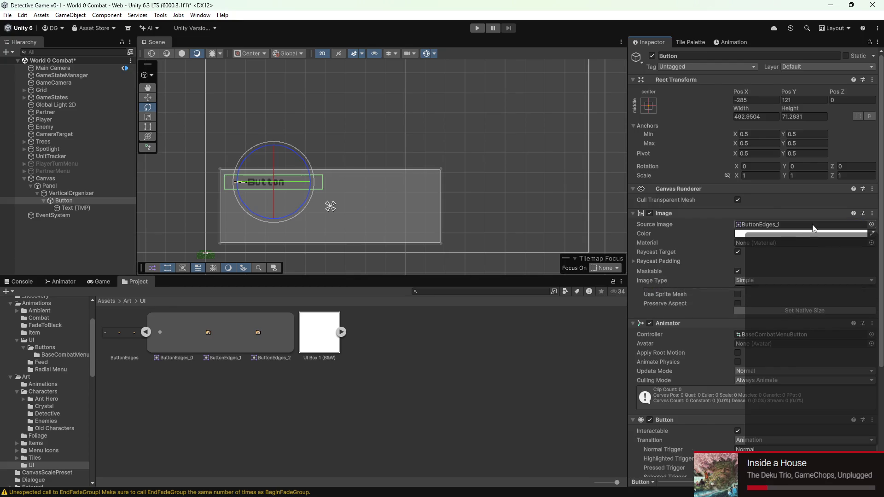
# Step: Keep the image type Simple, leave Preserve Aspect off, and resize the button to native size
pyautogui.scroll(5, 296, 191)
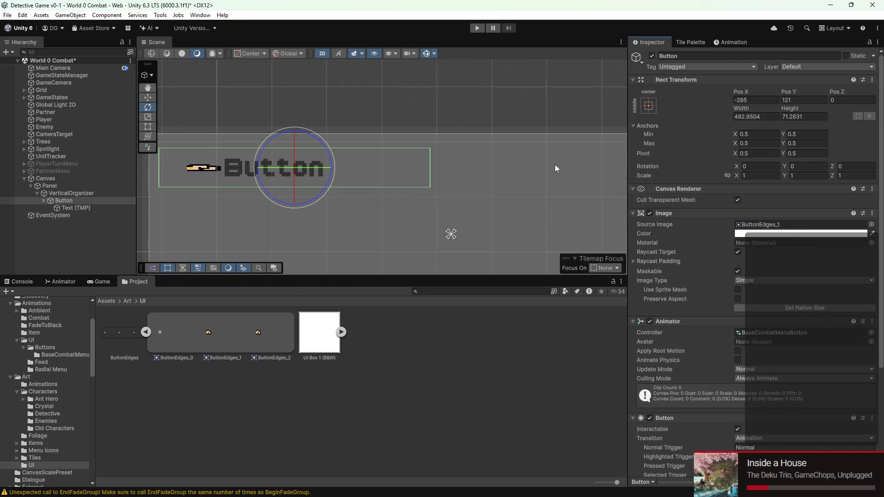
pyautogui.scroll(-1, 843, 280)
pyautogui.click(797, 253)
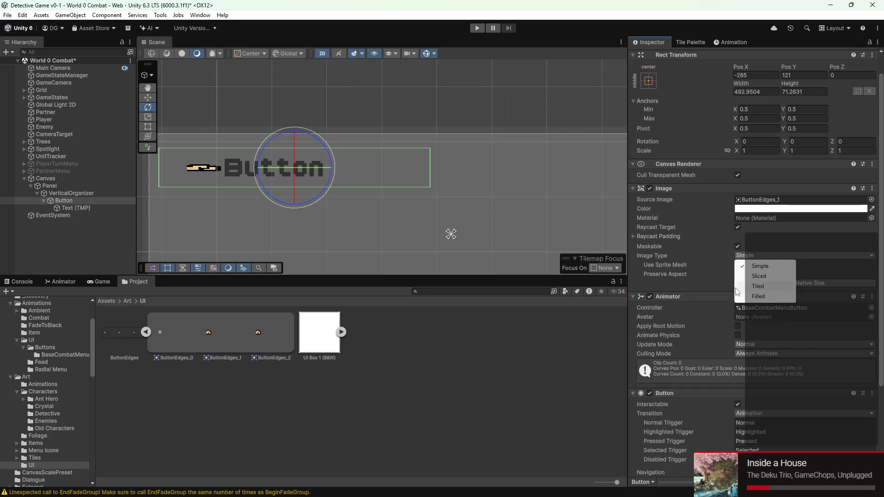
pyautogui.click(728, 272)
pyautogui.click(737, 274)
pyautogui.click(738, 274)
pyautogui.click(763, 284)
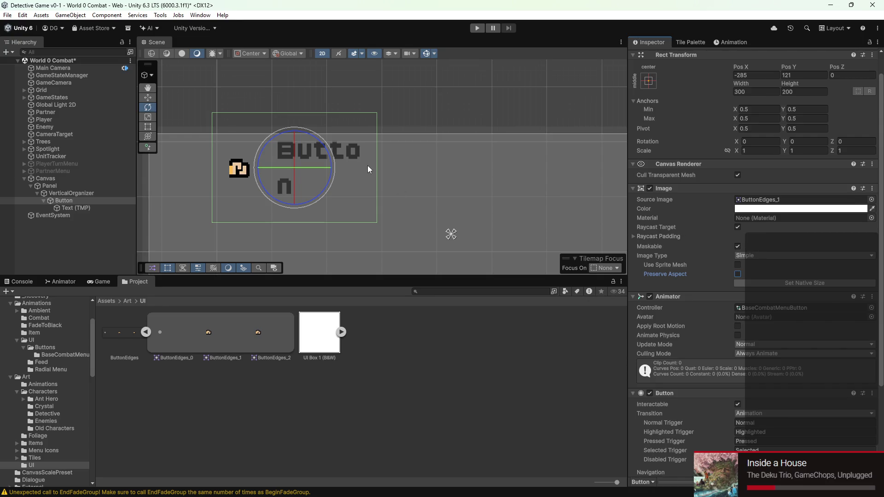
# Step: Widen the Text (TMP) label so 'Button' fits on one line, then run the game
pyautogui.click(111, 208)
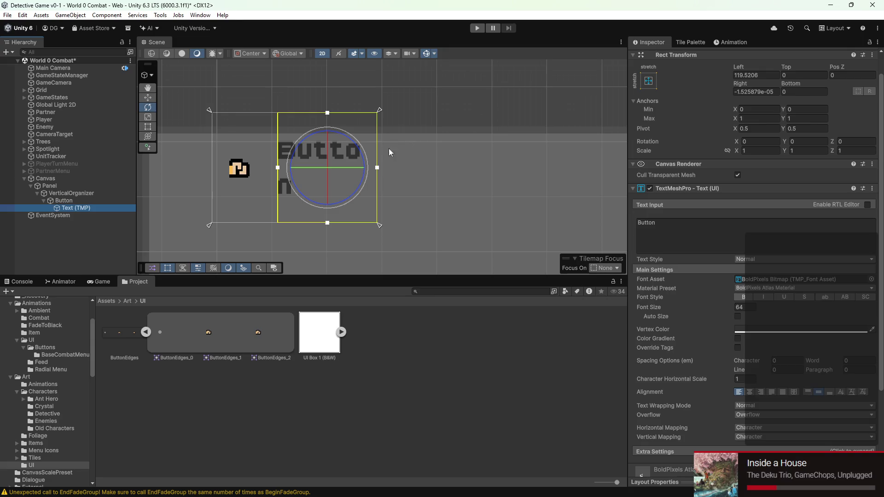
pyautogui.moveTo(377, 168)
pyautogui.mouseDown()
pyautogui.moveTo(457, 173)
pyautogui.moveTo(438, 175)
pyautogui.mouseUp()
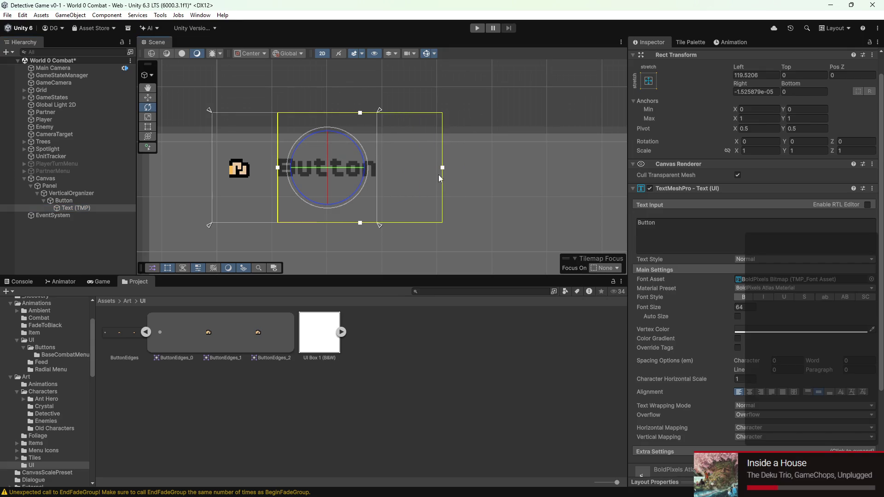
pyautogui.click(481, 29)
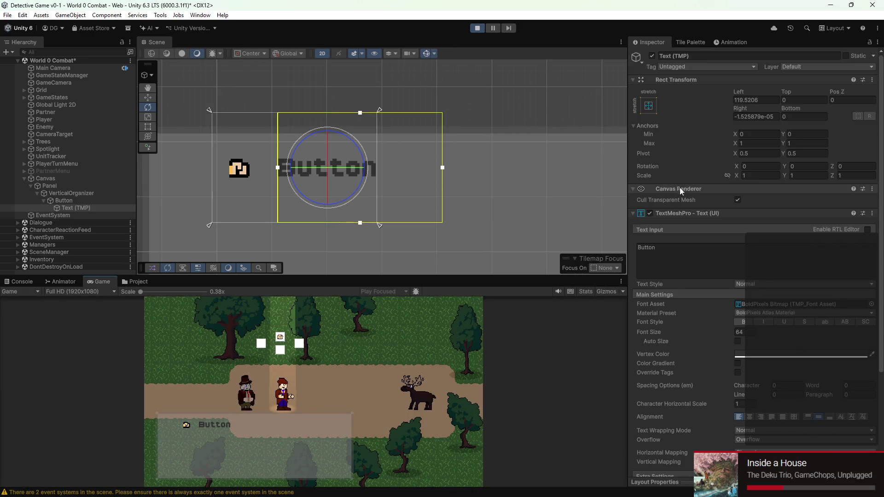
# Step: View the Animator state machine, stop Play mode, and inspect the ButtonSelected and ButtonUnselected clips
pyautogui.click(76, 282)
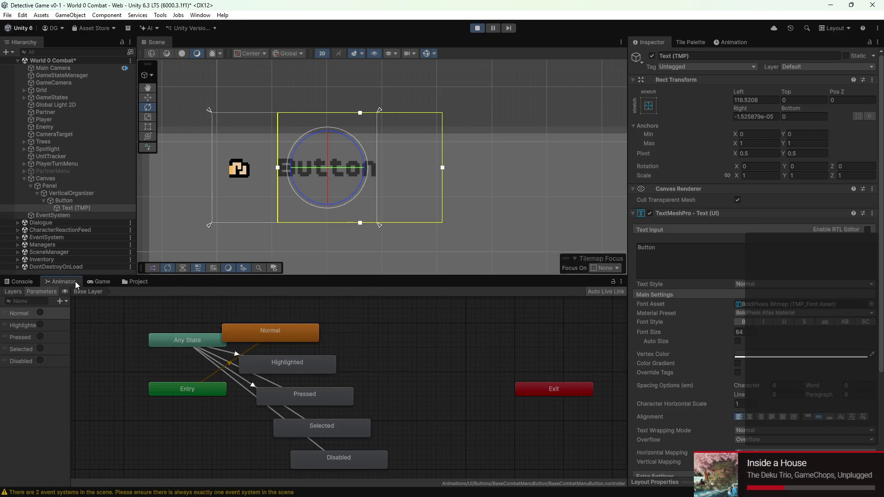
pyautogui.click(478, 28)
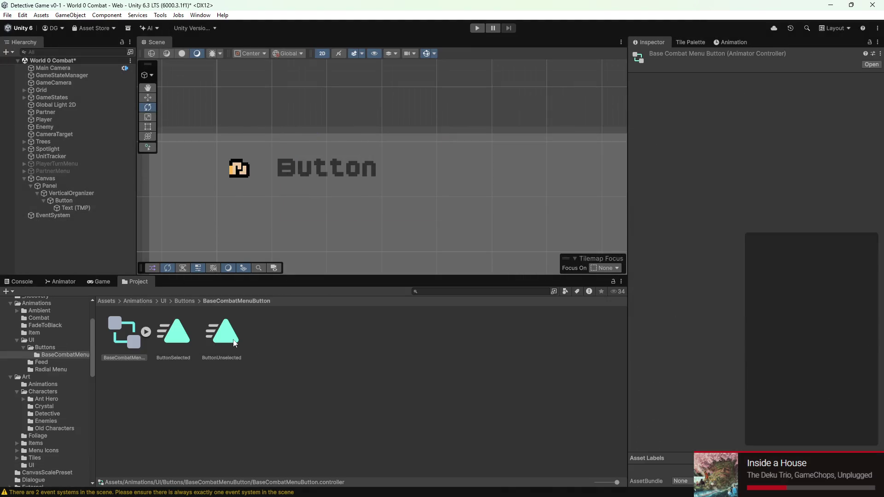
pyautogui.press('Right')
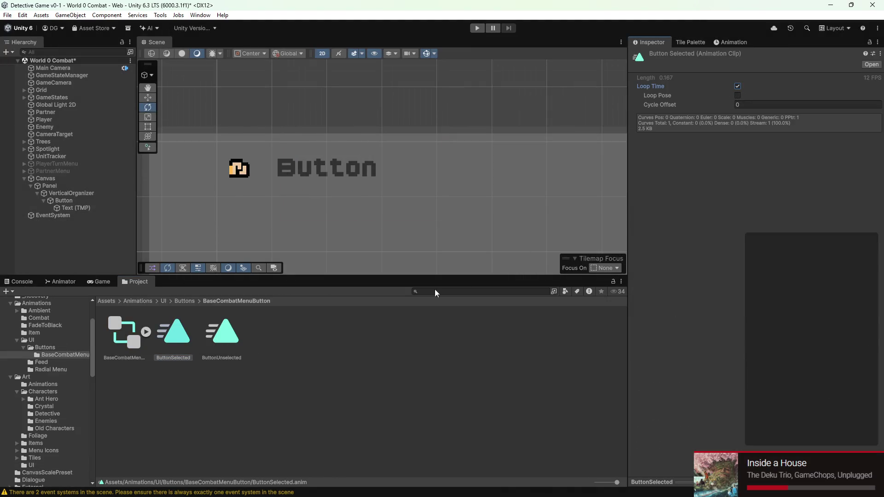
pyautogui.press('Right')
pyautogui.click(732, 89)
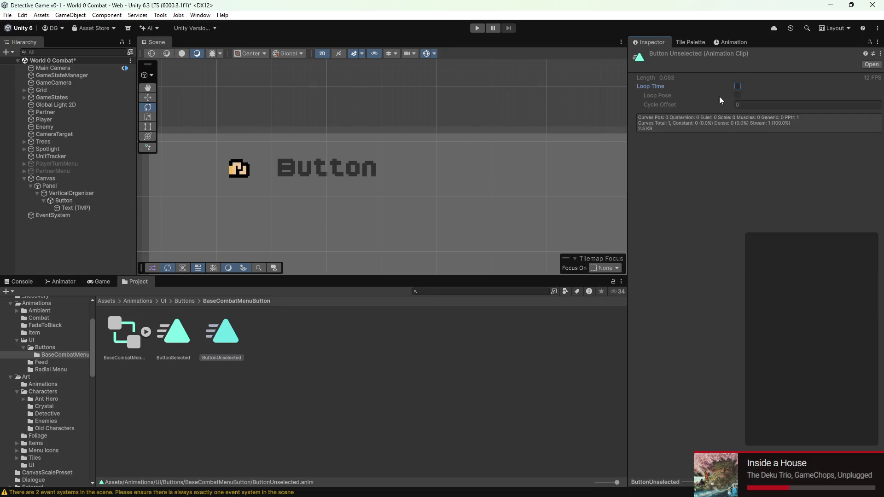
# Step: Show the Button's ButtonSelected clip in the Animation window and select its missing Sprite property
pyautogui.click(109, 202)
pyautogui.click(731, 42)
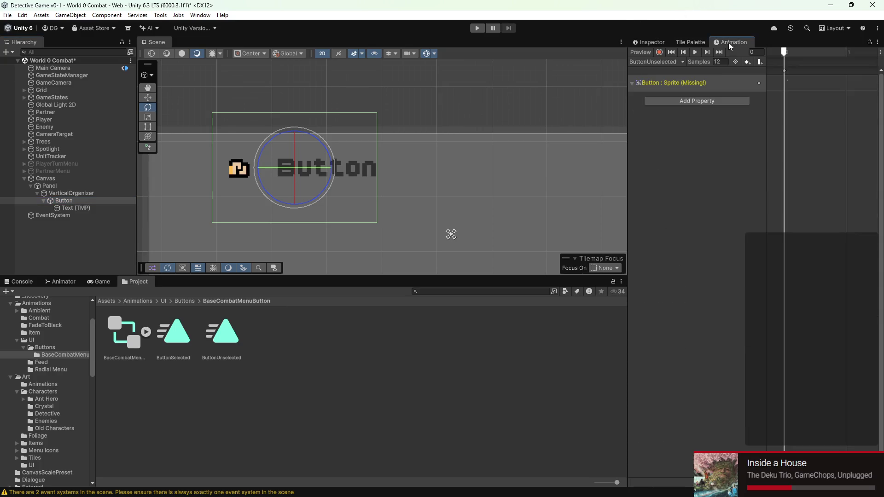
pyautogui.click(669, 65)
pyautogui.click(670, 73)
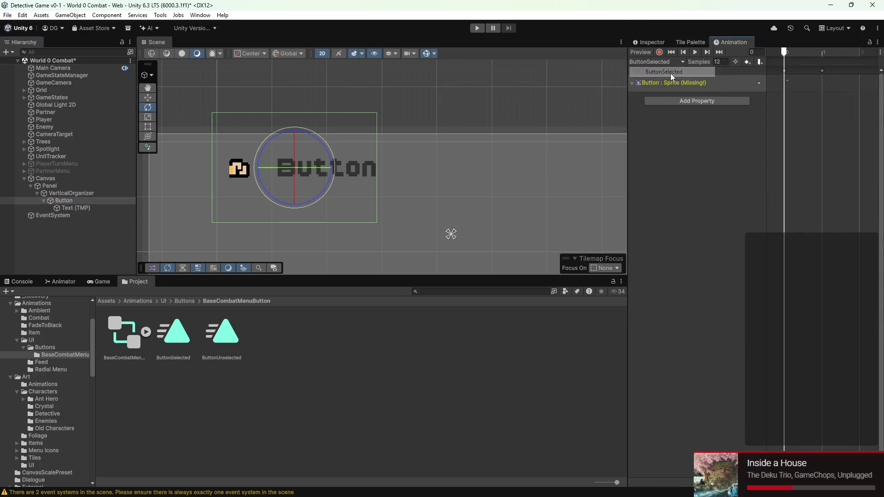
pyautogui.click(670, 86)
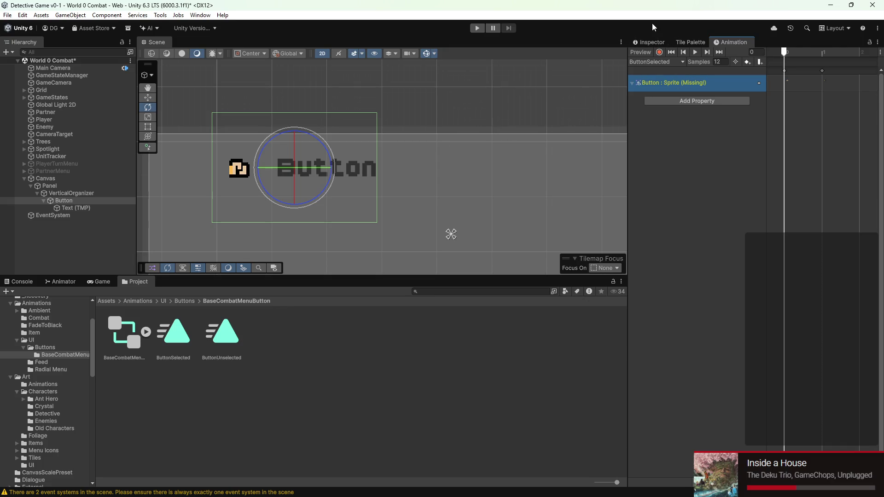
# Step: Recheck the missing Sprite property, then choose Delete on the BaseCombatMenuButton controller
pyautogui.click(650, 41)
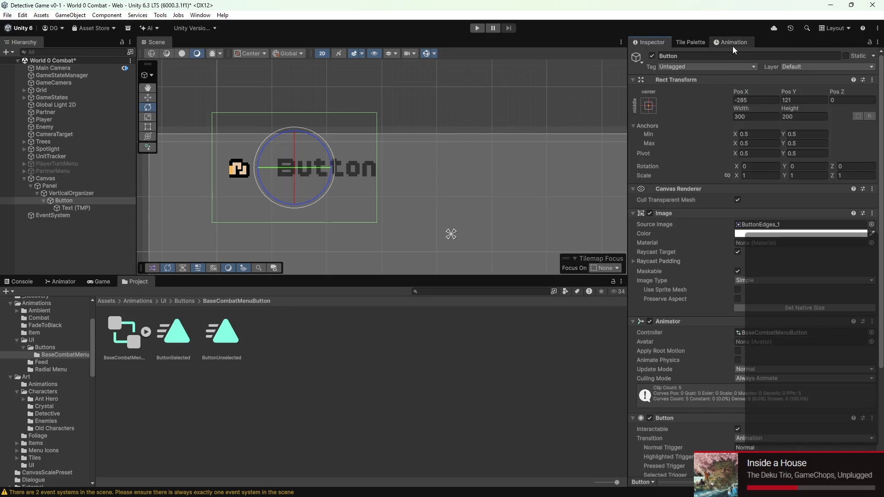
pyautogui.scroll(-4, 688, 218)
pyautogui.scroll(3, 689, 217)
pyautogui.scroll(-3, 690, 202)
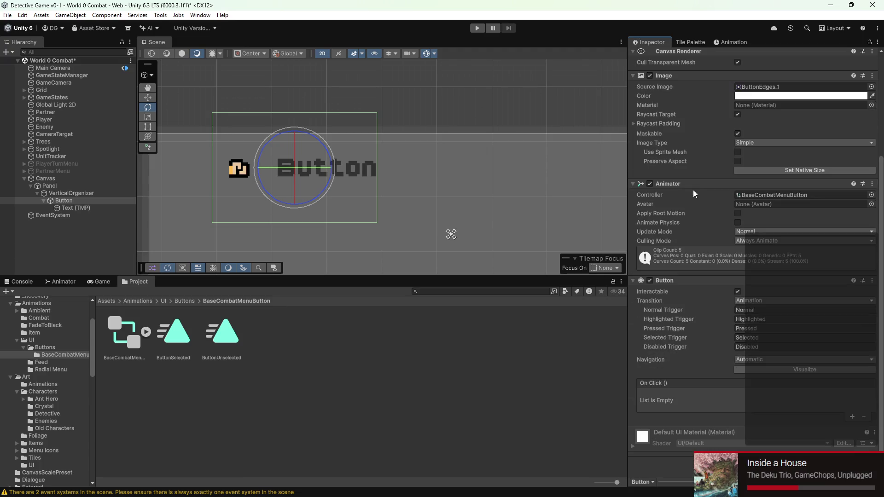
pyautogui.scroll(3, 725, 152)
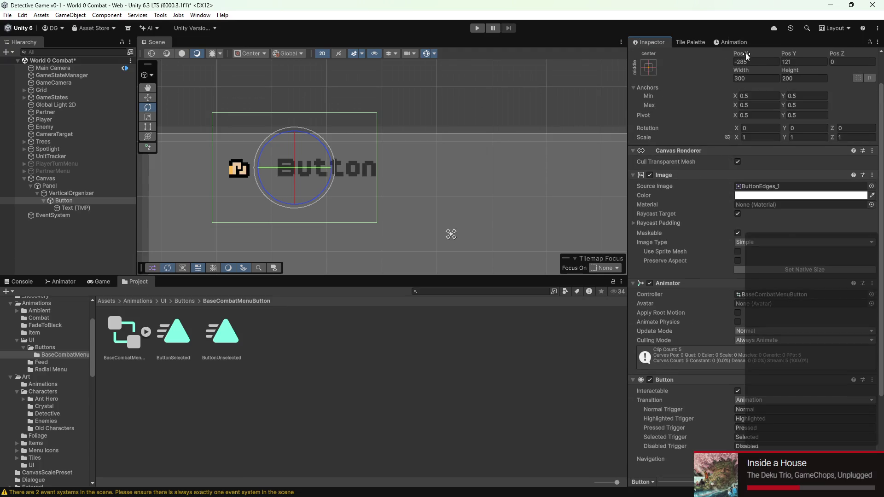
pyautogui.click(731, 42)
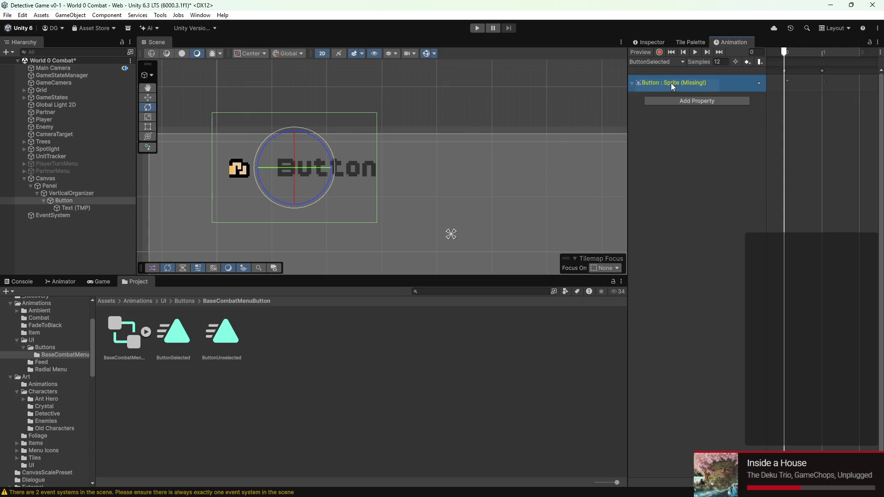
pyautogui.click(633, 84)
pyautogui.rightClick(649, 81)
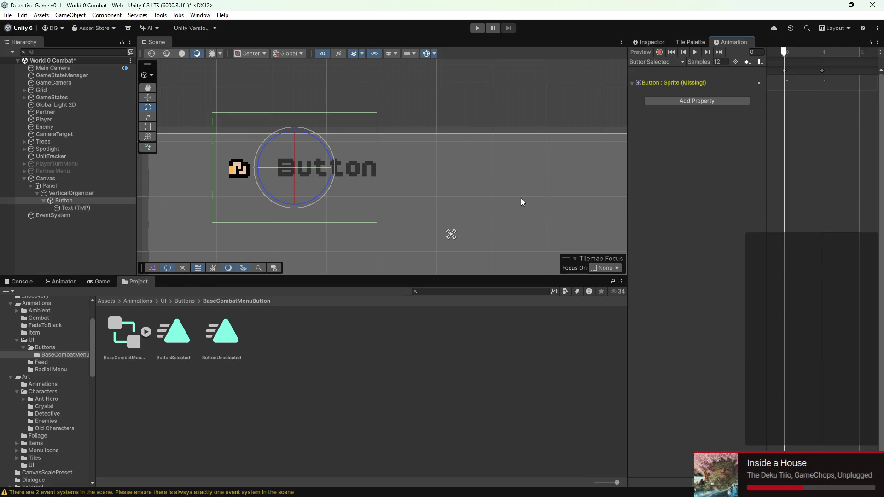
pyautogui.rightClick(136, 332)
pyautogui.click(160, 100)
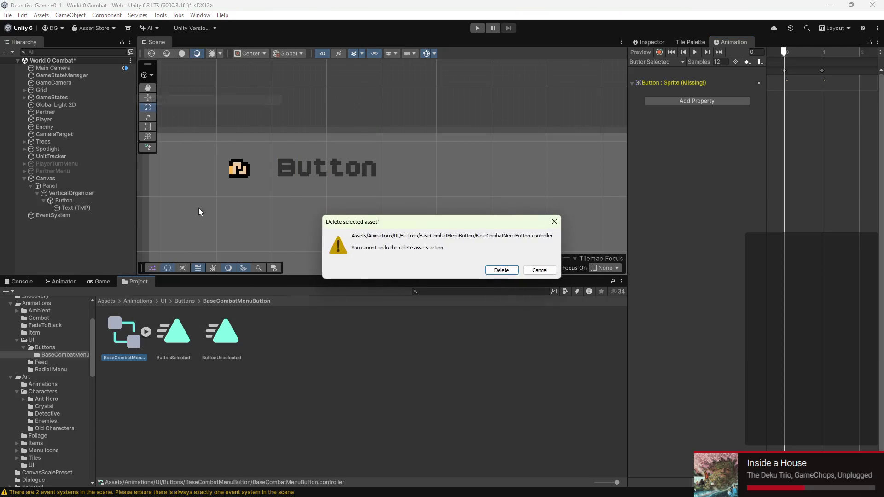
# Step: Confirm deleting the old controller and select the Button object in the Inspector
pyautogui.click(506, 269)
pyautogui.click(642, 42)
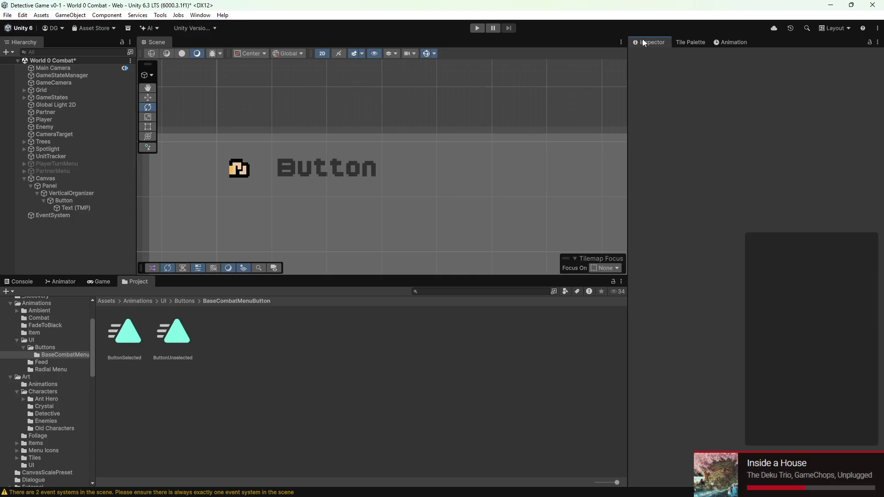
pyautogui.click(63, 201)
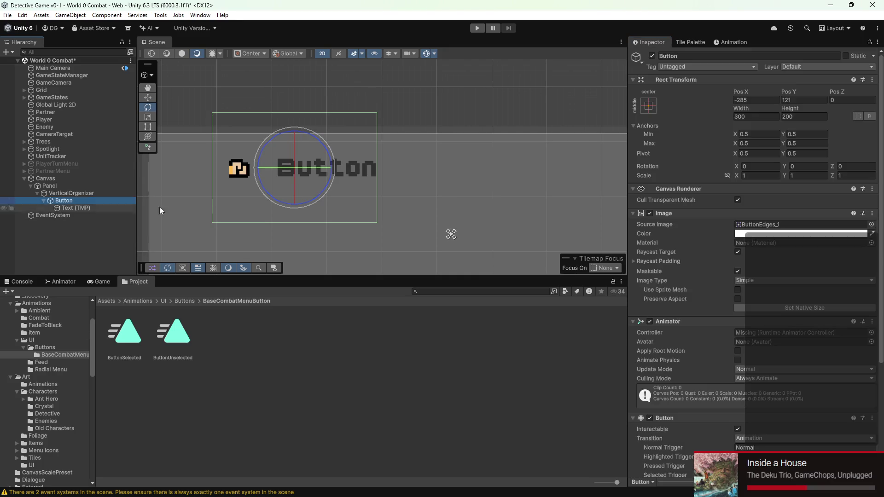
pyautogui.scroll(-3, 791, 260)
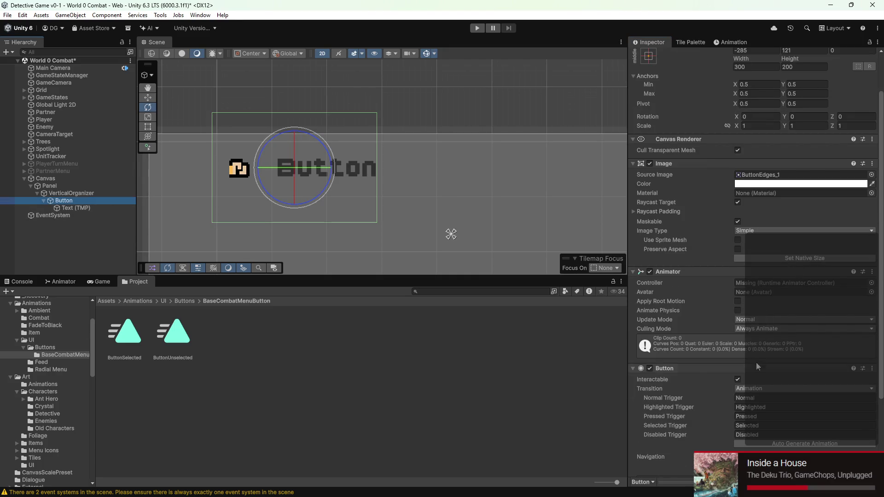
pyautogui.scroll(-2, 755, 363)
# Step: Auto-generate a Button controller in Animations/UI/Buttons/BaseCombatMenuButton and view its state graph
pyautogui.click(793, 392)
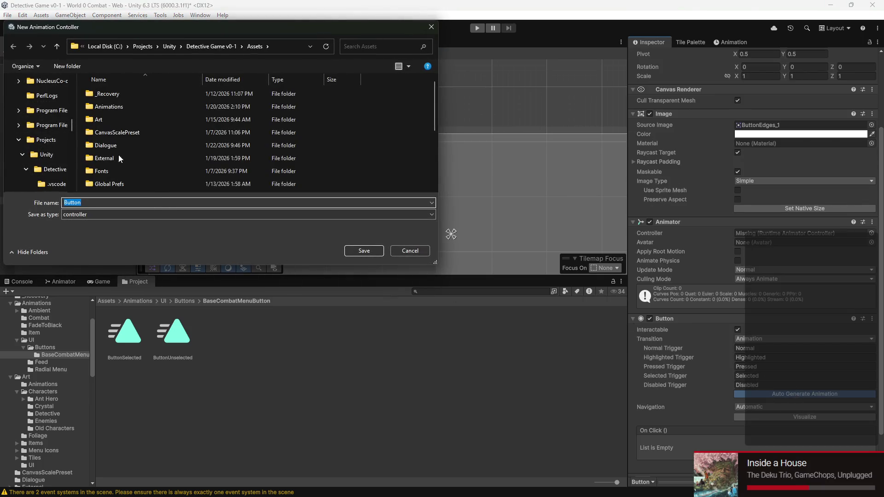
pyautogui.scroll(-1, 45, 132)
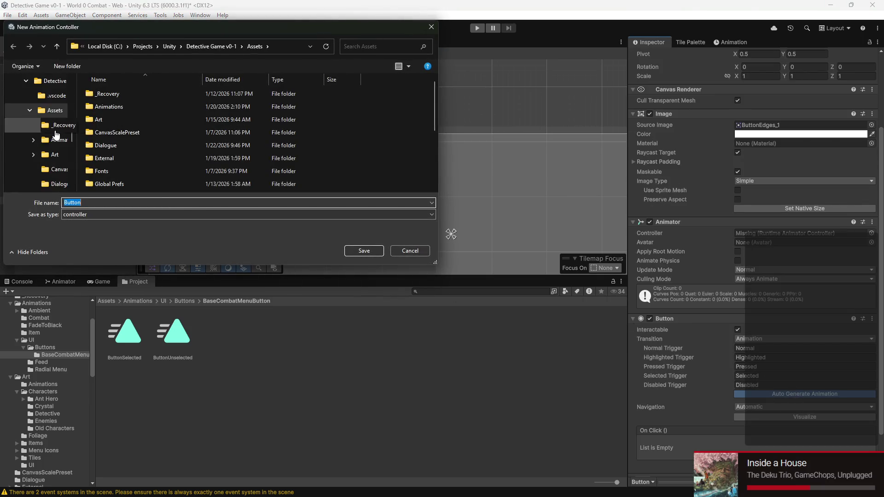
pyautogui.scroll(-2, 56, 135)
pyautogui.click(62, 100)
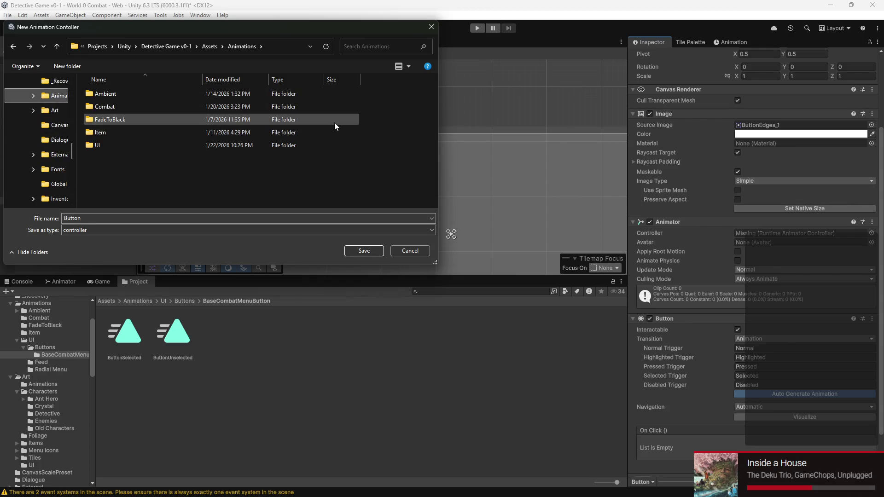
pyautogui.doubleClick(104, 142)
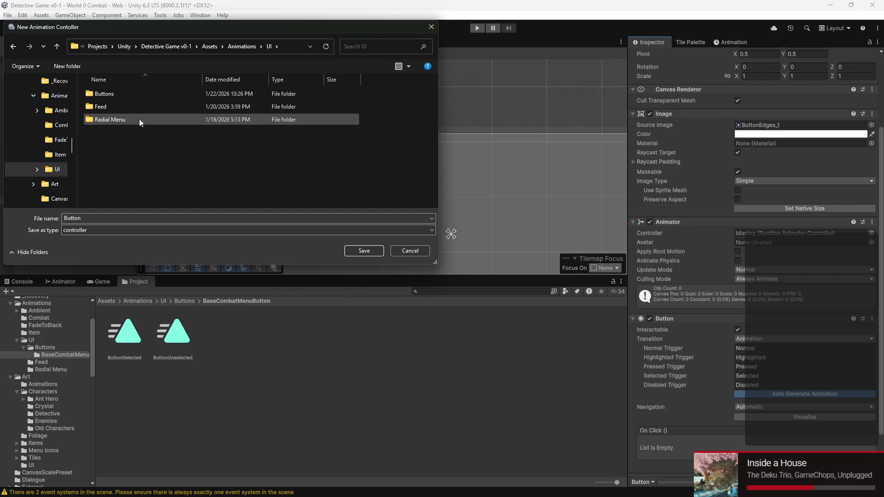
pyautogui.doubleClick(119, 97)
pyautogui.doubleClick(119, 95)
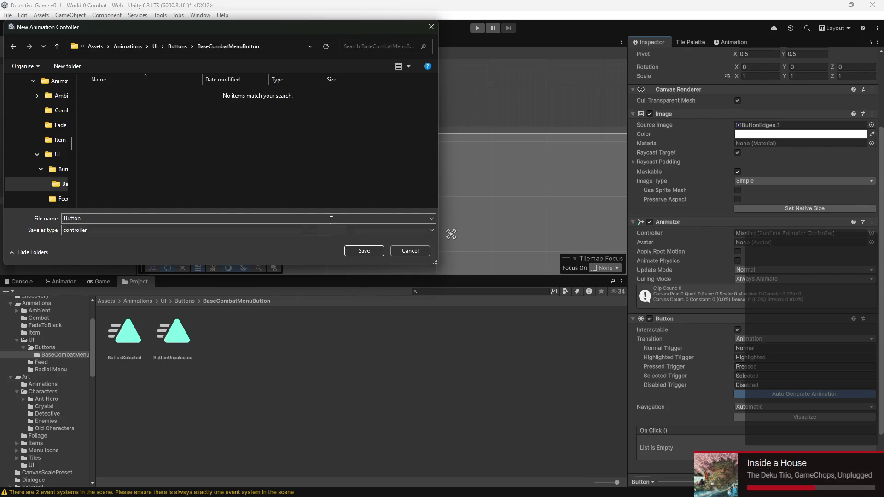
pyautogui.click(364, 251)
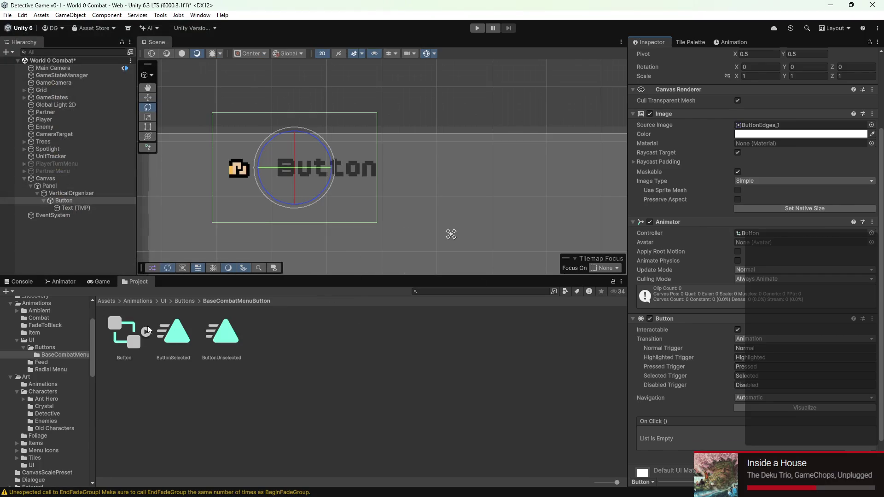
pyautogui.click(131, 333)
pyautogui.click(61, 282)
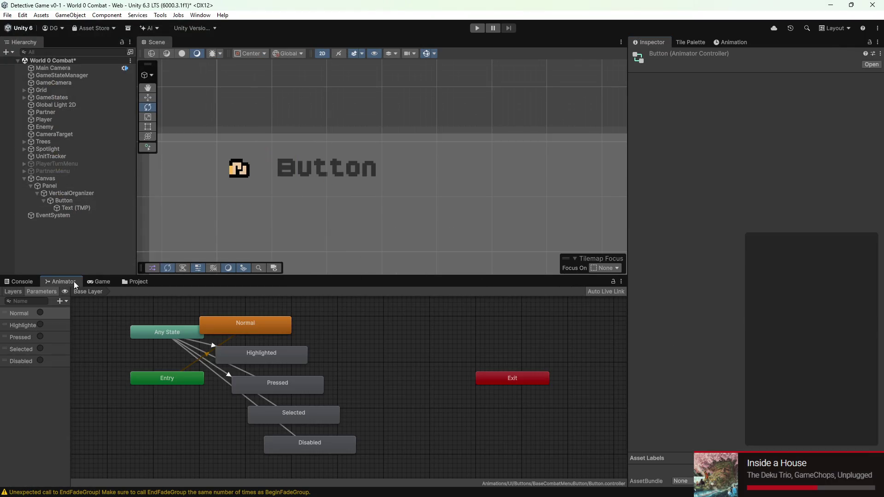
# Step: Dock the Project panel on the right and the Inspector beside the Scene view
pyautogui.moveTo(138, 284)
pyautogui.mouseDown()
pyautogui.moveTo(610, 76)
pyautogui.moveTo(744, 29)
pyautogui.moveTo(750, 42)
pyautogui.moveTo(730, 41)
pyautogui.mouseUp()
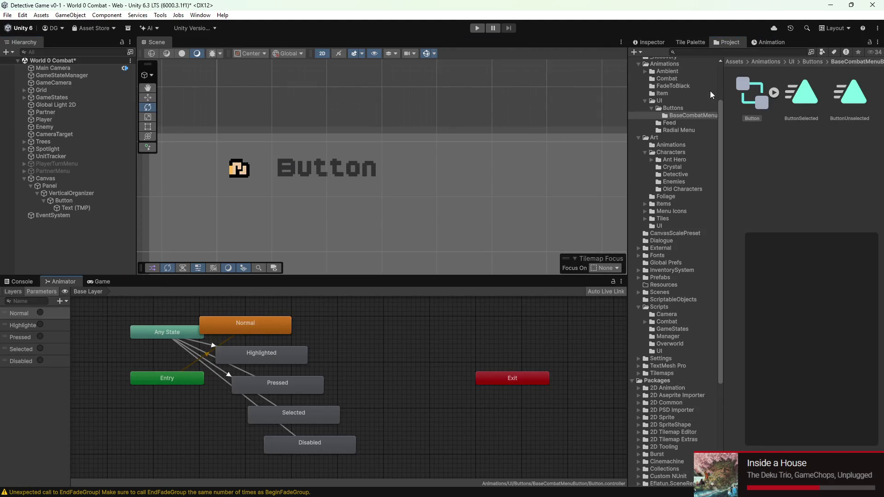
pyautogui.click(231, 330)
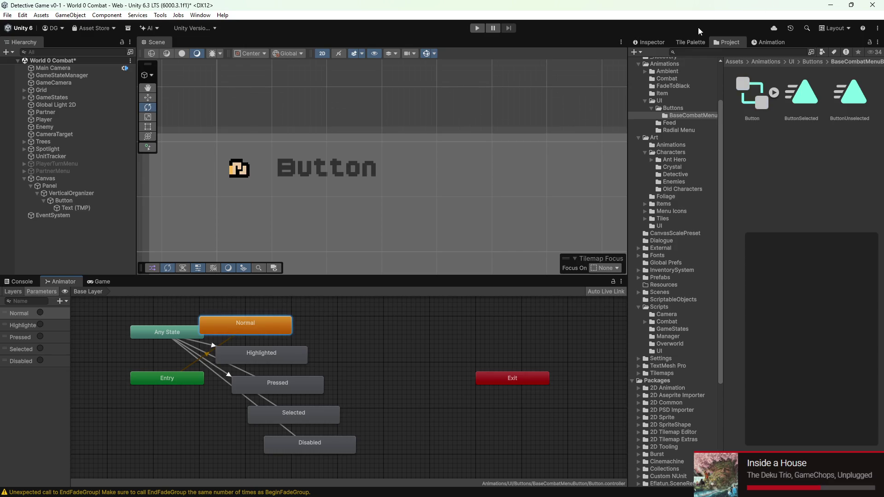
pyautogui.moveTo(662, 40); pyautogui.dragTo(432, 39)
pyautogui.moveTo(294, 54); pyautogui.dragTo(294, 53)
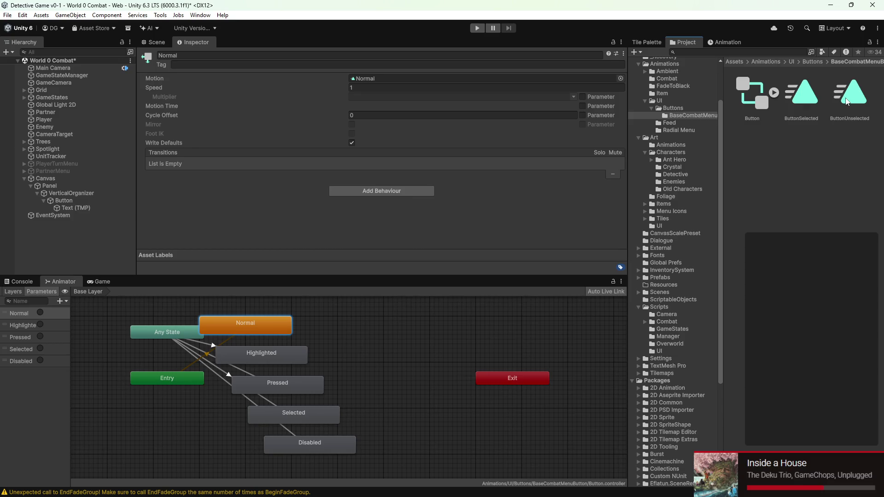
# Step: Give Normal and Disabled the ButtonUnselected clip, and Highlighted, Pressed, Selected the ButtonSelected clip
pyautogui.moveTo(847, 101)
pyautogui.mouseDown()
pyautogui.moveTo(789, 300)
pyautogui.moveTo(428, 87)
pyautogui.moveTo(394, 86)
pyautogui.mouseUp()
pyautogui.click(266, 356)
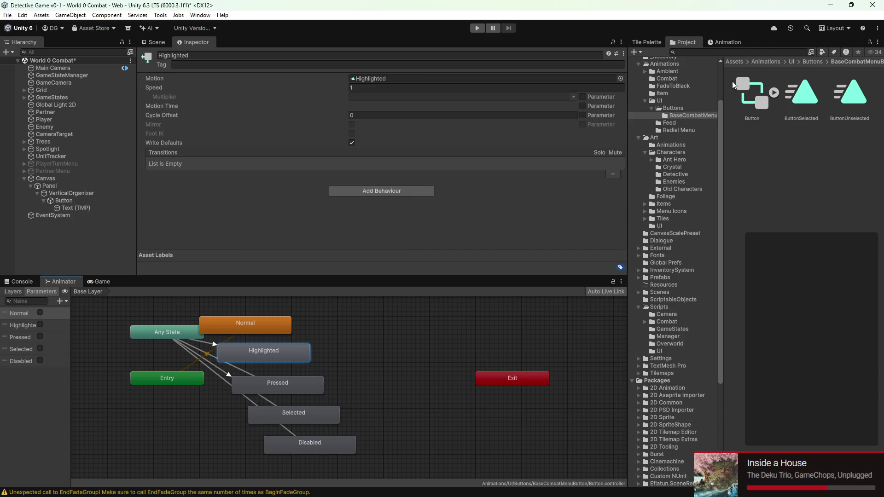
pyautogui.moveTo(801, 93)
pyautogui.mouseDown()
pyautogui.moveTo(207, 81)
pyautogui.moveTo(368, 82)
pyautogui.mouseUp()
pyautogui.click(265, 388)
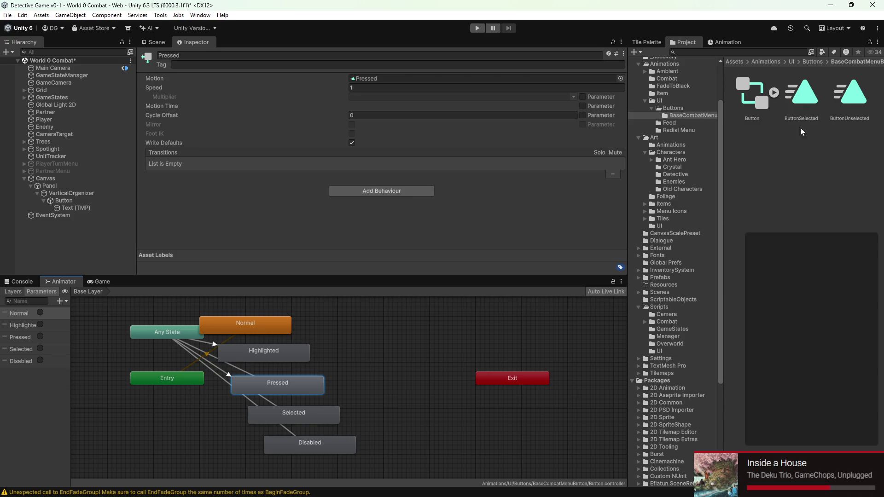
pyautogui.moveTo(800, 87)
pyautogui.mouseDown()
pyautogui.moveTo(278, 102)
pyautogui.moveTo(394, 84)
pyautogui.mouseUp()
pyautogui.click(307, 417)
pyautogui.moveTo(810, 95); pyautogui.dragTo(368, 79)
pyautogui.click(321, 449)
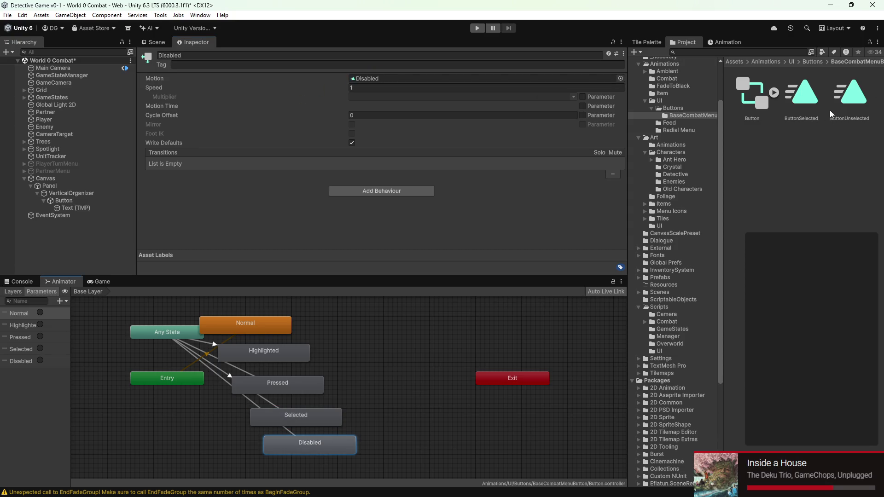
pyautogui.moveTo(846, 94)
pyautogui.mouseDown()
pyautogui.moveTo(493, 136)
pyautogui.moveTo(391, 79)
pyautogui.mouseUp()
# Step: Inspect the clip's missing Button Sprite property in the Animation window, leaving it unchanged
pyautogui.click(716, 40)
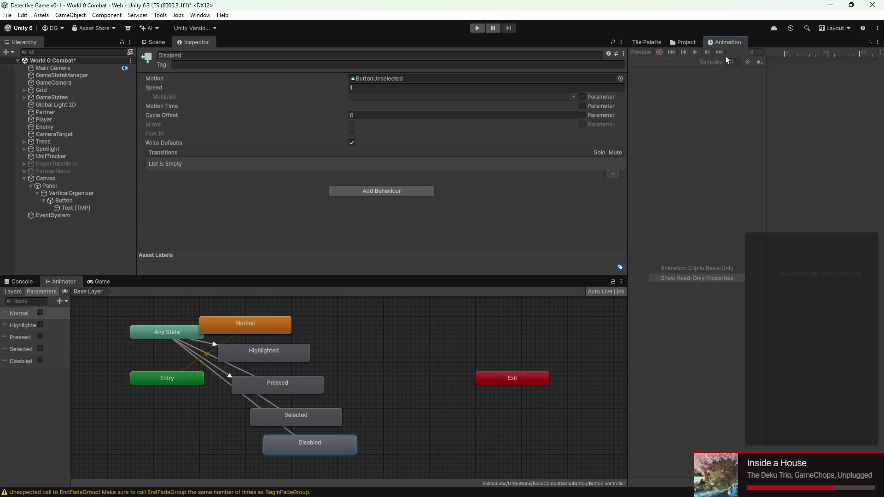
pyautogui.click(57, 200)
pyautogui.click(675, 87)
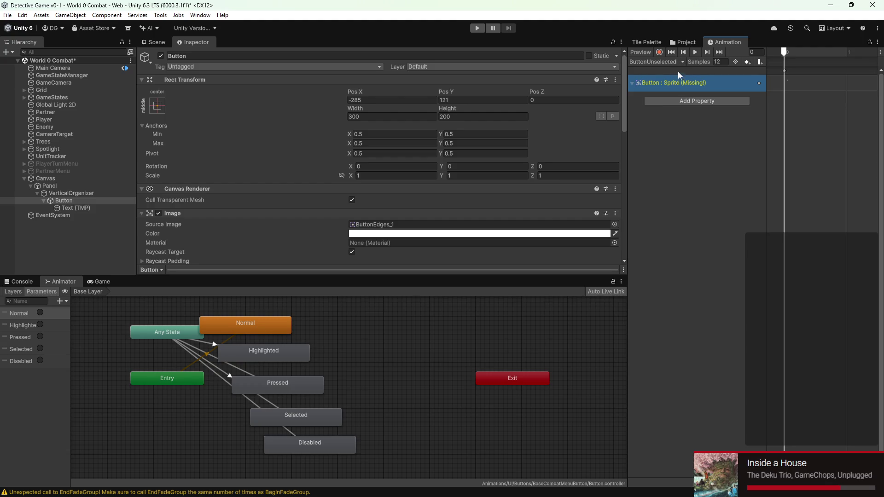
pyautogui.rightClick(683, 83)
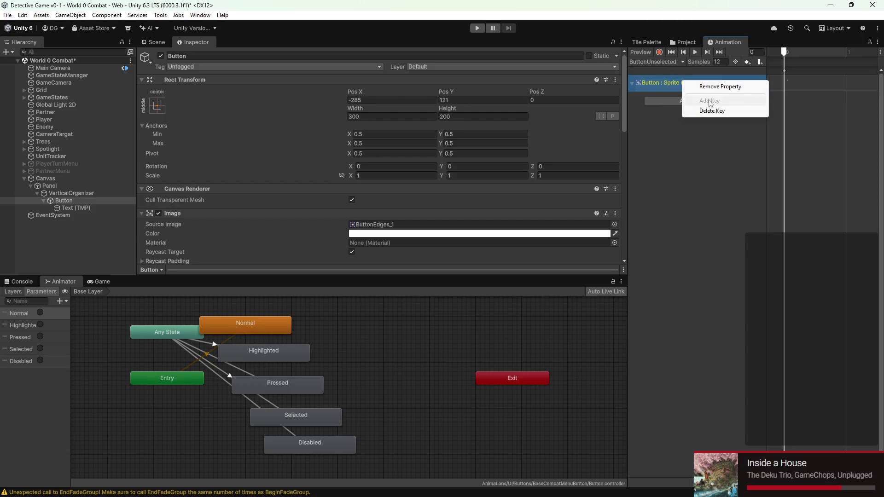
pyautogui.click(659, 82)
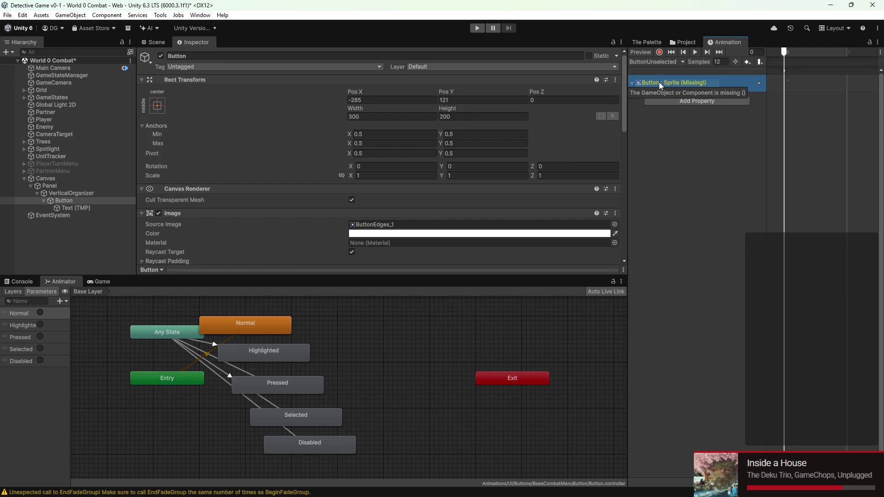